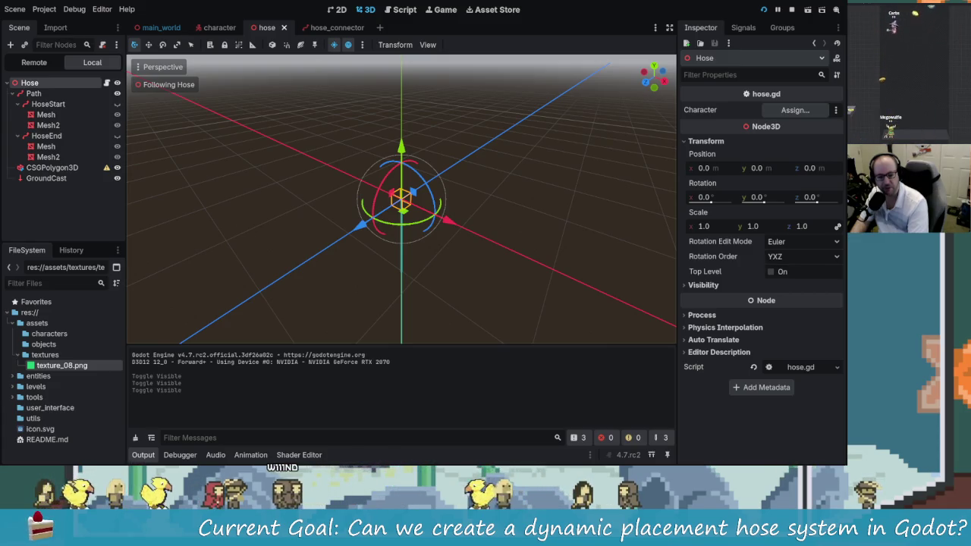
- Orbit and zoom around the Hose scene in 3D to inspect it from several angles
left_click_drag(440, 162, 299, 135)
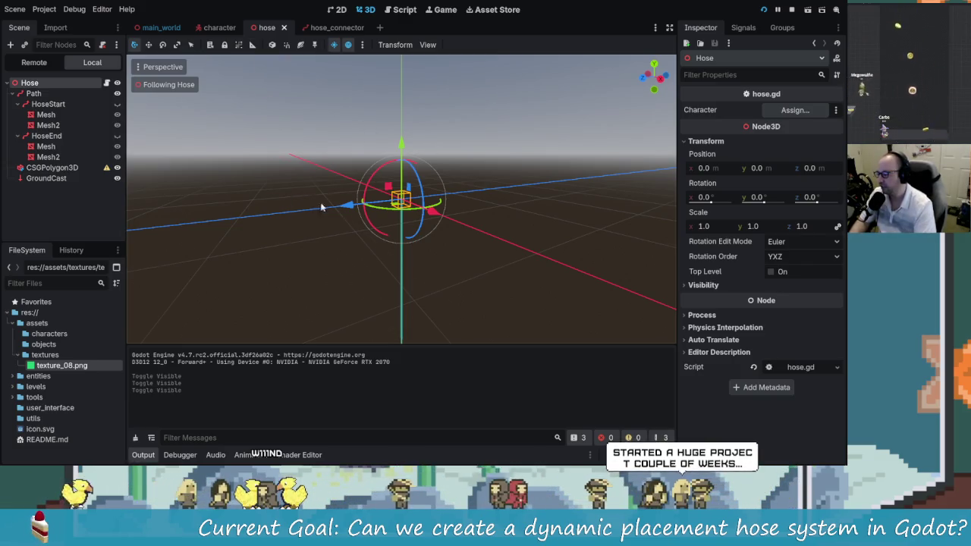
scroll(295, 196, "up", 3)
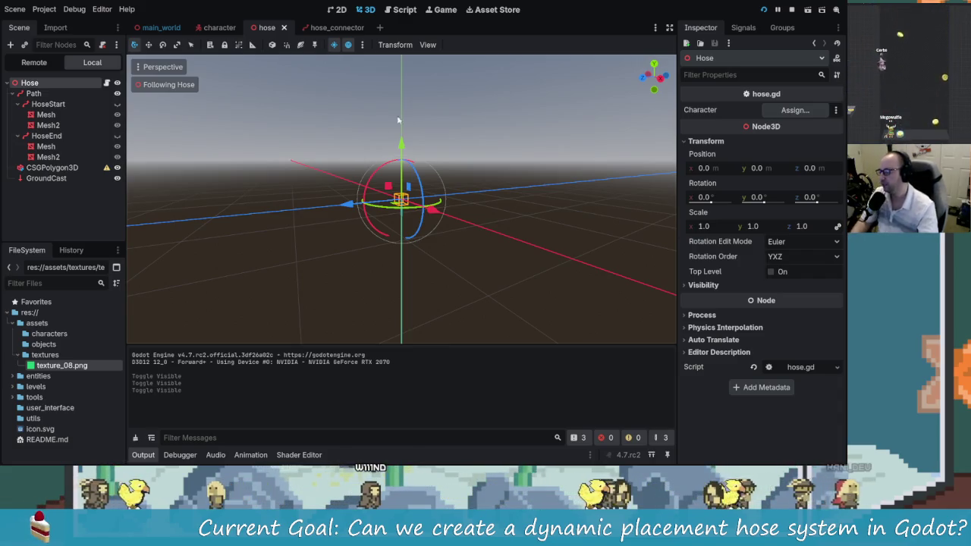
mouse_move(364, 173)
left_mouse_down()
mouse_move(444, 169)
mouse_move(331, 167)
mouse_move(305, 137)
mouse_move(388, 170)
mouse_move(444, 174)
mouse_move(445, 160)
left_mouse_up()
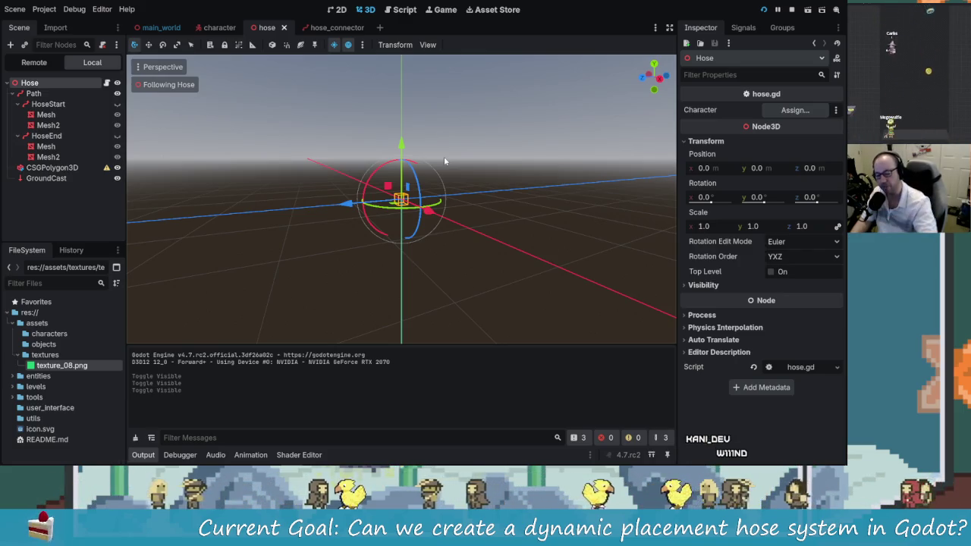
mouse_move(306, 244)
left_mouse_down()
mouse_move(336, 152)
mouse_move(393, 174)
left_mouse_up()
scroll(416, 240, "up", 2)
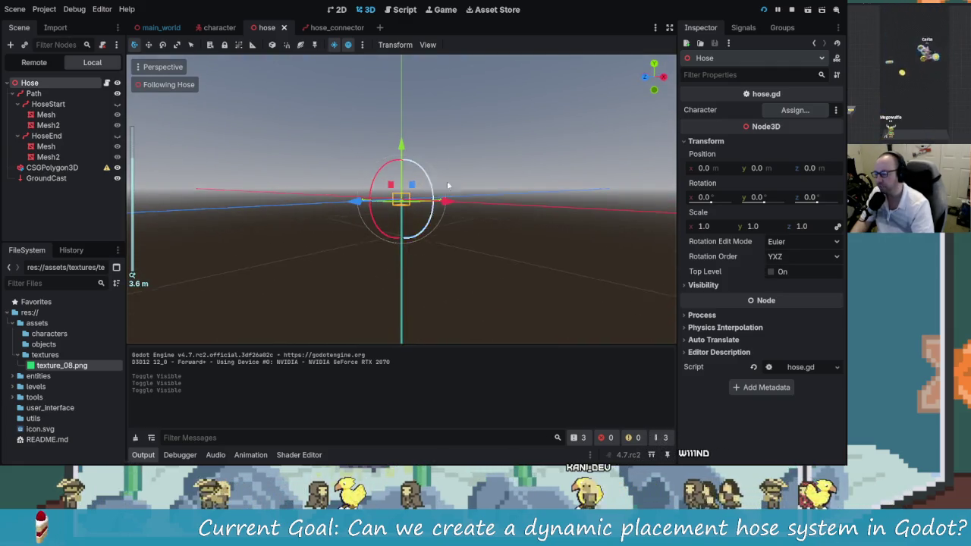
left_click_drag(448, 185, 433, 286)
scroll(428, 284, "down", 3)
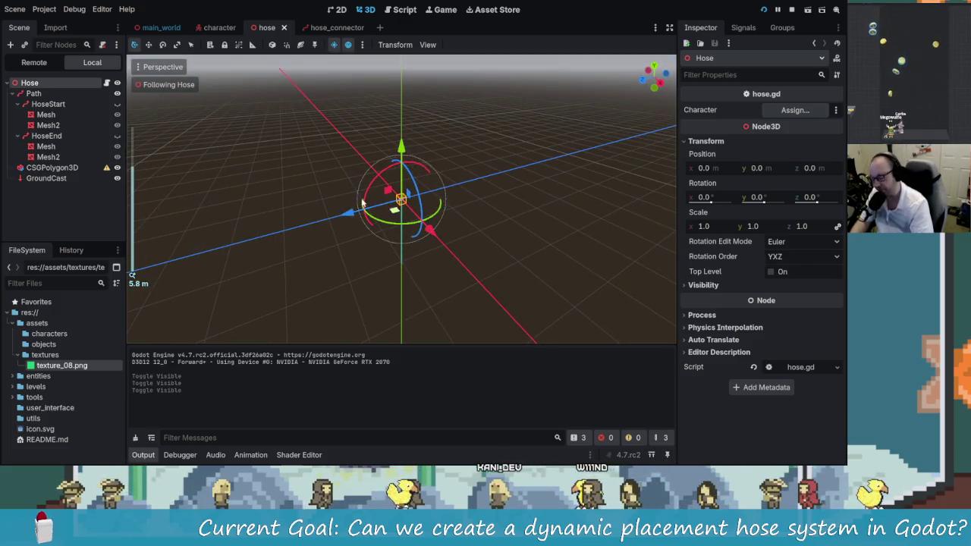
scroll(362, 203, "down", 2)
- Return to a level view, then open hose_connector.gd with the caret on _process
left_click_drag(365, 201, 402, 181)
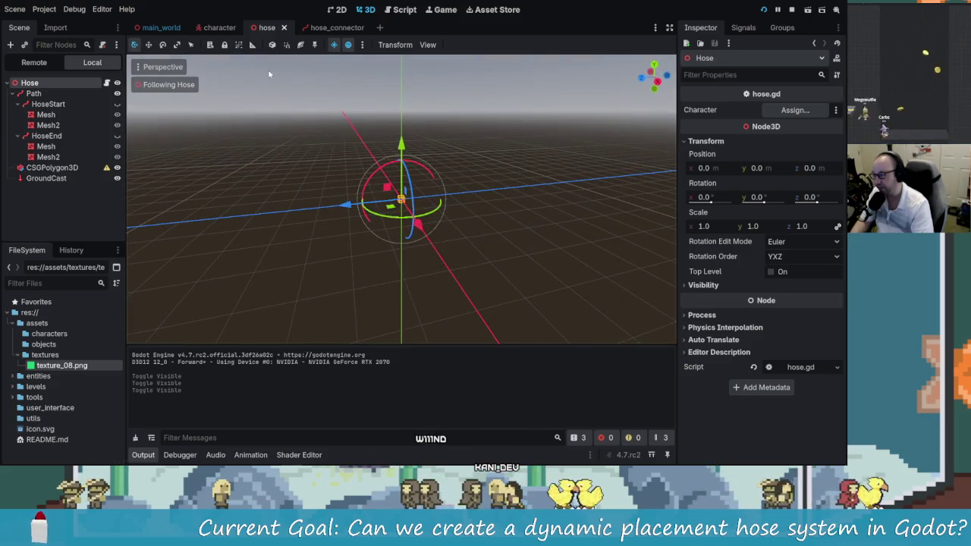
left_click(331, 28)
left_click(434, 173)
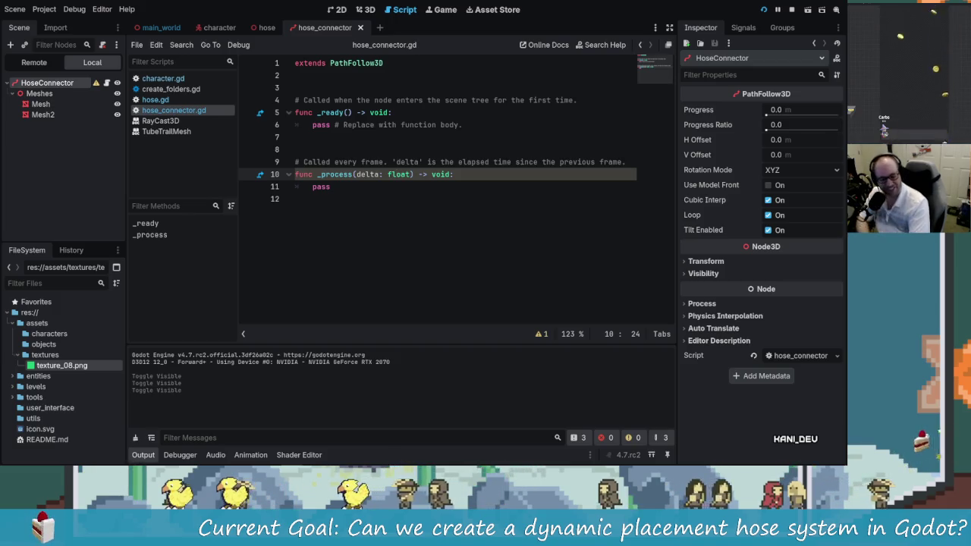
left_click(431, 185)
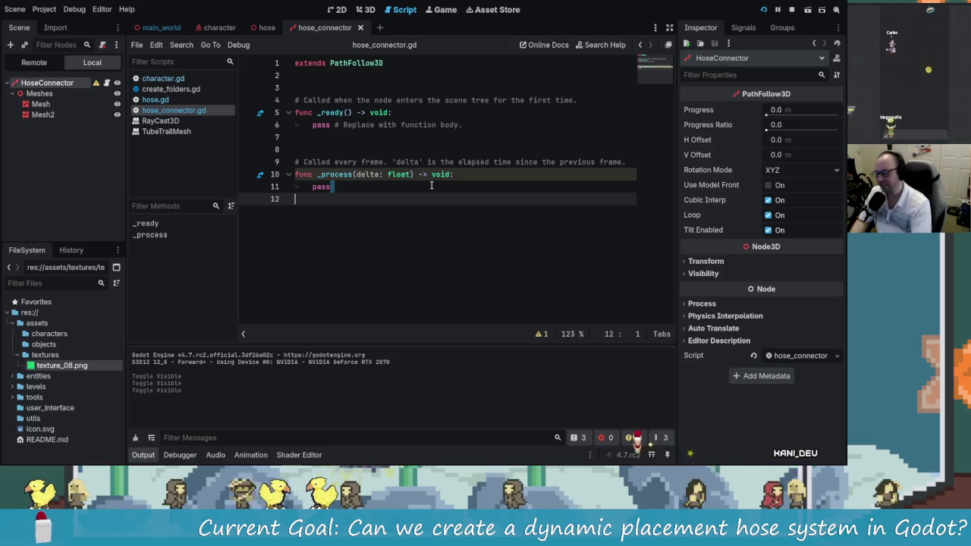
key("Up")
key("Up")
key("Up")
key("Down")
key("Down")
key("Down")
key("Up")
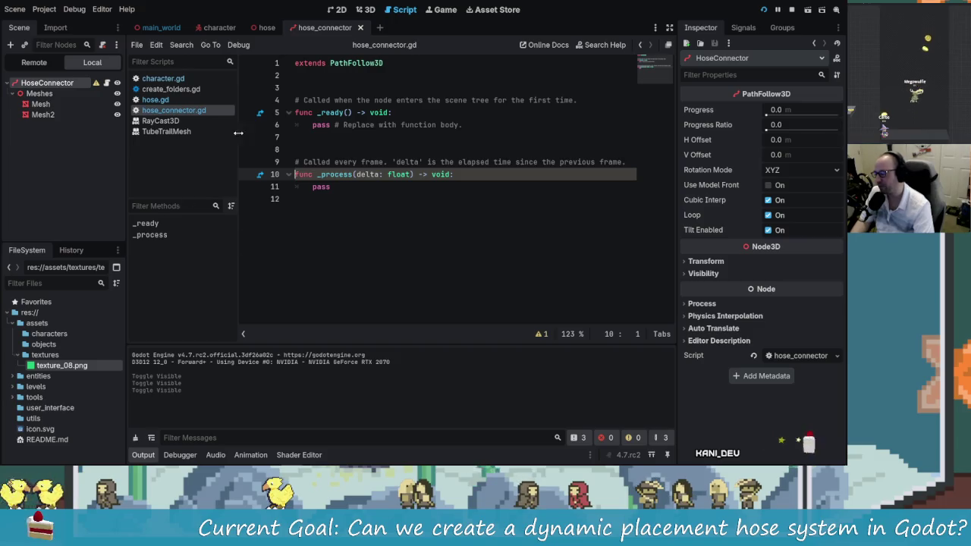
- Inspect the HoseConnector model in the 3D view from two angles
left_click(365, 10)
mouse_move(478, 221)
left_mouse_down()
mouse_move(503, 237)
mouse_move(431, 261)
left_mouse_up()
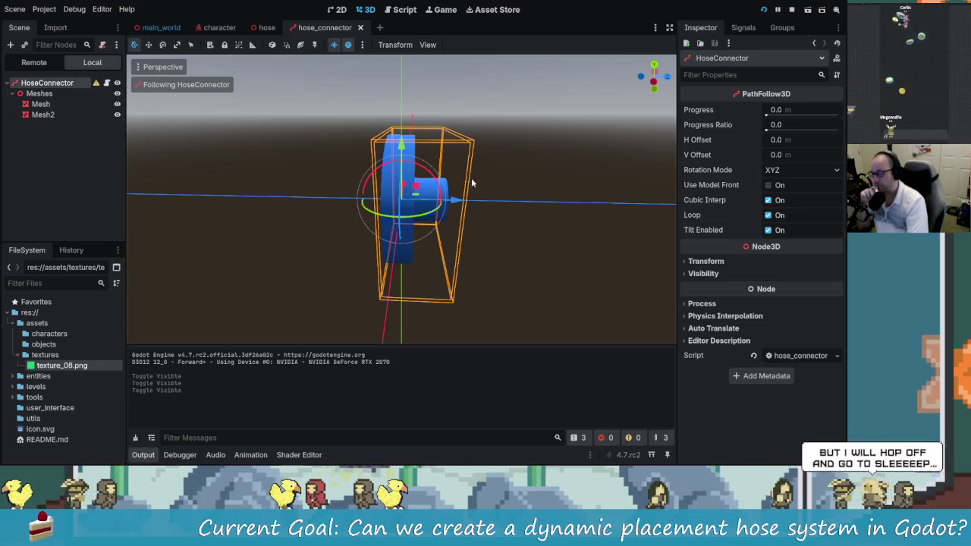
mouse_move(294, 224)
left_mouse_down()
mouse_move(300, 178)
mouse_move(277, 186)
left_mouse_up()
- Look around the character capsule, then open hose.gd from the Hose scene
key("ctrl+shift+Tab")
key("ctrl+shift+Tab")
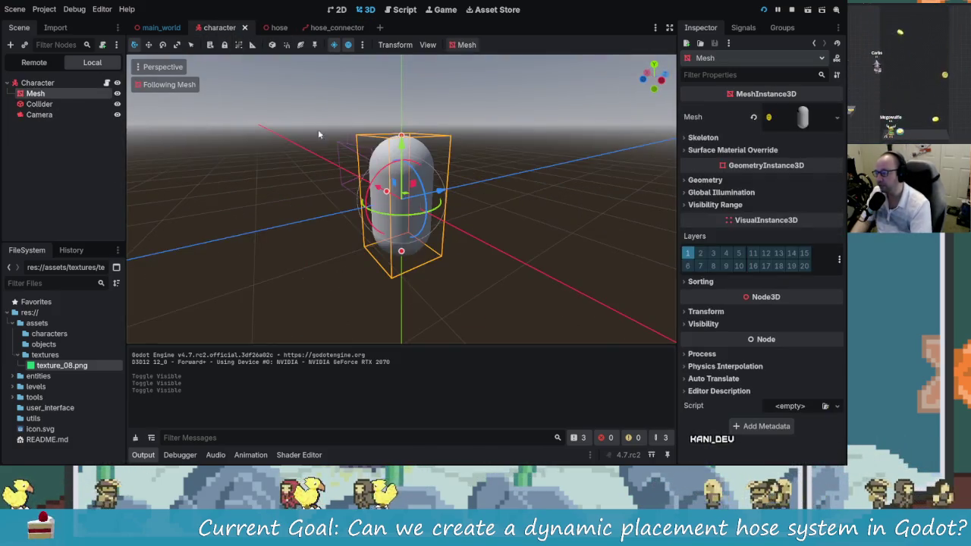
mouse_move(300, 217)
left_mouse_down()
mouse_move(264, 203)
mouse_move(522, 198)
left_mouse_up()
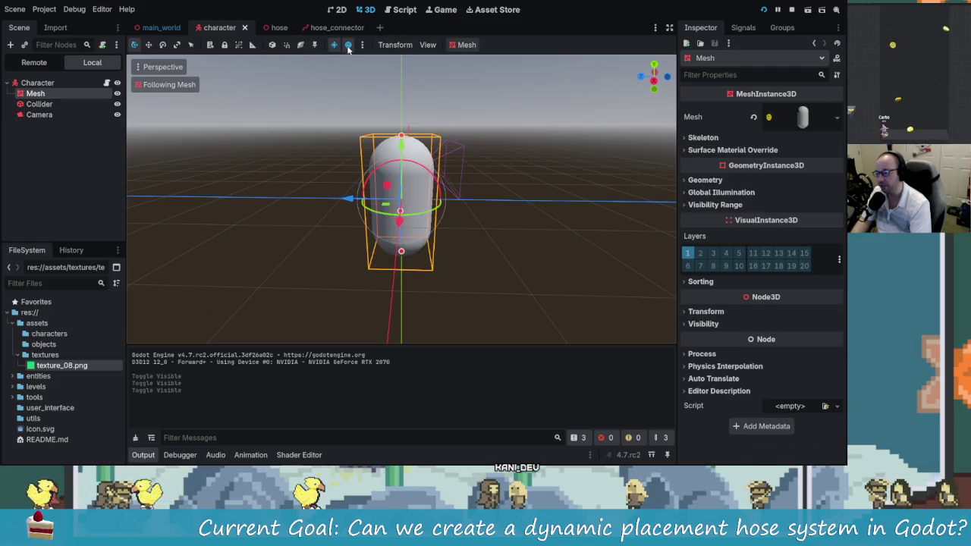
left_click(272, 29)
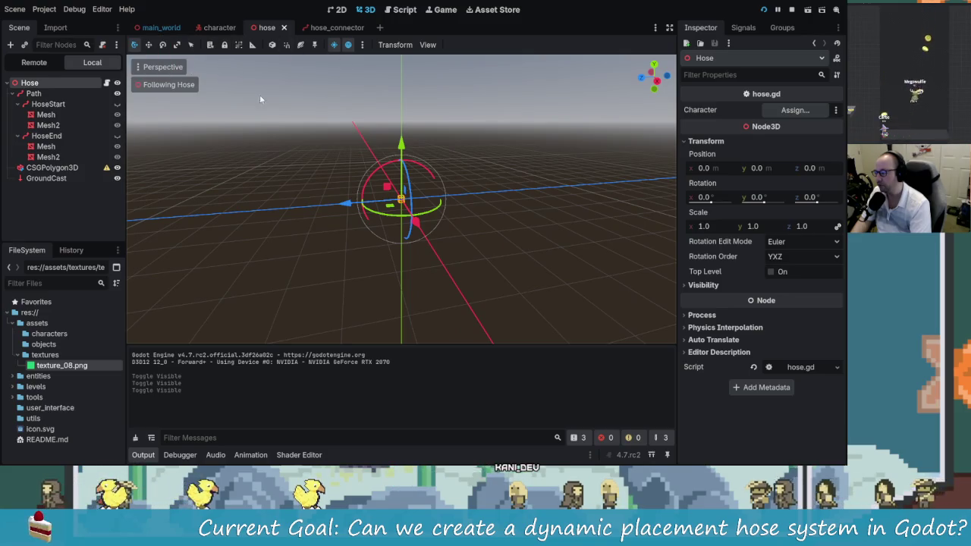
left_click(107, 83)
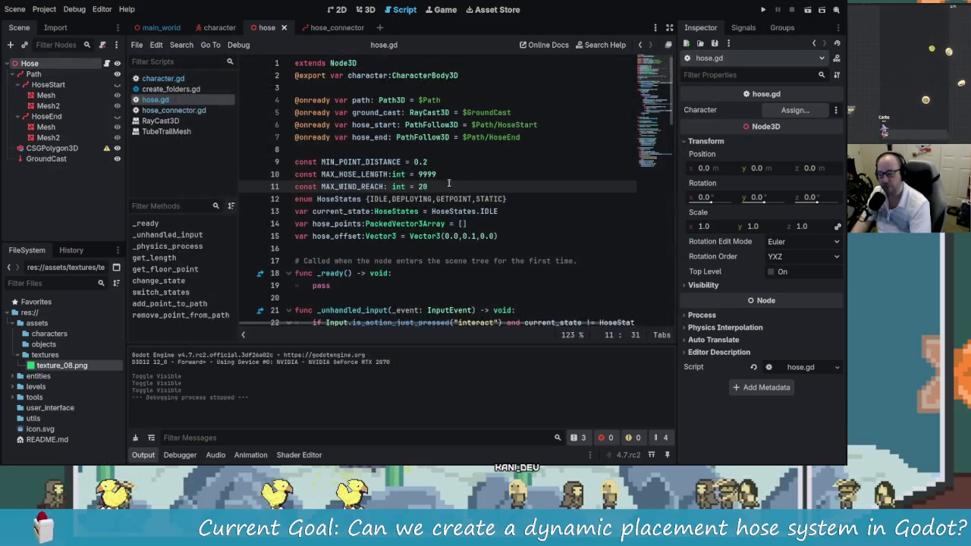
- Scroll through hose.gd, then bring up the character scene's capsule in the 3D view
scroll(447, 169, "down", 7)
scroll(446, 170, "up", 5)
scroll(488, 261, "down", 6)
scroll(489, 269, "down", 6)
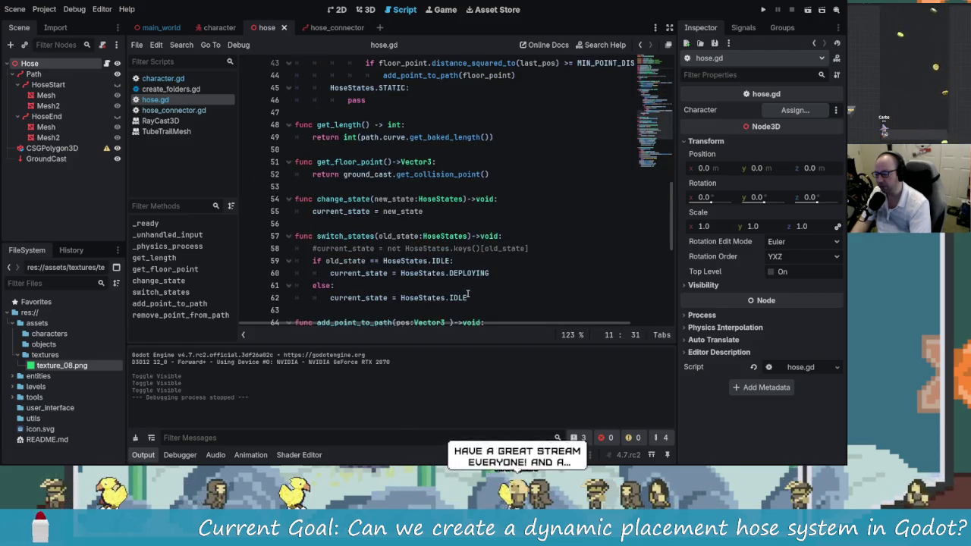
scroll(468, 294, "up", 8)
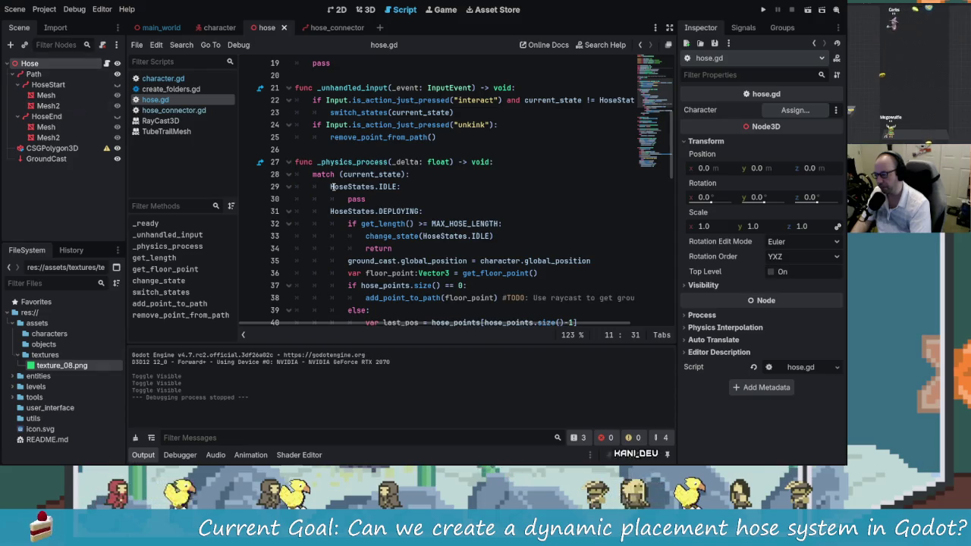
scroll(452, 240, "down", 3)
scroll(514, 271, "up", 2)
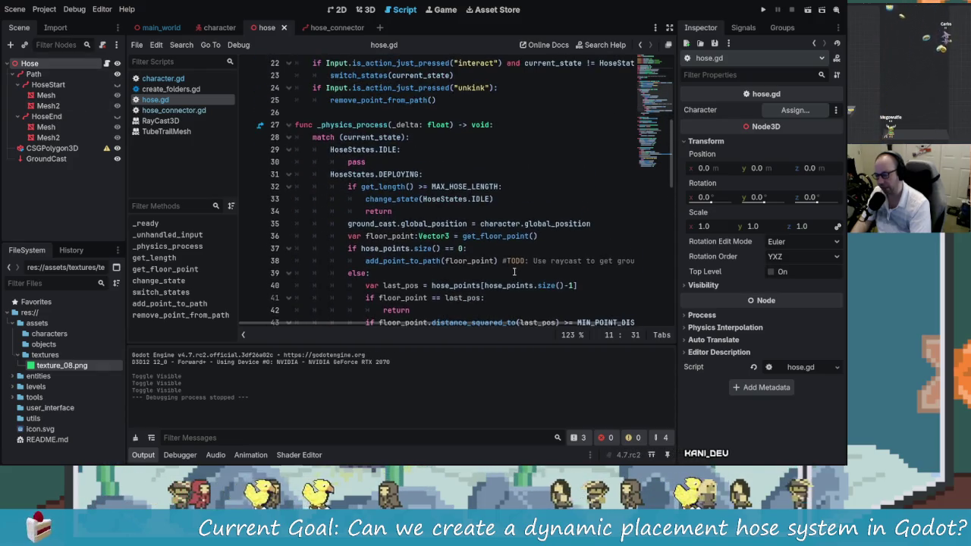
scroll(512, 273, "up", 4)
scroll(511, 272, "down", 4)
left_click(220, 27)
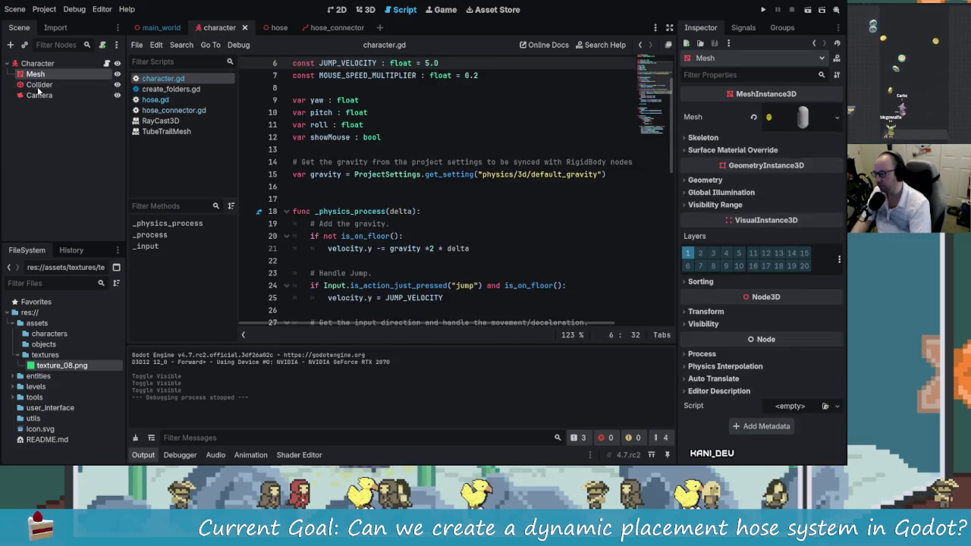
left_click(365, 10)
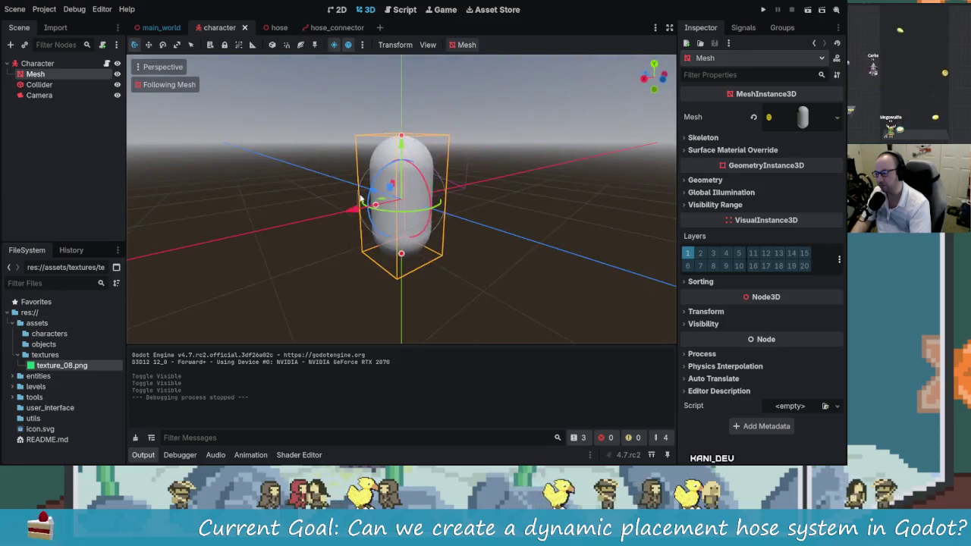
- Select the character's Camera and orbit around the capsule to see its frustum
scroll(362, 200, "up", 5)
scroll(362, 200, "down", 5)
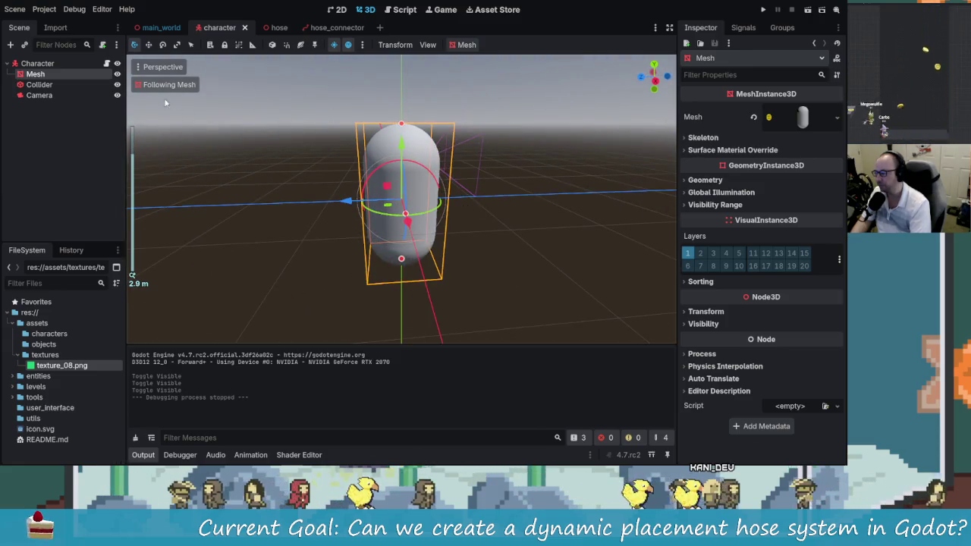
left_click(38, 95)
scroll(392, 202, "up", 5)
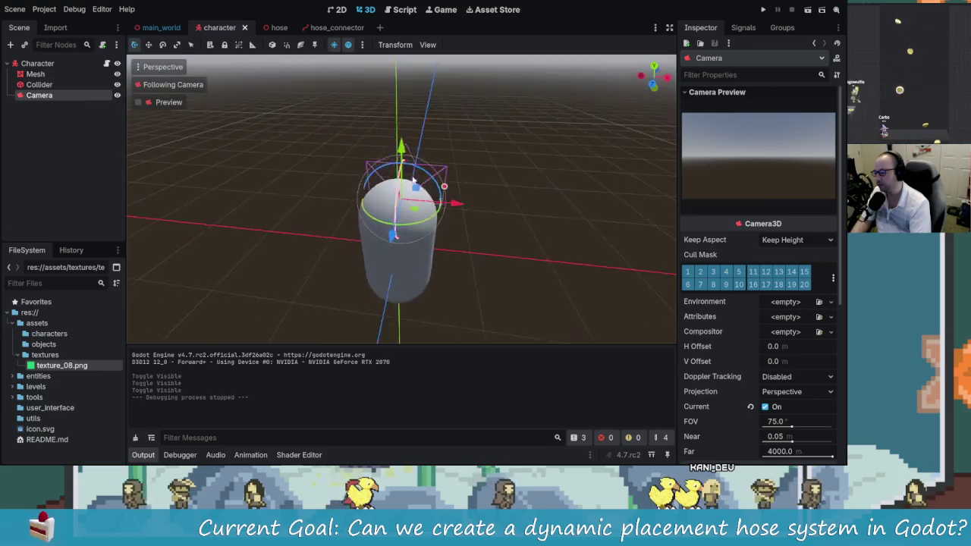
left_click_drag(392, 201, 118, 156)
mouse_move(262, 206)
left_mouse_down()
mouse_move(430, 221)
mouse_move(321, 219)
mouse_move(341, 220)
mouse_move(337, 270)
mouse_move(296, 221)
mouse_move(330, 225)
mouse_move(334, 240)
mouse_move(433, 239)
mouse_move(343, 212)
left_mouse_up()
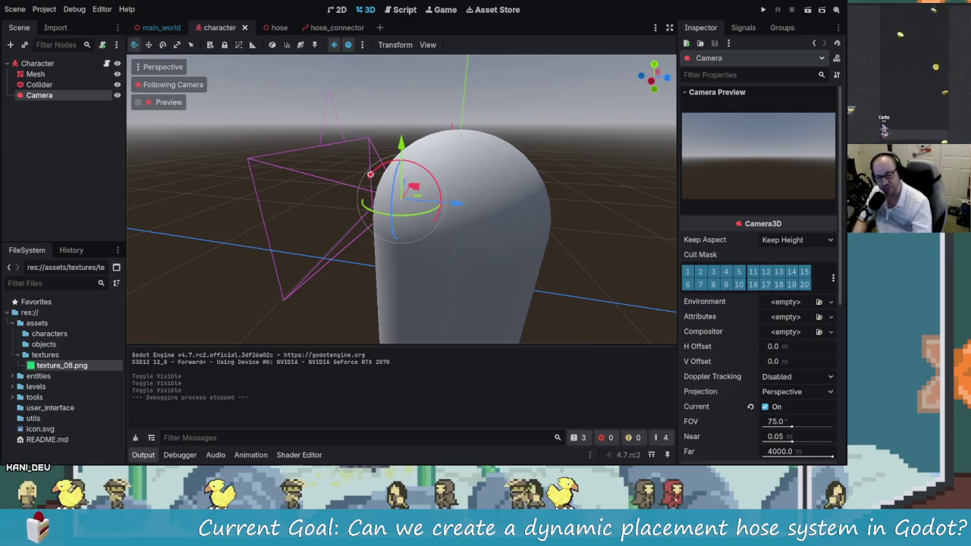
left_click_drag(287, 199, 363, 175)
left_click_drag(474, 208, 346, 200)
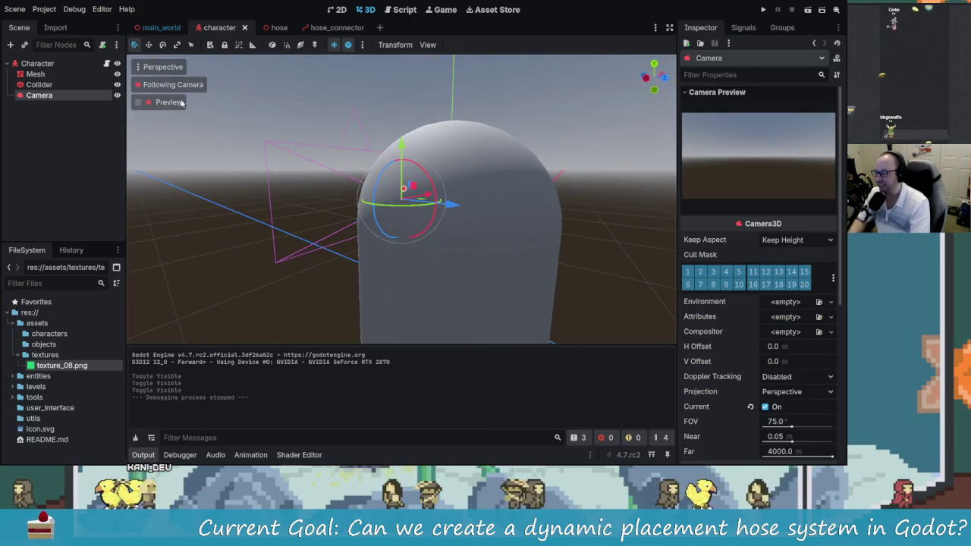
- Toggle the Camera preview on and off, then return to the hose_connector scene
left_click(138, 102)
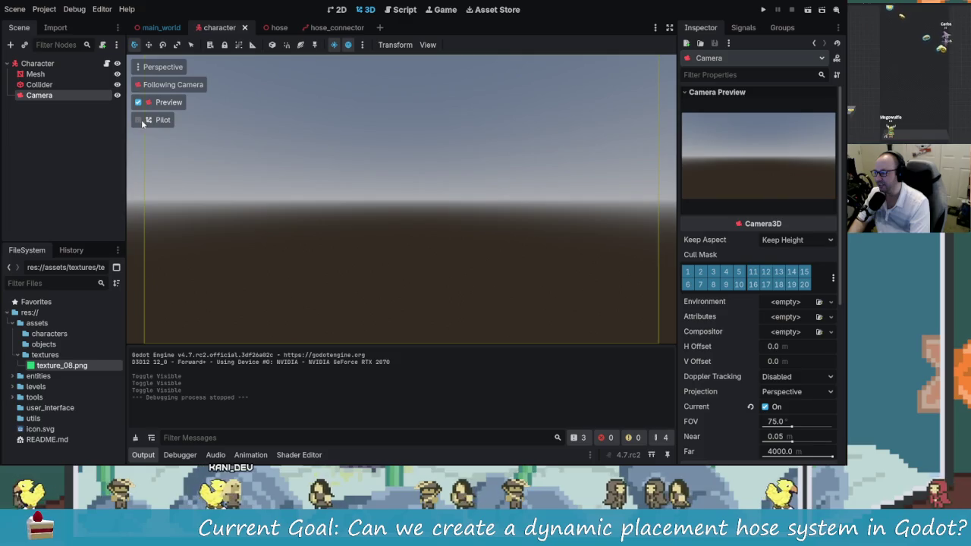
left_click(139, 103)
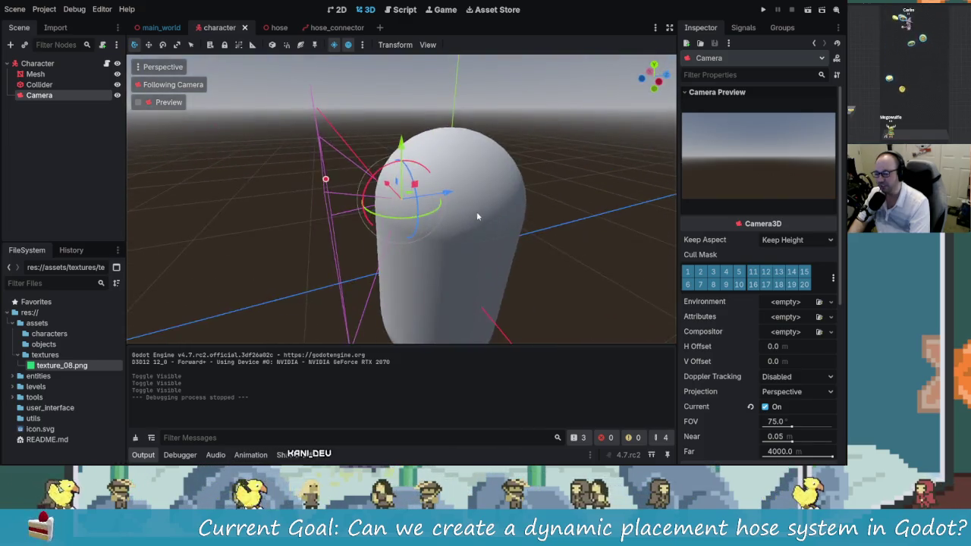
scroll(477, 217, "up", 2)
mouse_move(449, 244)
left_mouse_down()
mouse_move(456, 220)
mouse_move(315, 200)
mouse_move(335, 201)
mouse_move(340, 171)
left_mouse_up()
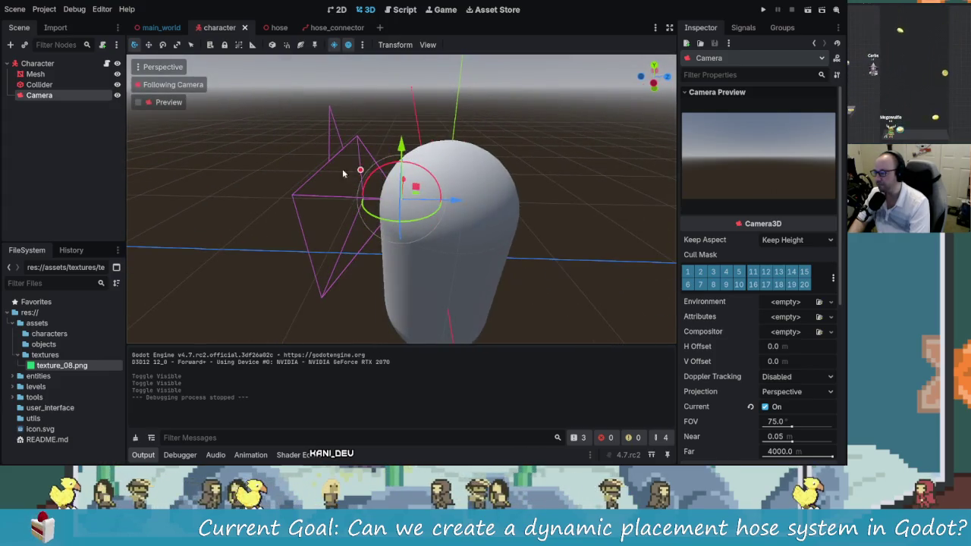
left_click(279, 27)
left_click(326, 27)
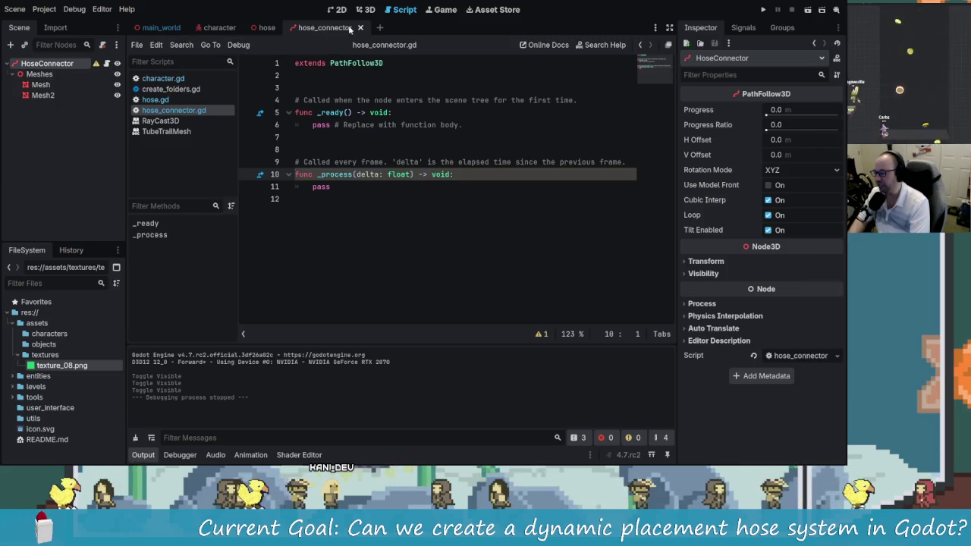
key("ctrl+s")
left_click(367, 11)
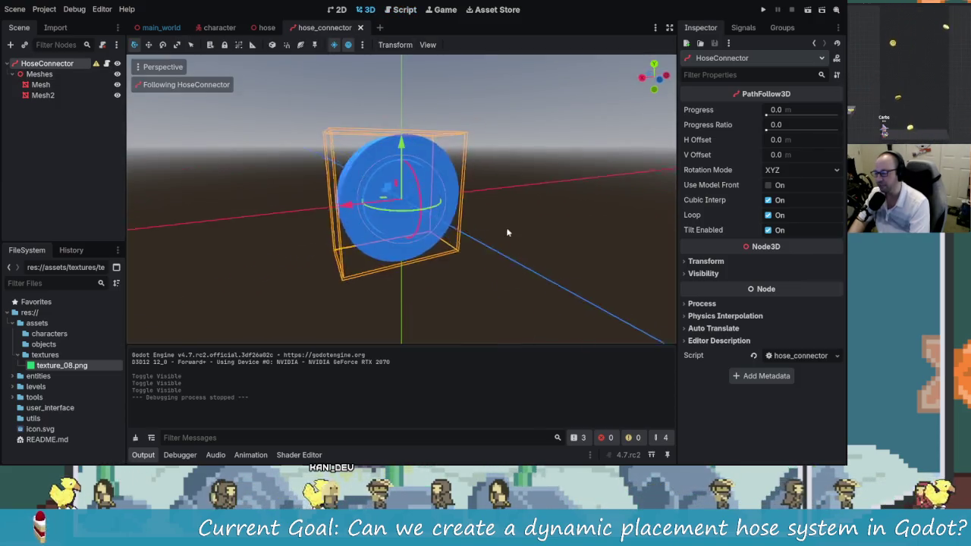
scroll(303, 221, "down", 3)
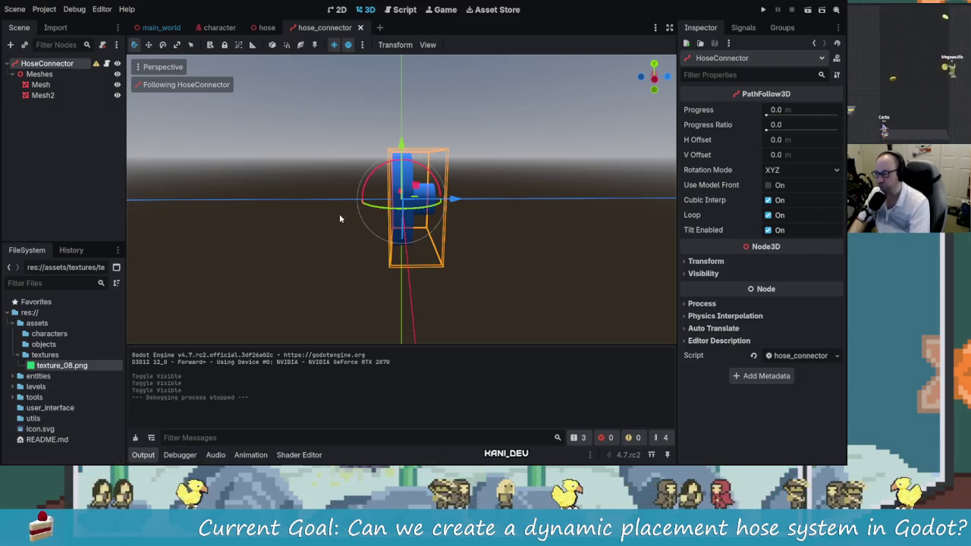
left_click(42, 95)
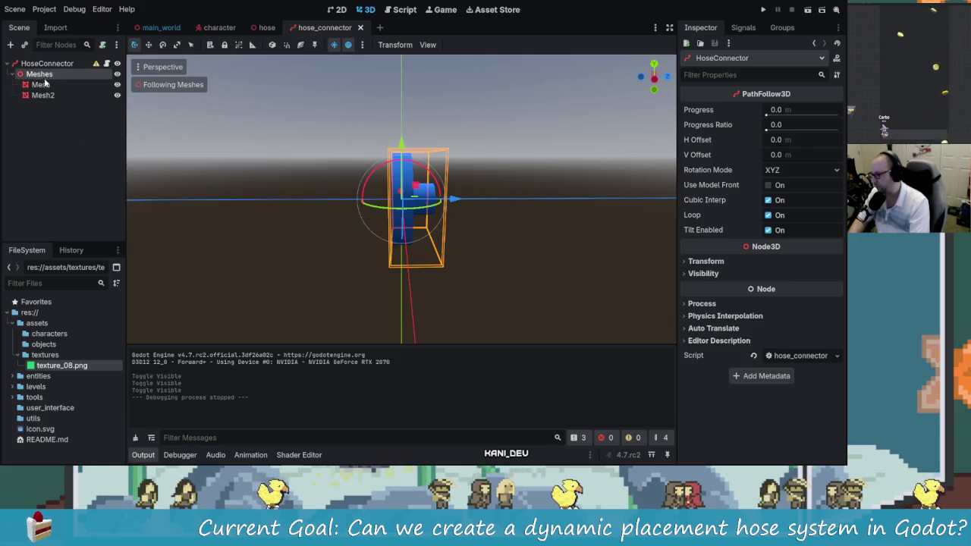
left_click(42, 84)
left_click(39, 73)
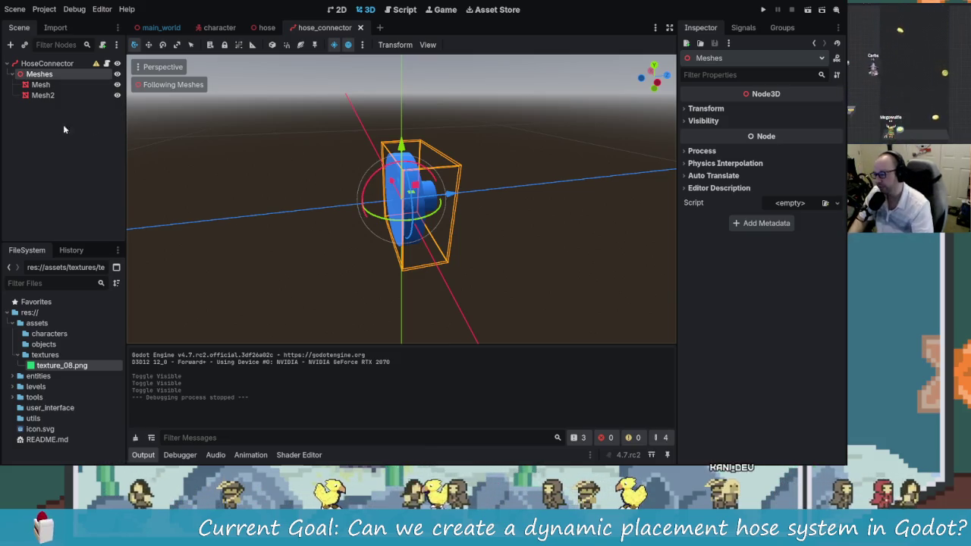
scroll(307, 186, "up", 3)
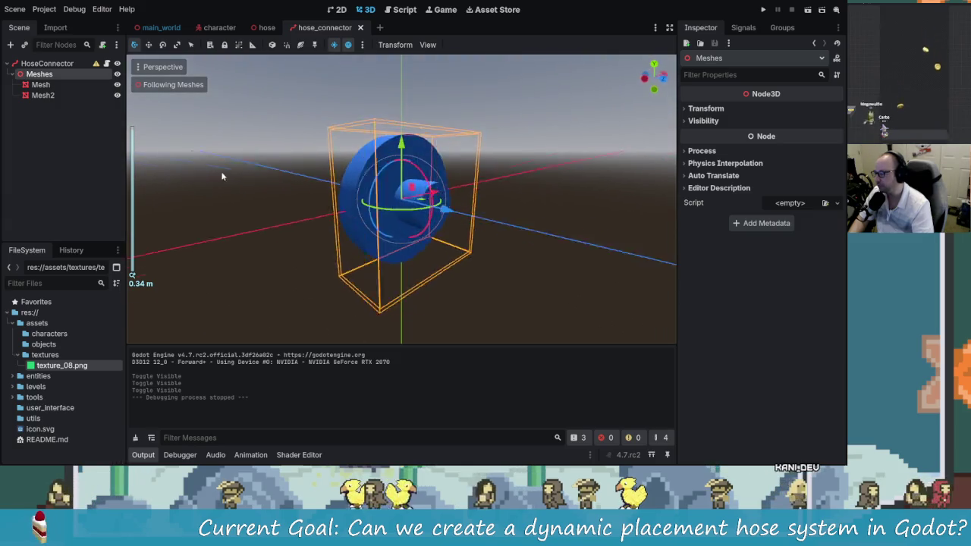
mouse_move(195, 178)
left_mouse_down()
mouse_move(329, 186)
mouse_move(217, 178)
mouse_move(32, 76)
left_mouse_up()
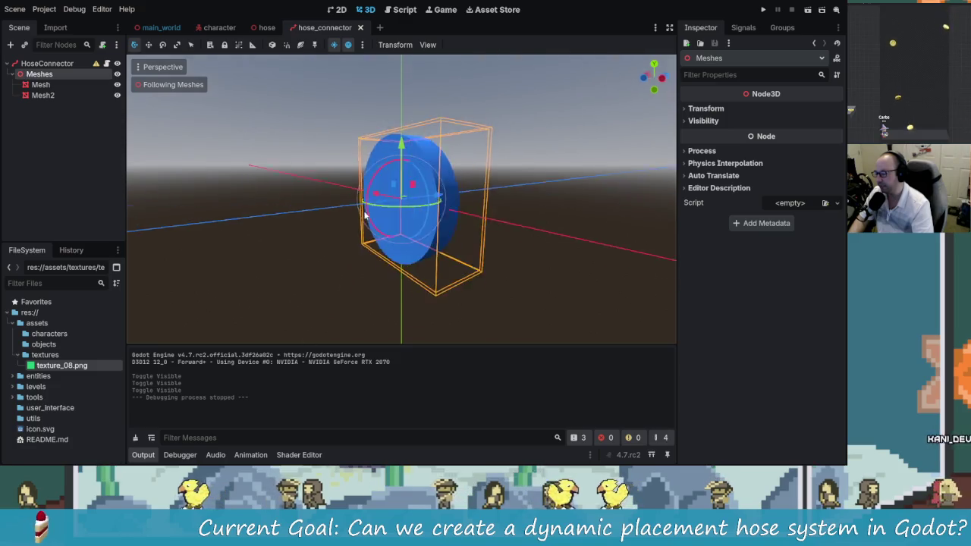
mouse_move(197, 178)
left_mouse_down()
mouse_move(322, 205)
mouse_move(152, 121)
left_mouse_up()
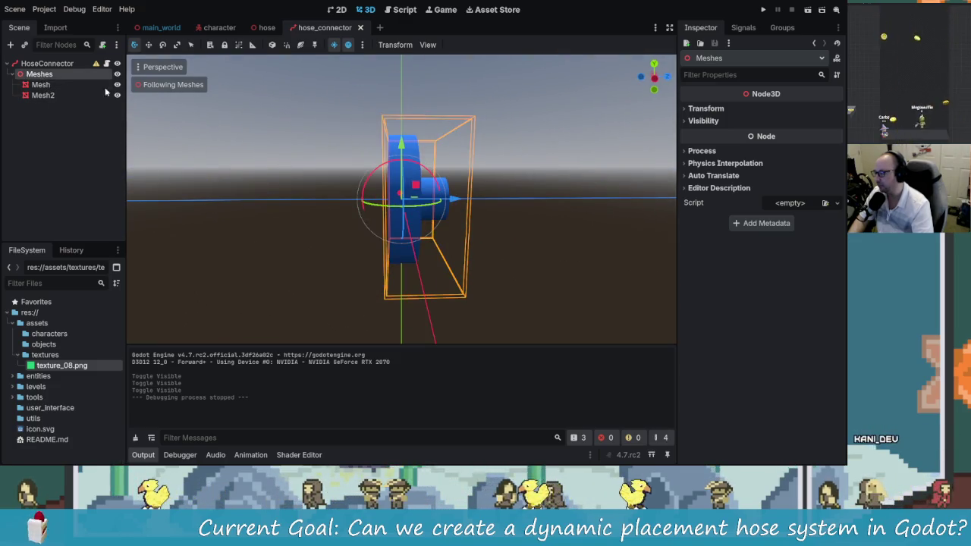
- Duplicate Mesh2 to create a new Mesh3 node
key("ctrl+d")
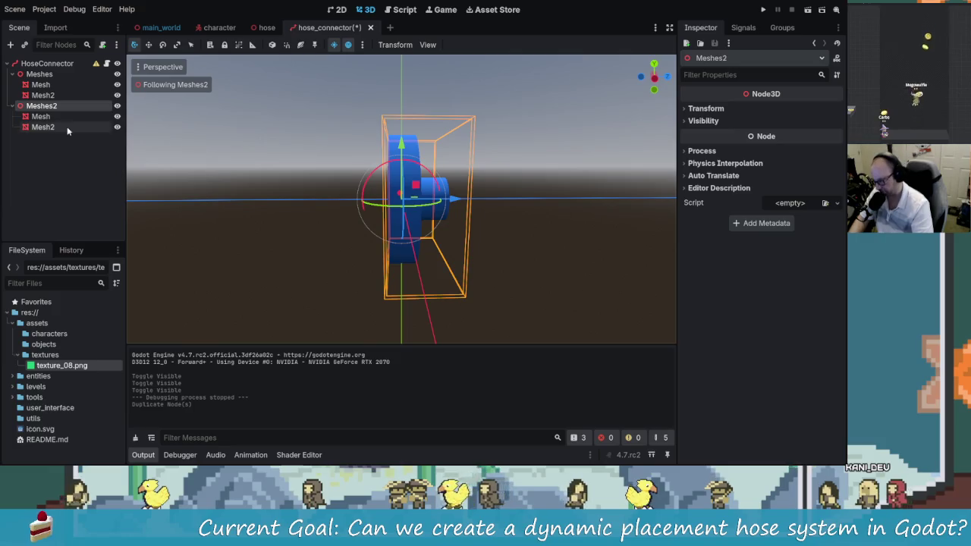
key("ctrl+z")
left_click(72, 96)
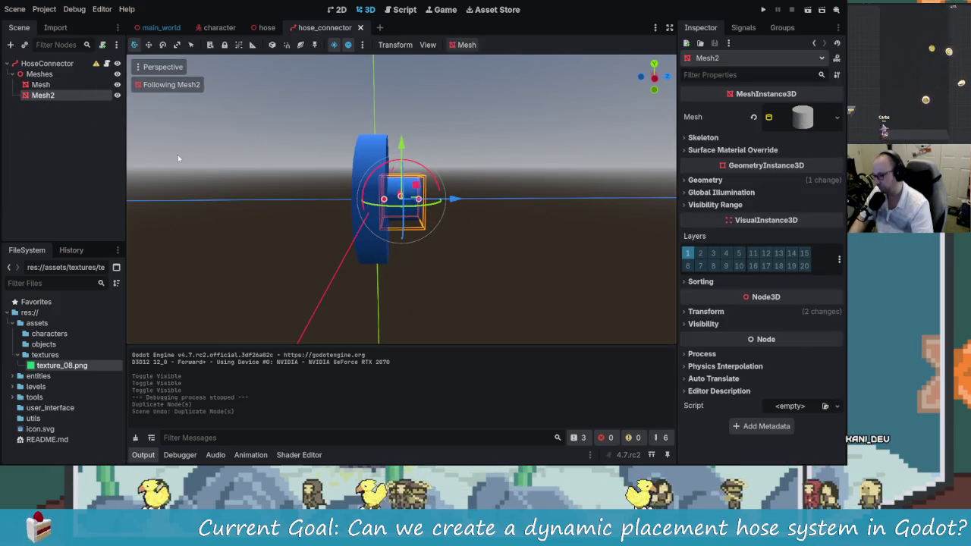
key("ctrl+d")
- Try sliding Mesh3 along the Z axis, then undo the last move
left_click_drag(394, 198, 668, 186)
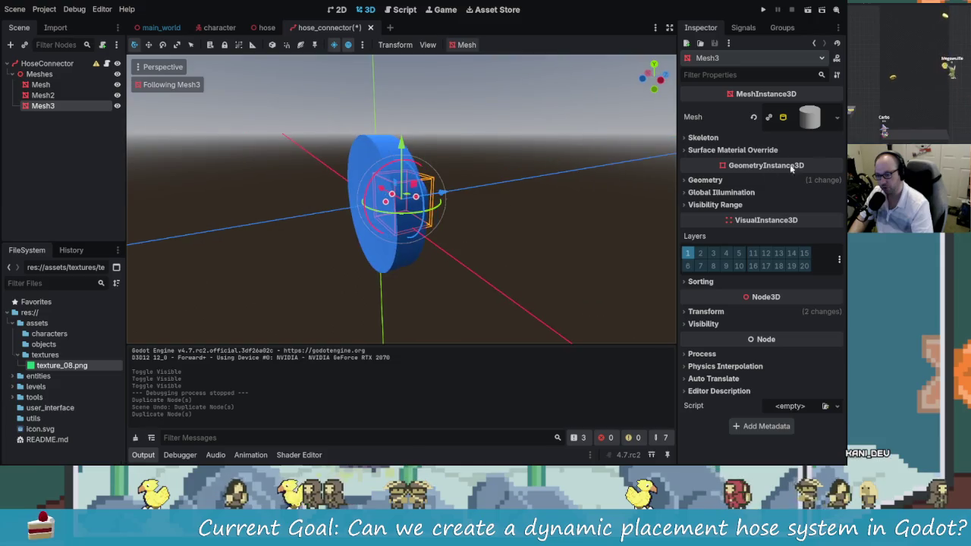
mouse_move(466, 203)
left_mouse_down()
mouse_move(482, 201)
mouse_move(424, 198)
mouse_move(600, 212)
mouse_move(447, 204)
mouse_move(354, 213)
mouse_move(450, 202)
mouse_move(538, 217)
left_mouse_up()
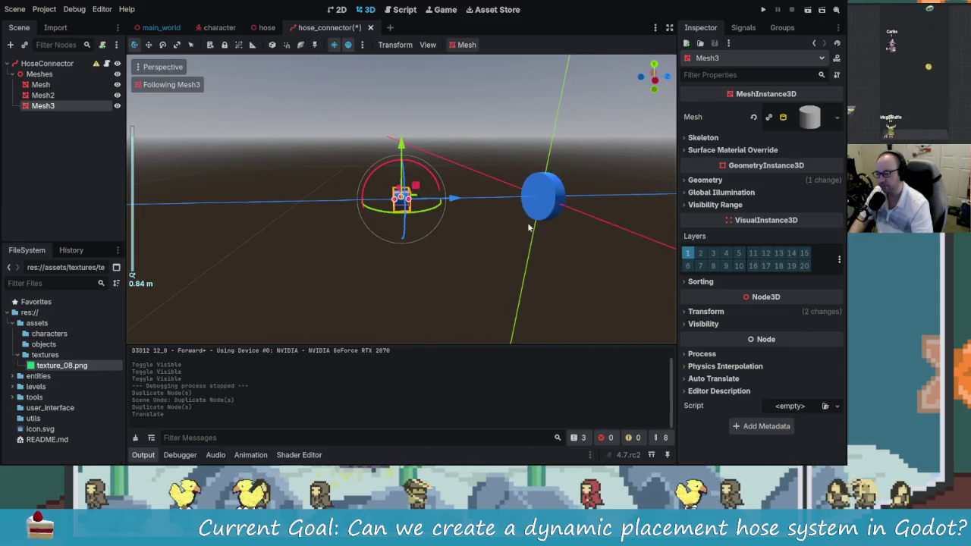
left_click(503, 225)
left_click(400, 197)
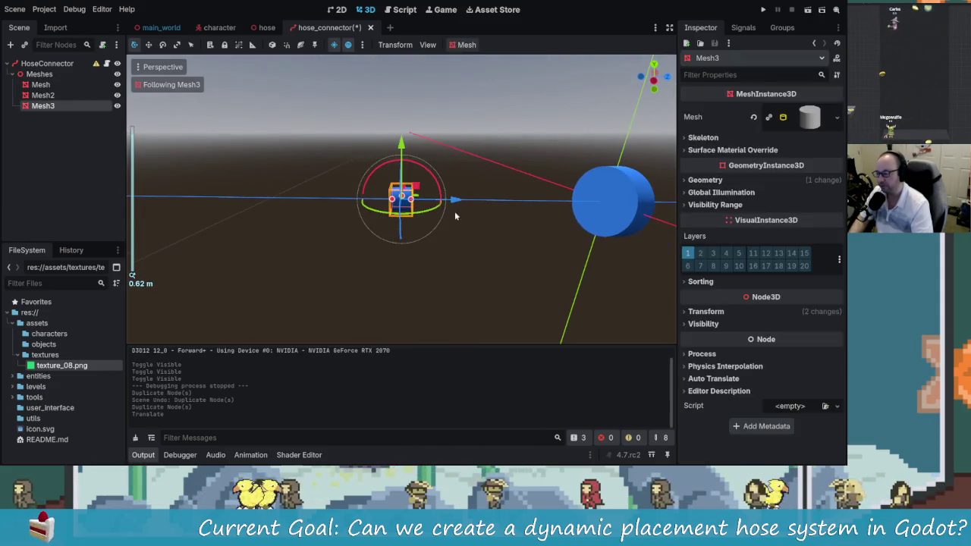
mouse_move(461, 202)
left_mouse_down()
mouse_move(542, 205)
mouse_move(387, 213)
left_mouse_up()
mouse_move(459, 203)
left_mouse_down()
mouse_move(321, 208)
mouse_move(459, 196)
mouse_move(359, 210)
left_mouse_up()
key("ctrl+z")
- Frame Mesh3 front-on and retry moving it along Z, undoing the attempts
scroll(360, 210, "up", 10)
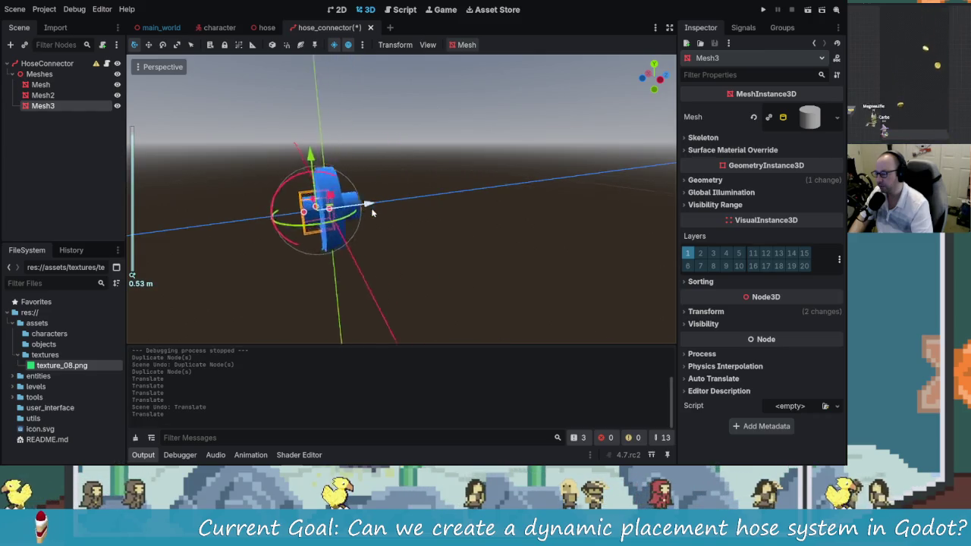
key("f")
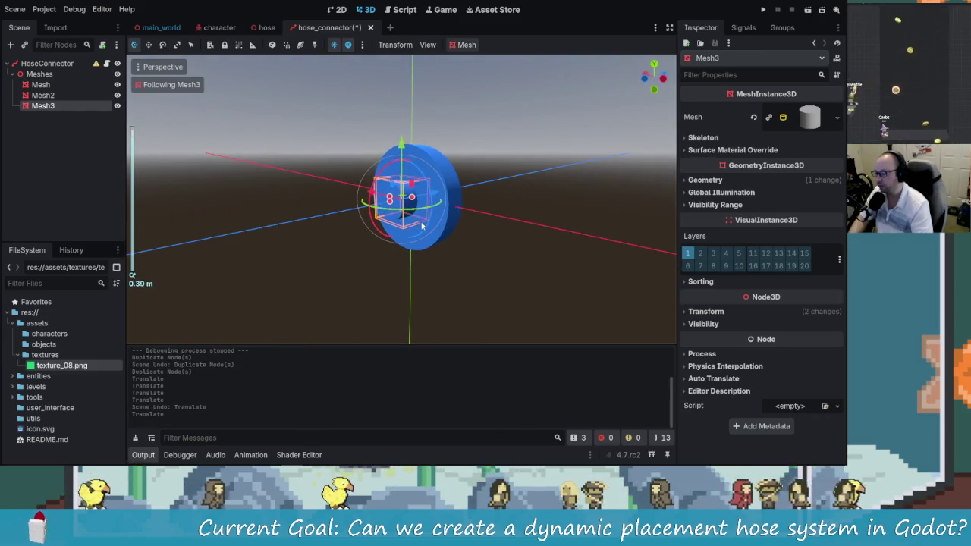
mouse_move(413, 219)
left_mouse_down()
mouse_move(358, 222)
mouse_move(383, 206)
mouse_move(299, 199)
mouse_move(271, 200)
mouse_move(383, 215)
mouse_move(263, 207)
left_mouse_up()
scroll(383, 215, "down", 2)
mouse_move(355, 205)
left_mouse_down()
mouse_move(321, 223)
mouse_move(280, 217)
mouse_move(392, 226)
left_mouse_up()
key("ctrl+z")
key("ctrl+z")
key("ctrl+z")
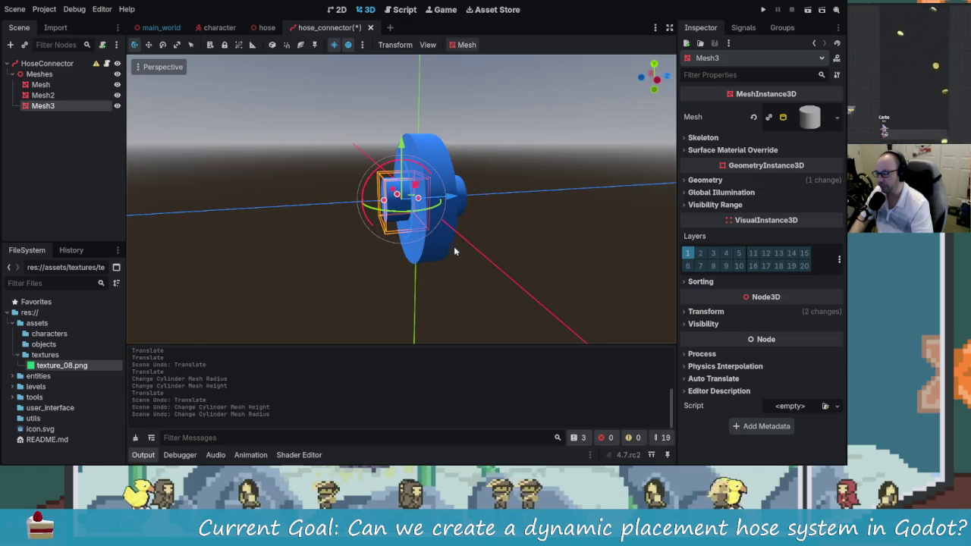
left_click_drag(492, 235, 455, 237)
key("ctrl+z")
key("ctrl+z")
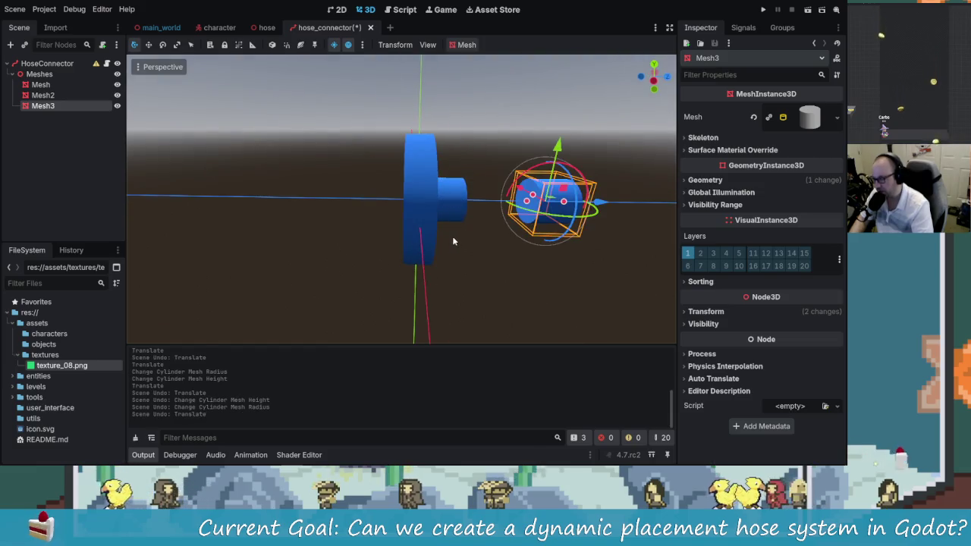
- Delete Mesh3, then restore it with undo
left_click(52, 131)
left_click(50, 105)
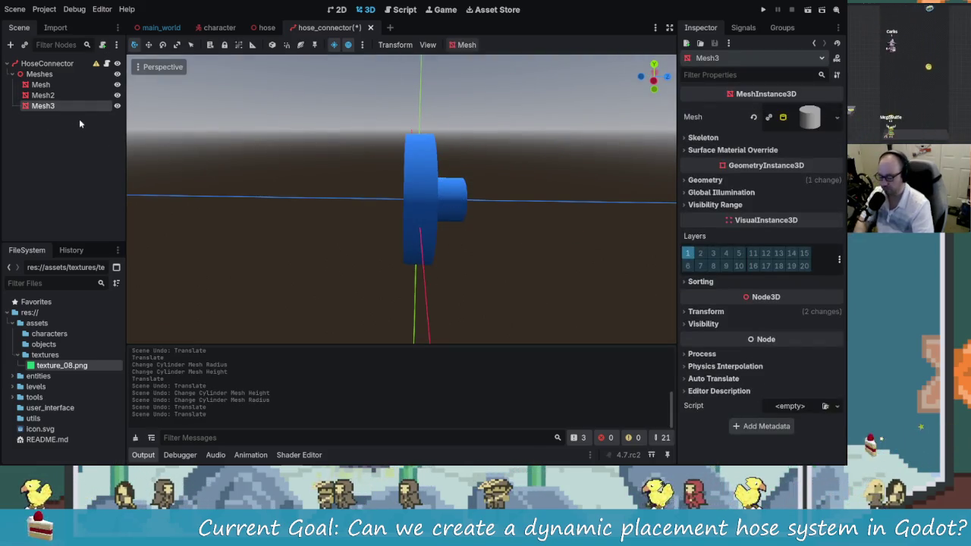
key("Delete")
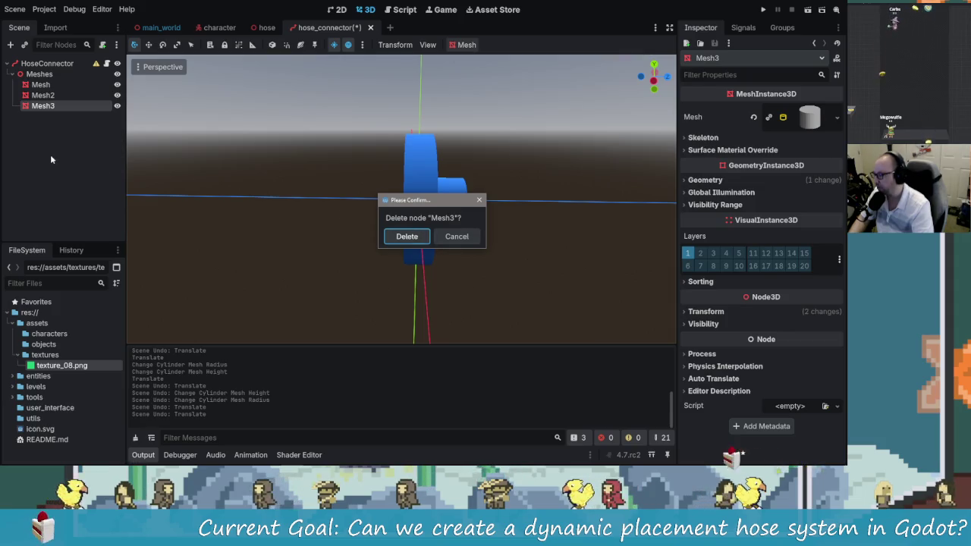
key("Return")
key("ctrl+z")
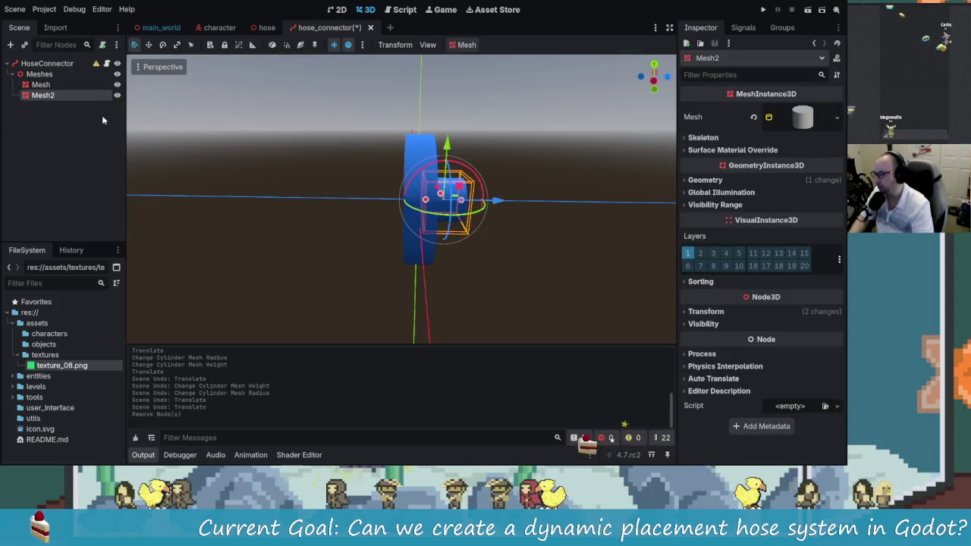
- Give Mesh3 a new CylinderMesh, place it beside the disc along Z and lengthen it
left_click(49, 107)
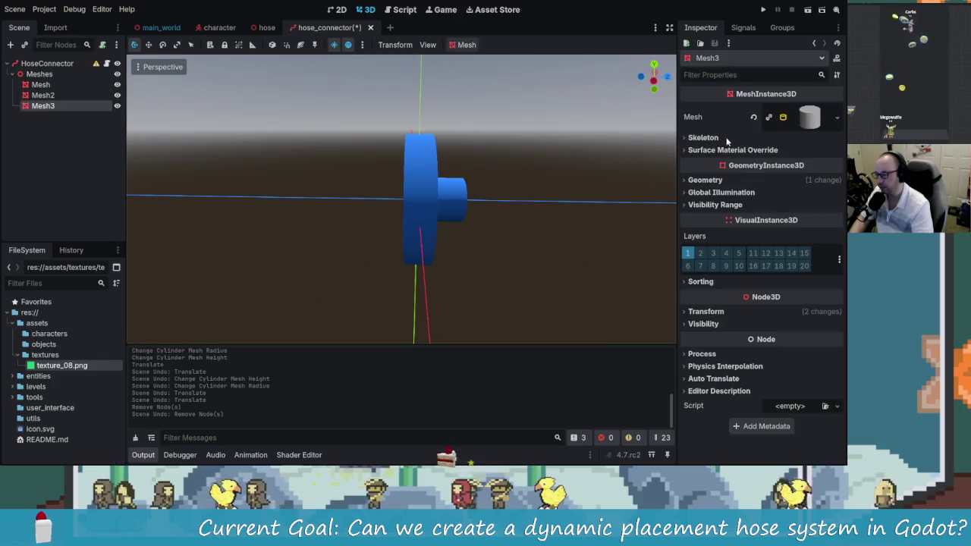
left_click_drag(766, 114, 772, 117)
left_click_drag(334, 227, 411, 235)
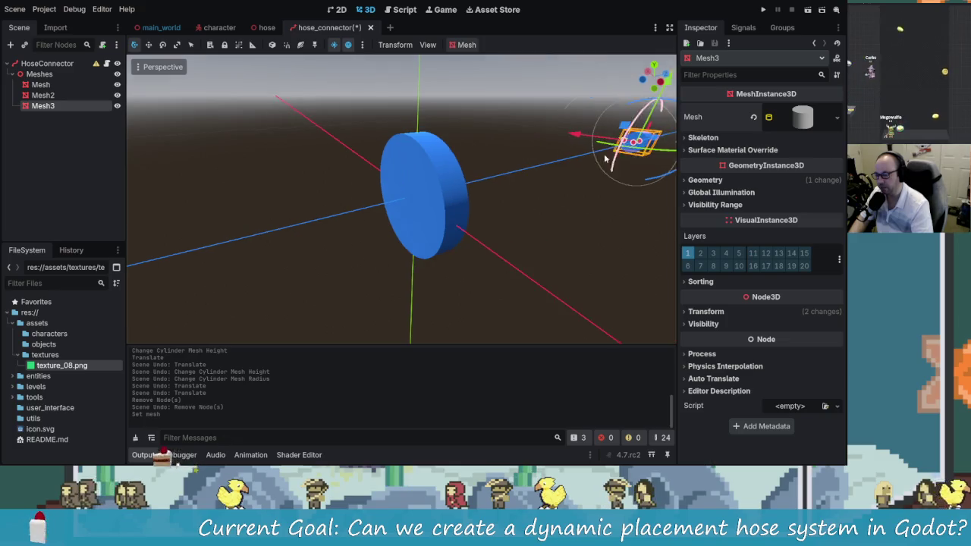
mouse_move(605, 159)
left_mouse_down()
mouse_move(409, 219)
mouse_move(486, 212)
left_mouse_up()
scroll(478, 217, "up", 3)
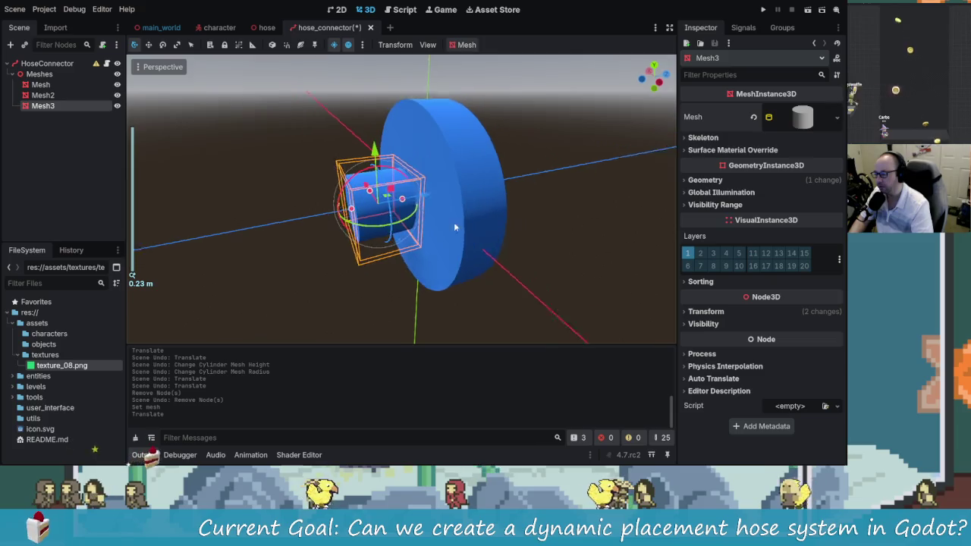
left_click_drag(351, 209, 141, 219)
scroll(295, 234, "down", 3)
- Inspect the 0.067 m radius, 0.205 m tall cylinder and review its mesh resource
mouse_move(296, 234)
left_mouse_down()
mouse_move(382, 236)
mouse_move(332, 228)
mouse_move(361, 236)
mouse_move(359, 227)
left_mouse_up()
mouse_move(545, 246)
left_mouse_down()
mouse_move(390, 239)
mouse_move(458, 215)
mouse_move(327, 234)
mouse_move(334, 228)
left_mouse_up()
scroll(390, 238, "up", 3)
mouse_move(502, 239)
left_mouse_down()
mouse_move(523, 232)
mouse_move(501, 220)
mouse_move(373, 219)
mouse_move(390, 217)
left_mouse_up()
scroll(501, 218, "down", 3)
mouse_move(498, 218)
left_mouse_down()
mouse_move(438, 205)
mouse_move(493, 205)
left_mouse_up()
scroll(456, 211, "up", 2)
left_click(799, 118)
scroll(757, 284, "down", 5)
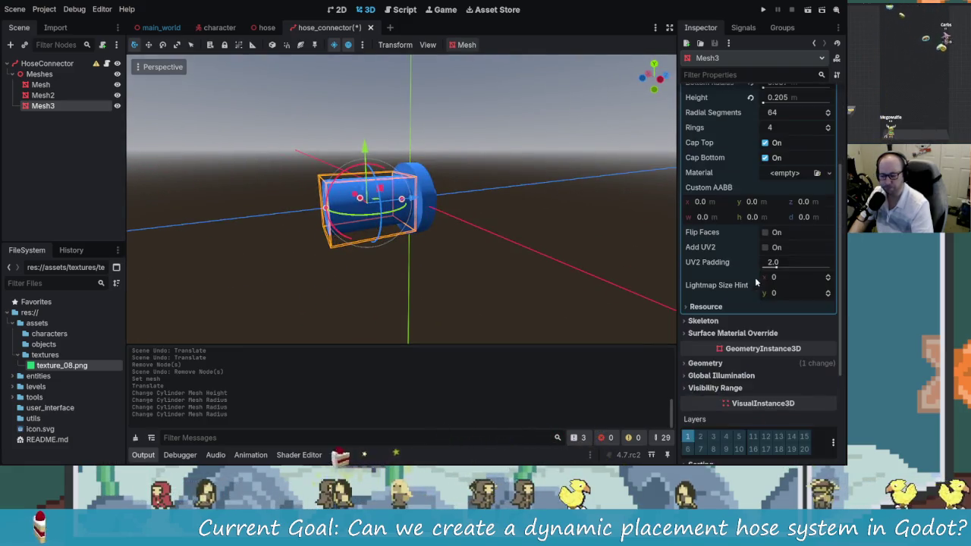
scroll(733, 284, "up", 5)
left_click(831, 117)
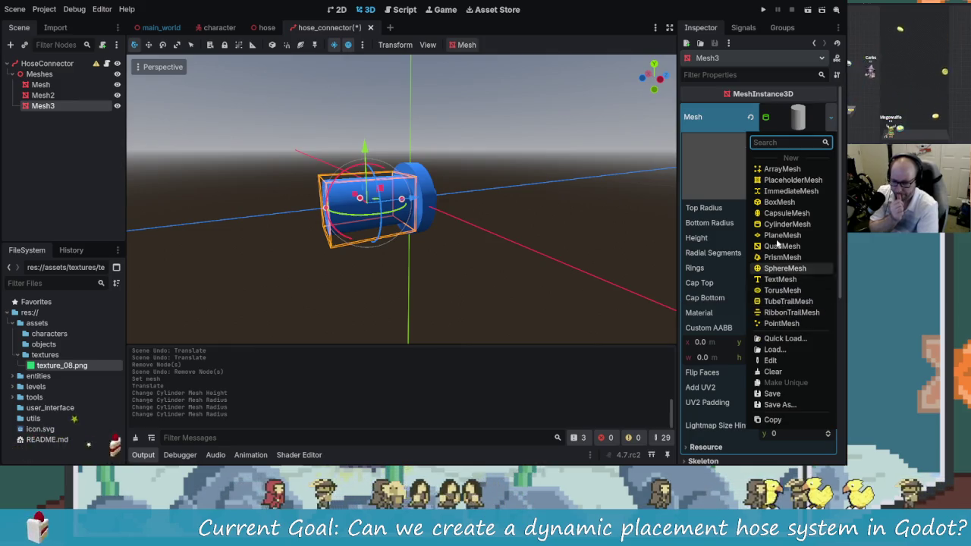
left_click(582, 207)
- Expand Mesh3's surface material override and geometry settings
scroll(493, 196, "up", 5)
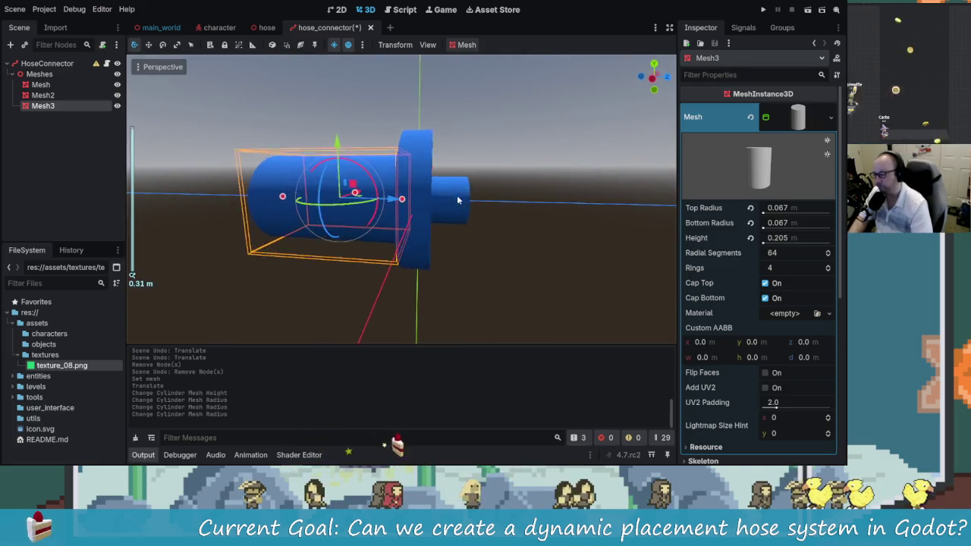
scroll(790, 283, "down", 5)
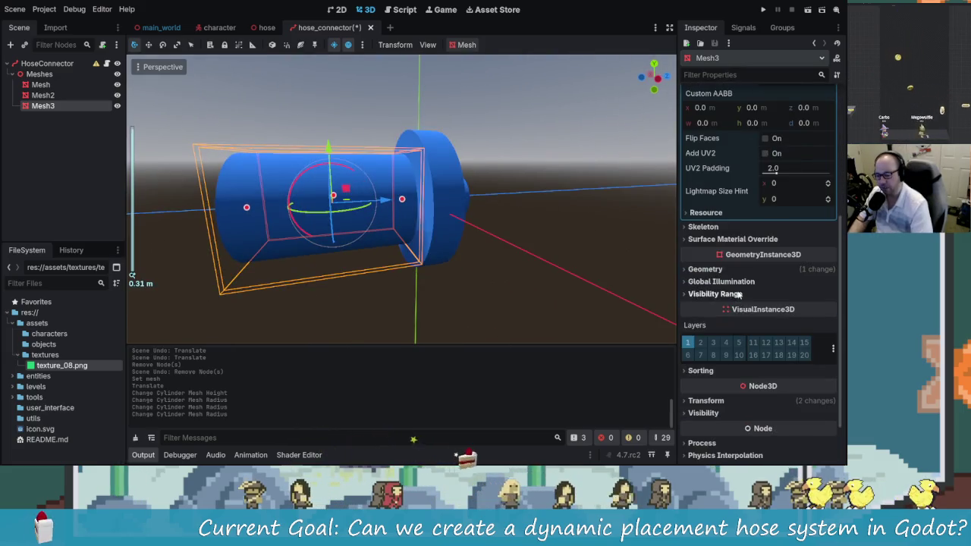
left_click(728, 239)
left_click(725, 284)
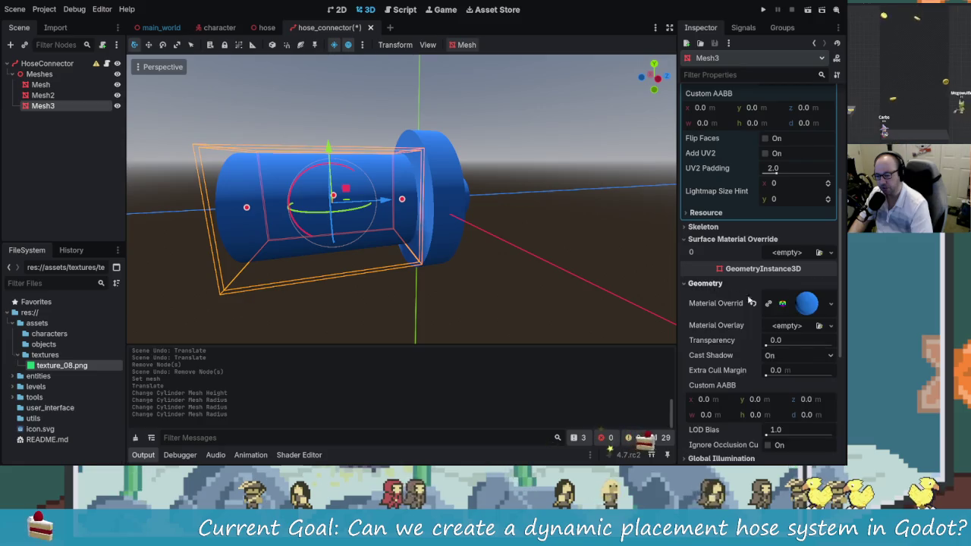
left_click(815, 305)
scroll(736, 277, "down", 3)
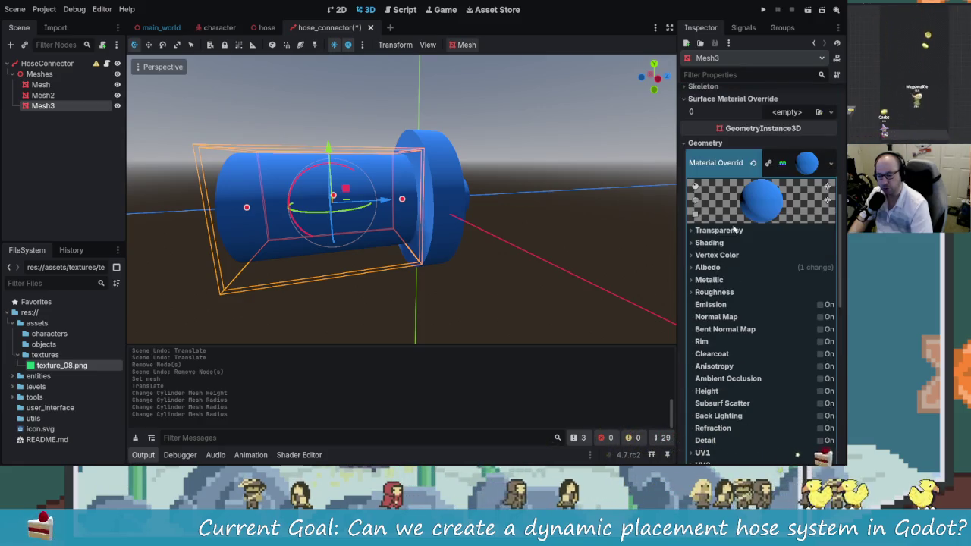
- Copy the pink material from the hose scene's CSGPolygon3D body
left_click(266, 28)
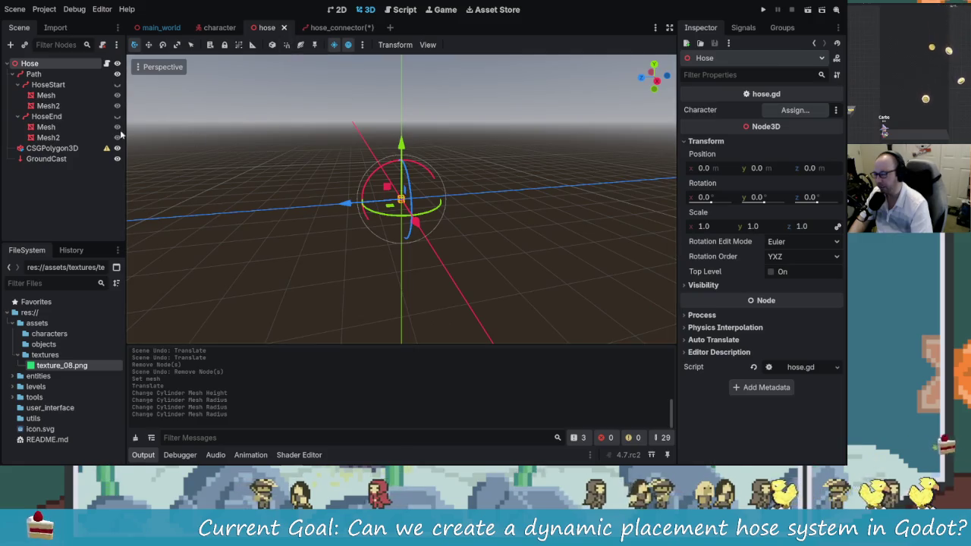
left_click(64, 151)
left_click(45, 158)
left_click(52, 149)
scroll(735, 235, "down", 5)
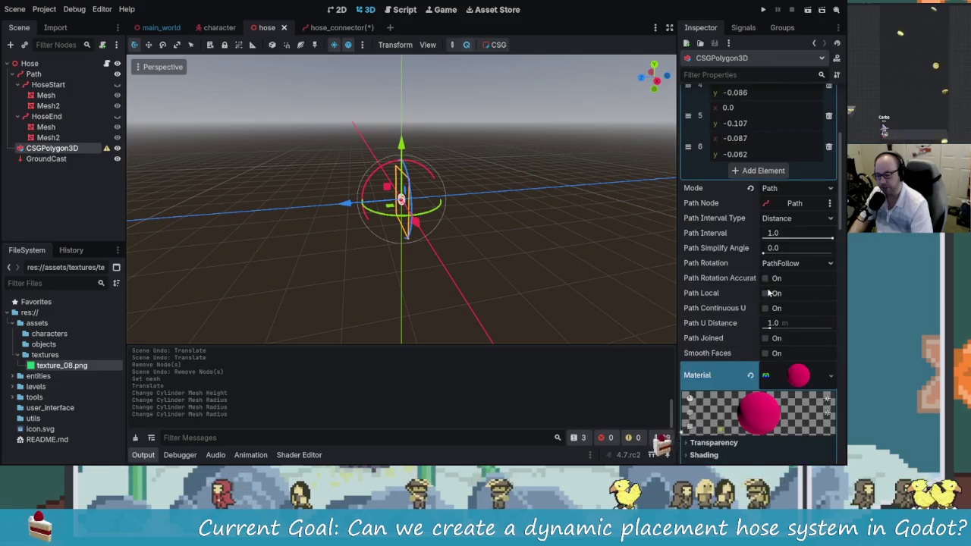
scroll(789, 383, "down", 3)
right_click(794, 283)
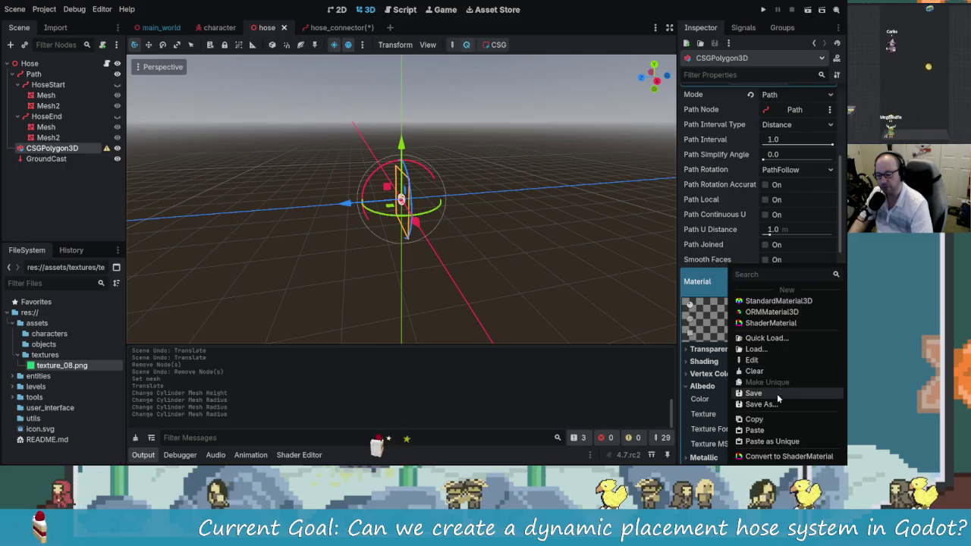
left_click(769, 420)
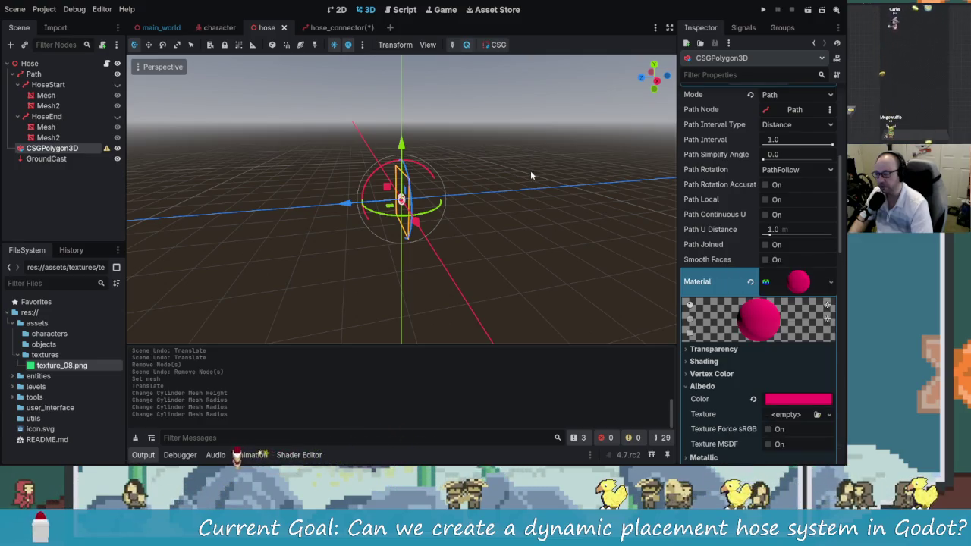
- Paste the pink material into Mesh3's Material Override in hose_connector
left_click(328, 27)
right_click(804, 164)
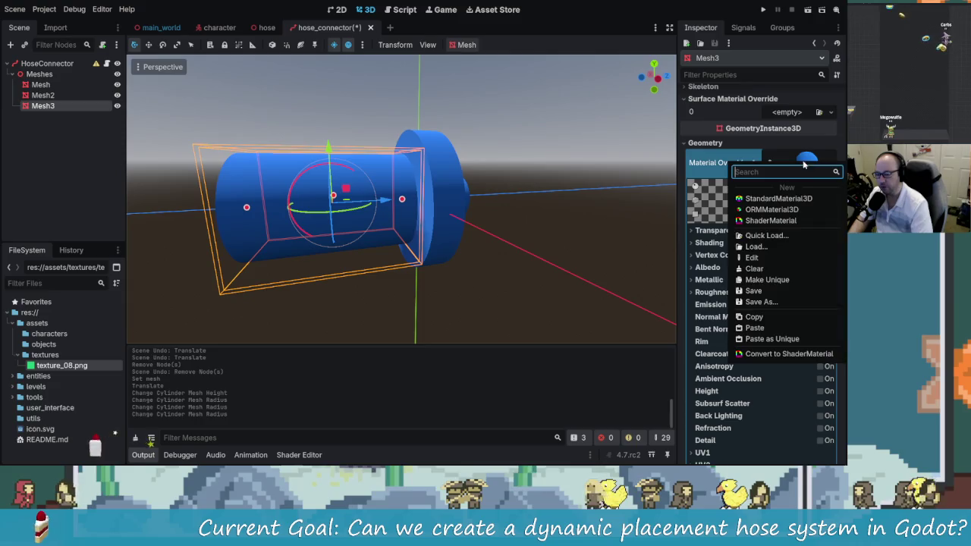
left_click(777, 329)
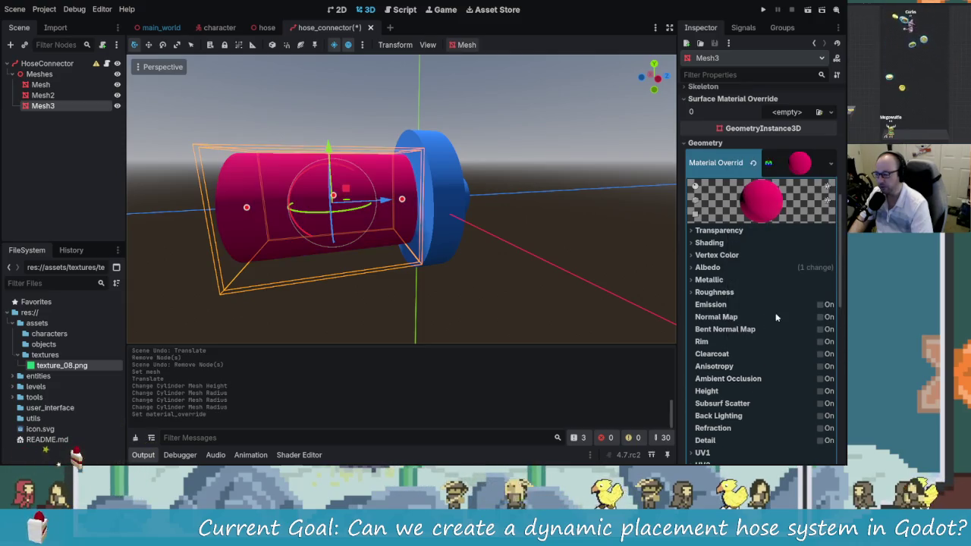
- Check the pink cylinder from the side and save the hose_connector scene
mouse_move(575, 230)
left_mouse_down()
mouse_move(445, 289)
mouse_move(573, 243)
left_mouse_up()
scroll(573, 244, "down", 3)
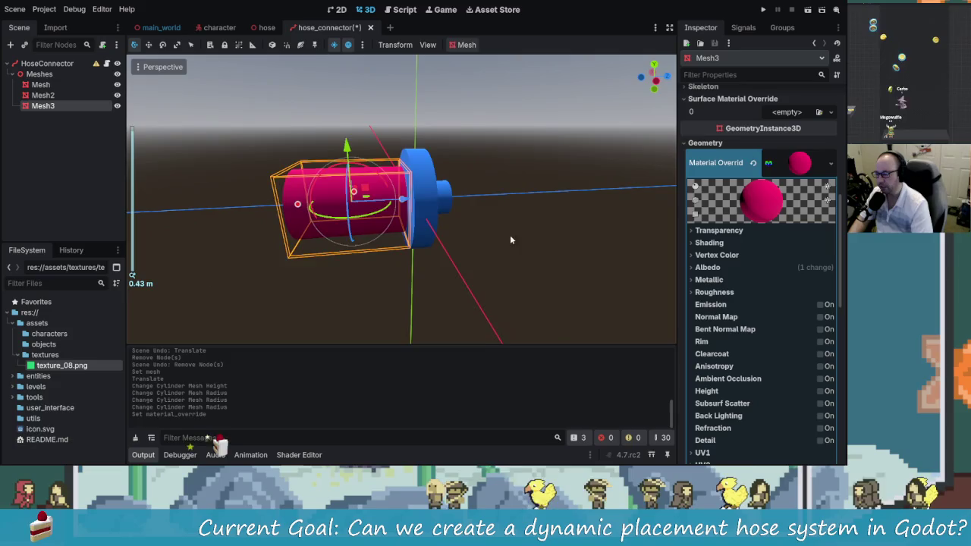
mouse_move(512, 235)
left_mouse_down()
mouse_move(488, 231)
mouse_move(488, 210)
mouse_move(536, 190)
mouse_move(351, 199)
mouse_move(495, 189)
mouse_move(464, 204)
mouse_move(275, 167)
left_mouse_up()
left_click(487, 210)
key("ctrl+s")
scroll(460, 186, "up", 2)
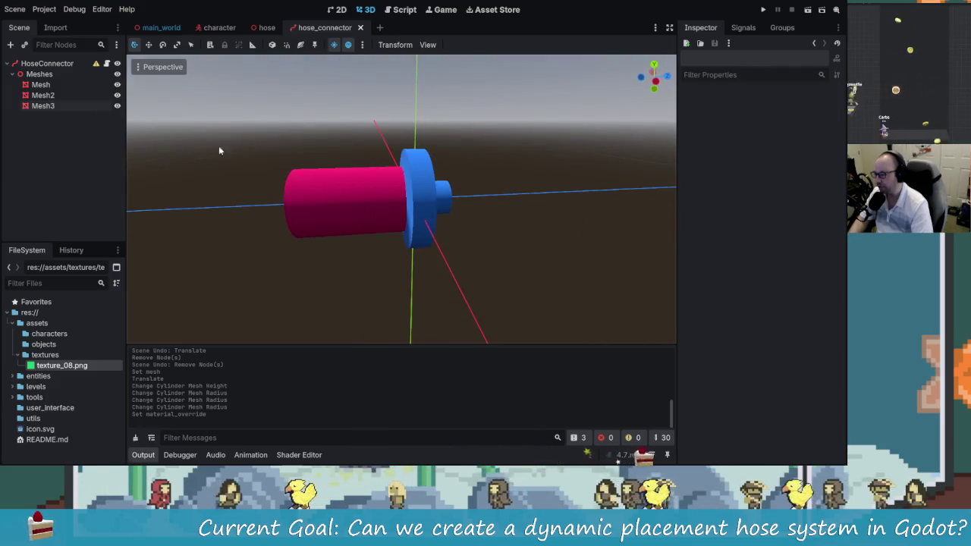
- Switch to the character scene and select the Character root, cancelling the Add Node dialog
left_click(39, 73)
mouse_move(456, 205)
left_mouse_down()
mouse_move(398, 200)
mouse_move(425, 174)
mouse_move(392, 131)
mouse_move(285, 90)
left_mouse_up()
left_click(220, 27)
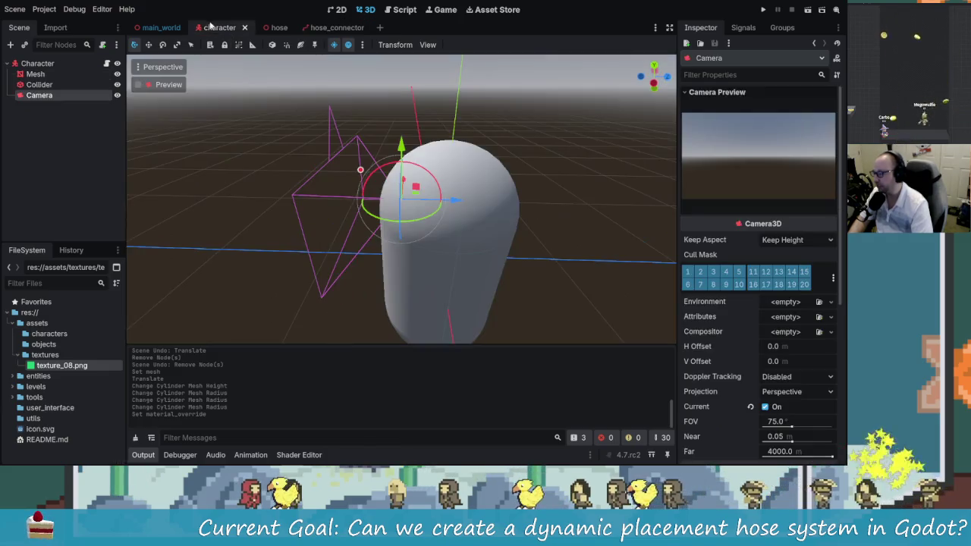
left_click(38, 63)
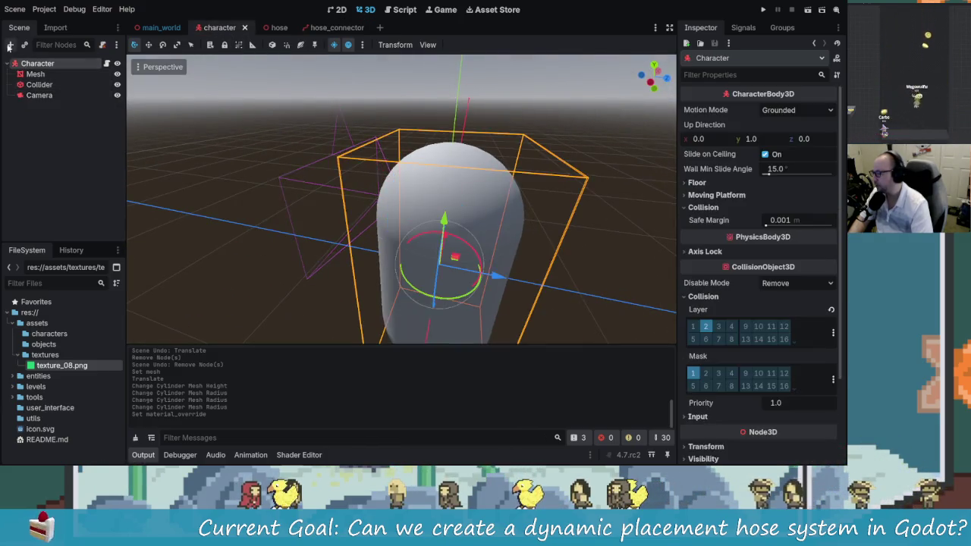
key("ctrl+a")
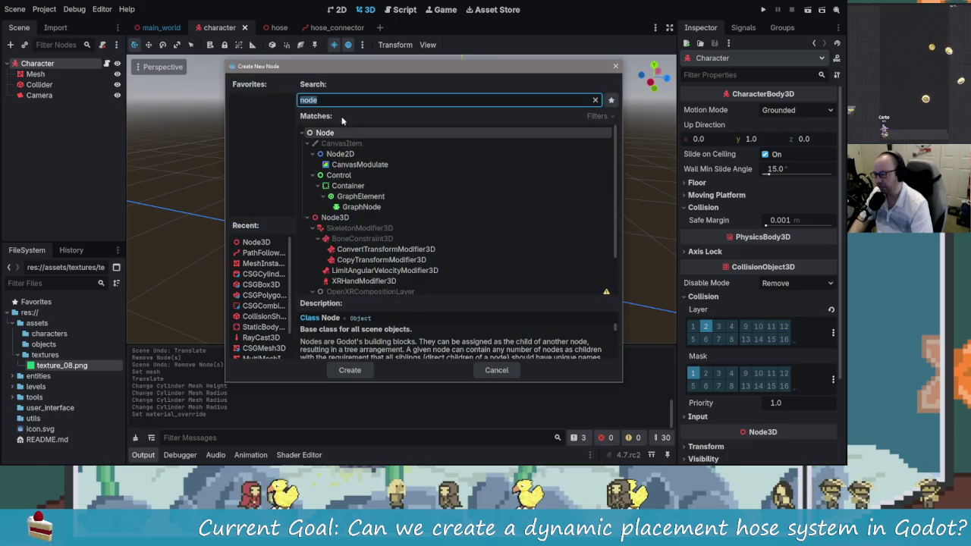
scroll(380, 273, "down", 2)
scroll(379, 273, "up", 2)
left_click(497, 370)
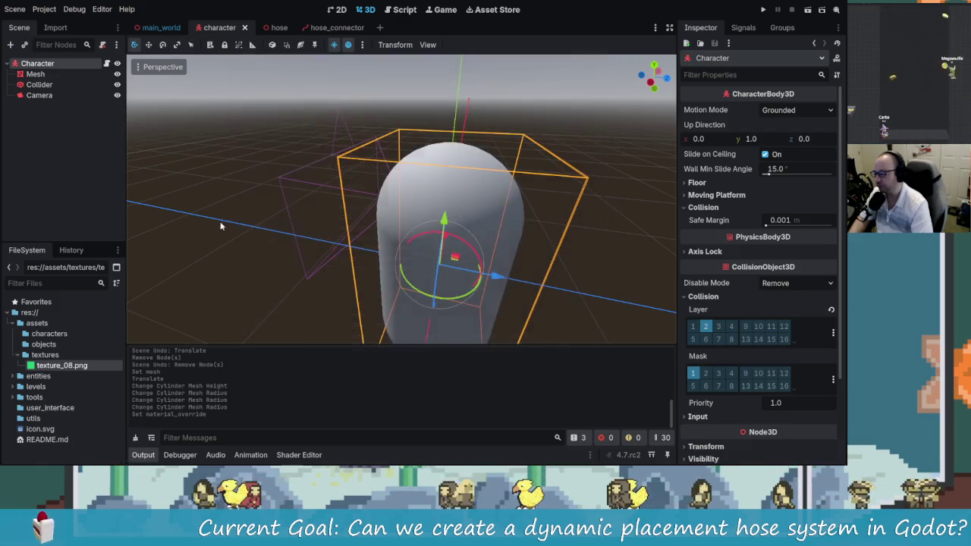
- Instance hose_connector.tscn as a child of Character
left_click(57, 29)
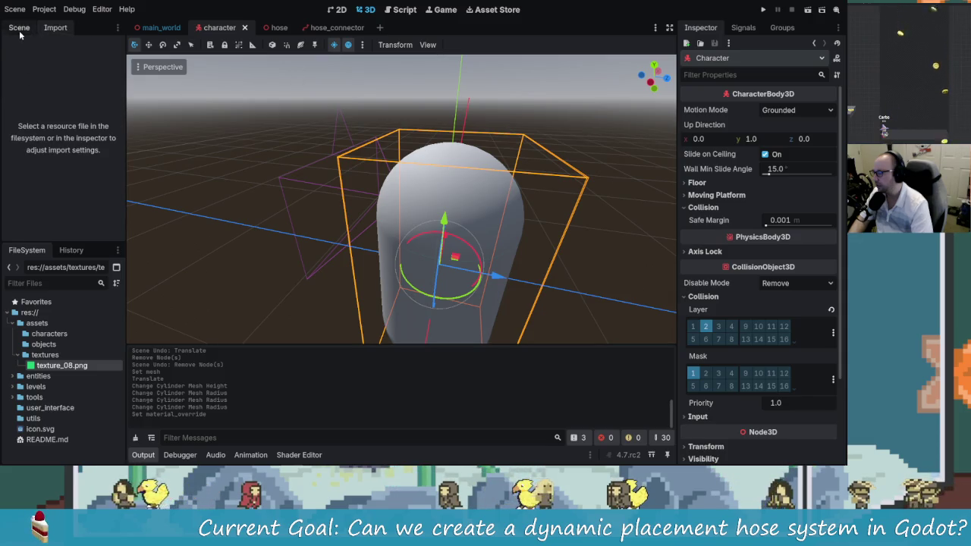
left_click(19, 28)
left_click(25, 45)
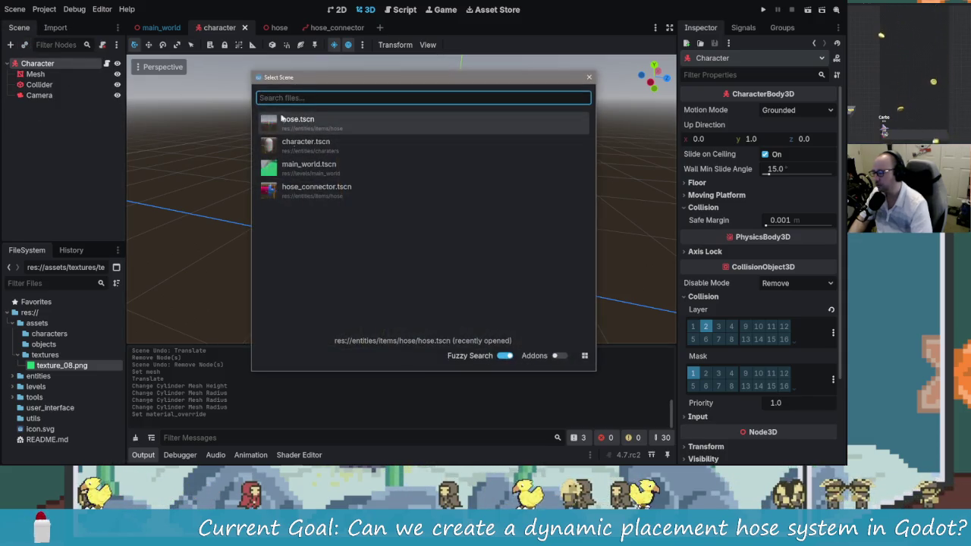
double_click(329, 189)
mouse_move(258, 222)
left_mouse_down()
mouse_move(429, 253)
mouse_move(220, 266)
mouse_move(393, 244)
mouse_move(384, 220)
mouse_move(395, 190)
left_mouse_up()
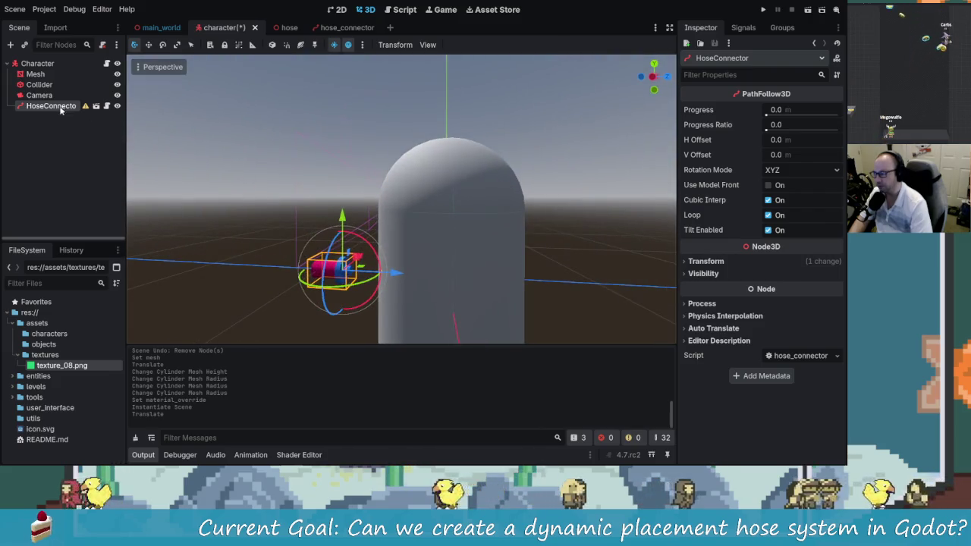
left_click(39, 95)
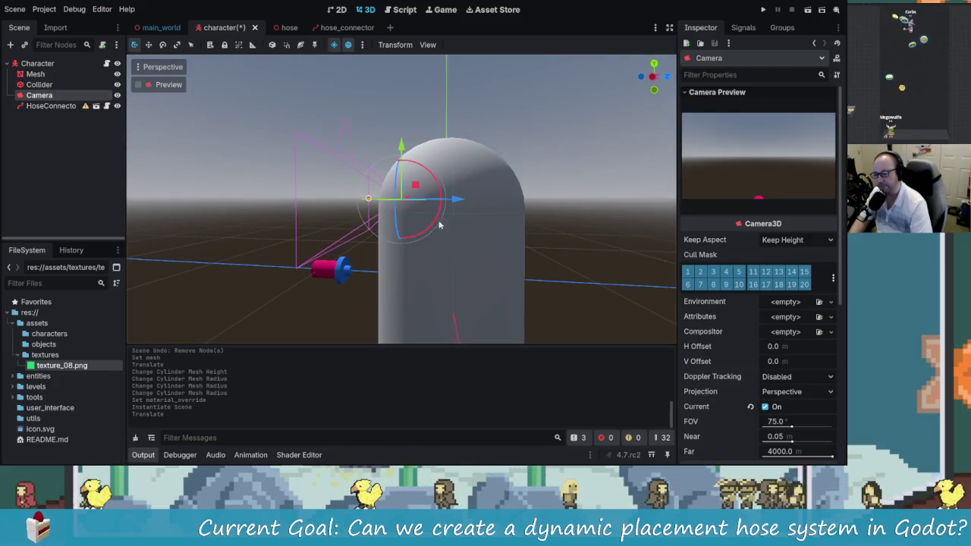
- Select the HoseConnector and raise it upward
scroll(471, 217, "down", 5)
mouse_move(226, 142)
left_mouse_down()
mouse_move(368, 260)
mouse_move(427, 224)
left_mouse_up()
left_click(383, 264)
mouse_move(378, 206)
left_mouse_down()
mouse_move(364, 176)
mouse_move(331, 239)
mouse_move(399, 244)
left_mouse_up()
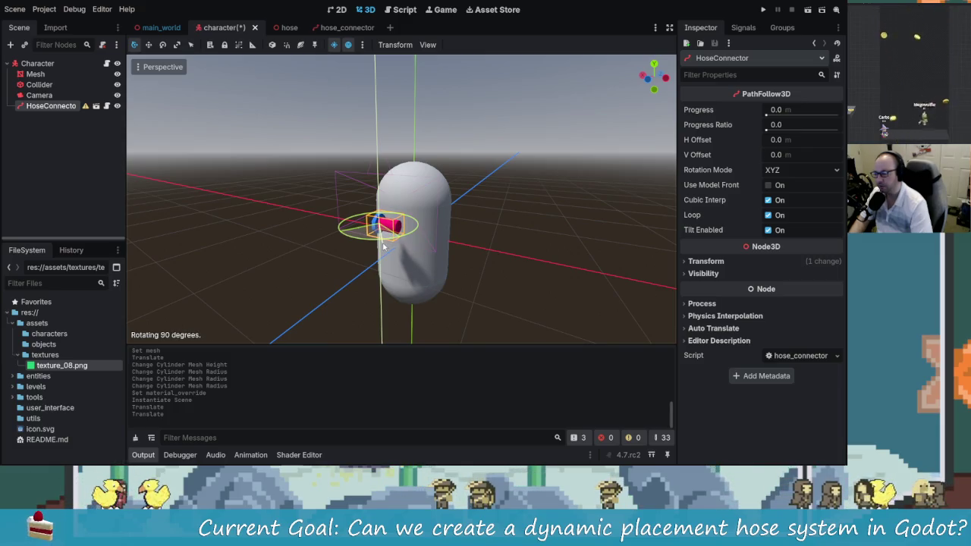
- Rotate the HoseConnector 90 degrees and nudge it against the capsule, checking from the front
left_click_drag(385, 246, 387, 244)
scroll(402, 239, "up", 5)
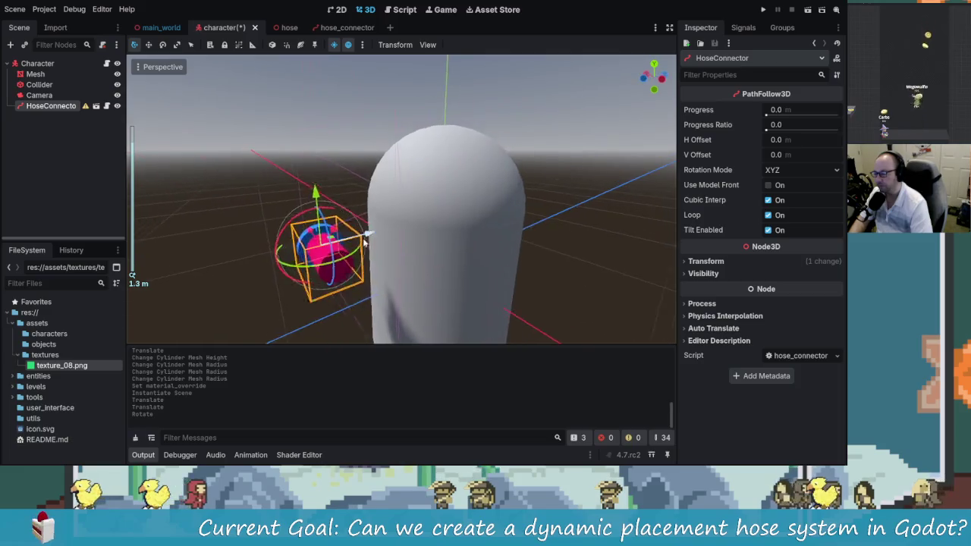
scroll(425, 235, "down", 2)
left_click_drag(334, 225, 371, 224)
left_click_drag(372, 224, 234, 180)
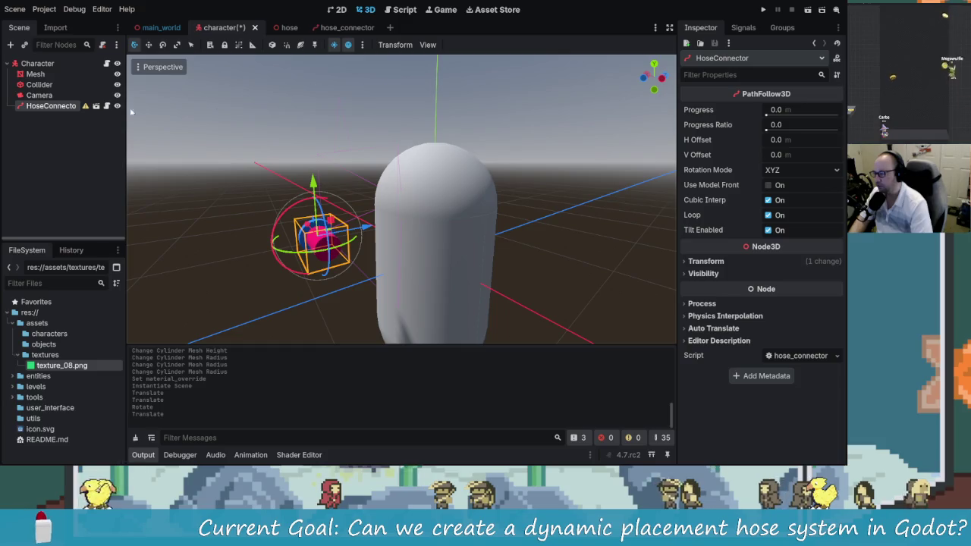
left_click(47, 95)
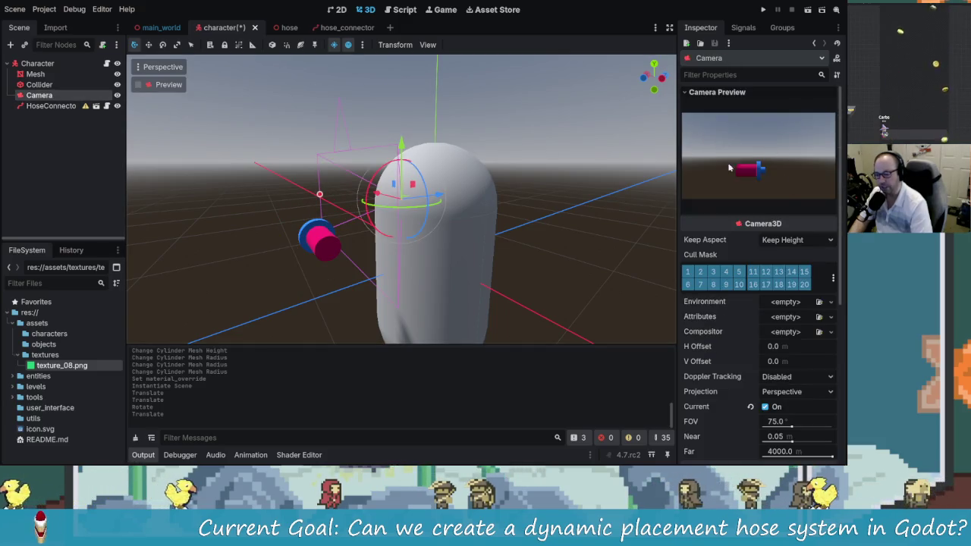
mouse_move(299, 224)
left_mouse_down()
mouse_move(333, 220)
mouse_move(319, 205)
mouse_move(356, 228)
mouse_move(389, 223)
mouse_move(255, 224)
mouse_move(441, 233)
mouse_move(317, 259)
mouse_move(347, 266)
left_mouse_up()
left_click(400, 242)
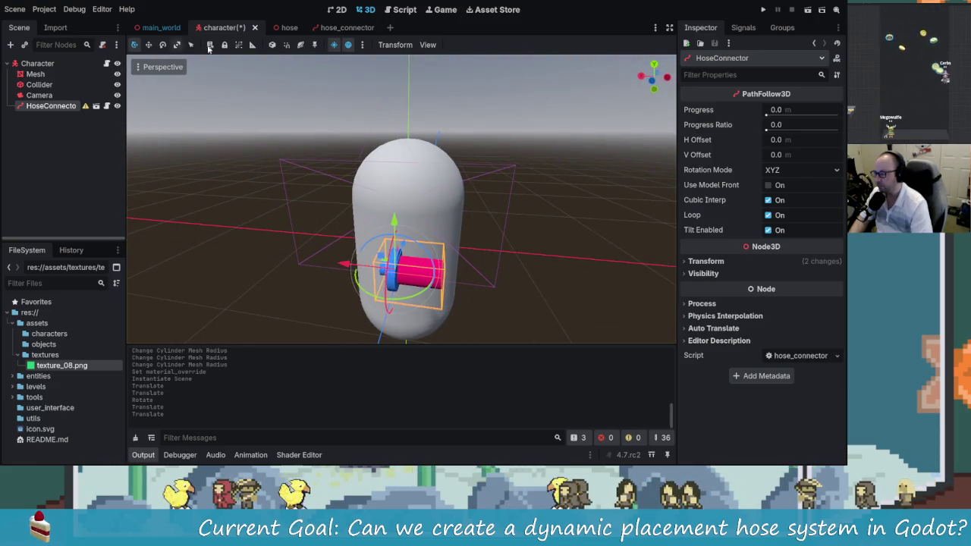
- Split the 3D editor into two stacked viewports
left_click(431, 45)
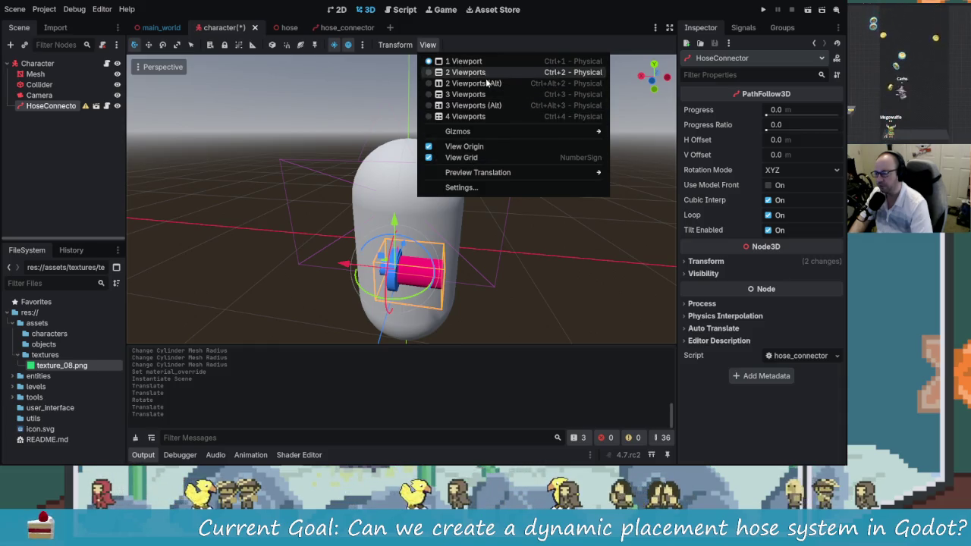
mouse_move(489, 173)
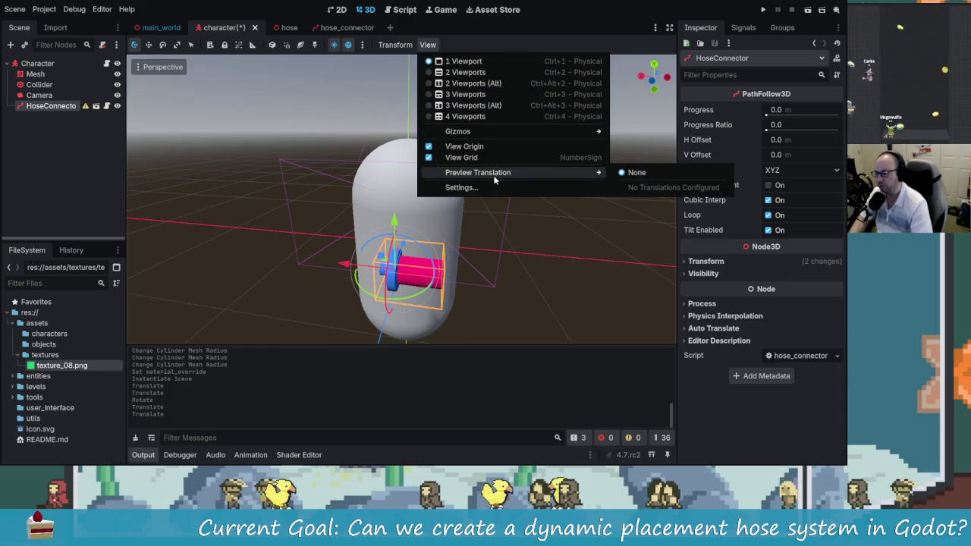
left_click(479, 76)
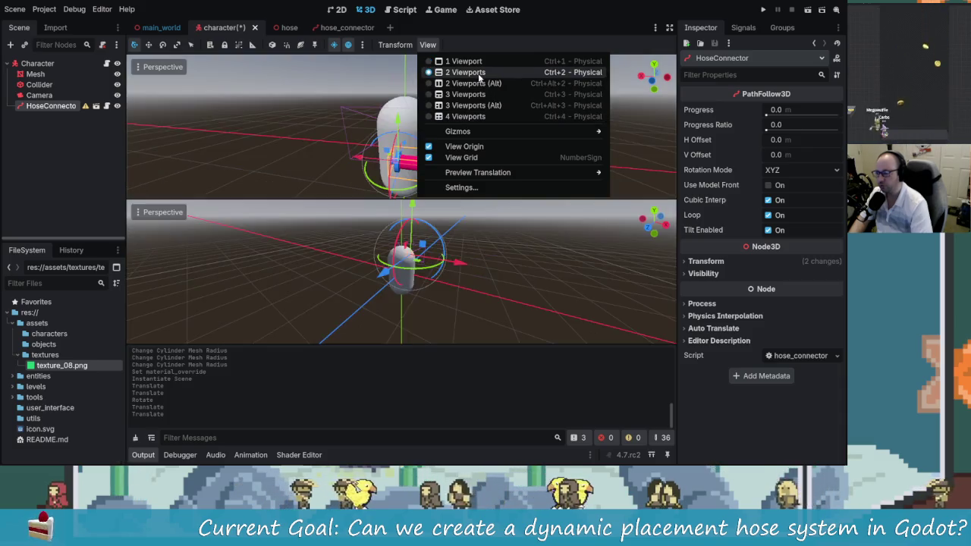
left_click(139, 212)
- Select the Camera node and preview its view in the lower viewport
left_click(144, 214)
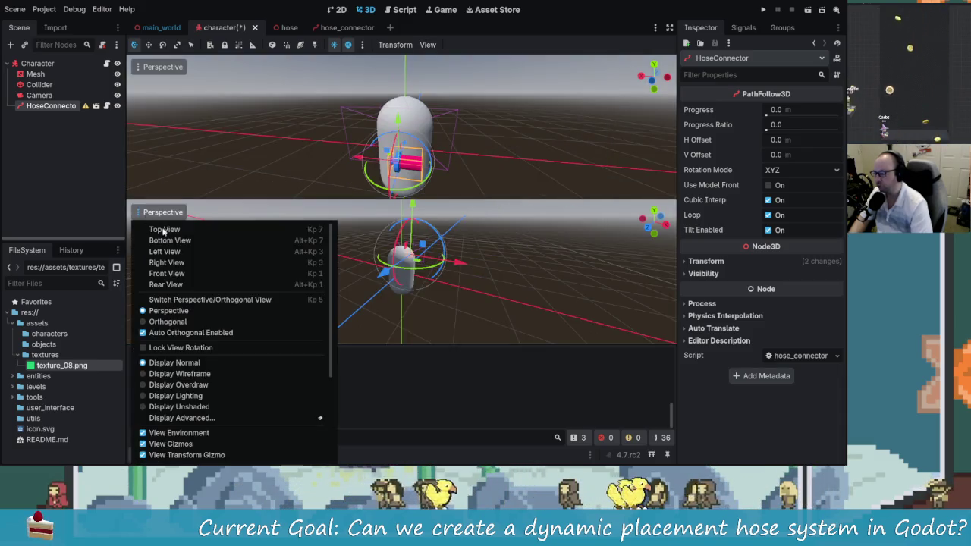
scroll(202, 425, "down", 2)
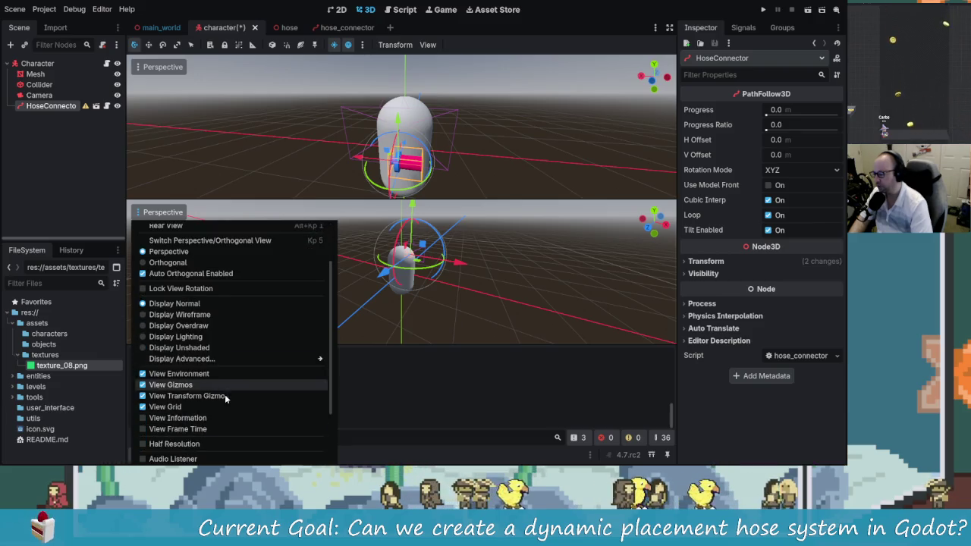
scroll(225, 397, "down", 2)
left_click(76, 180)
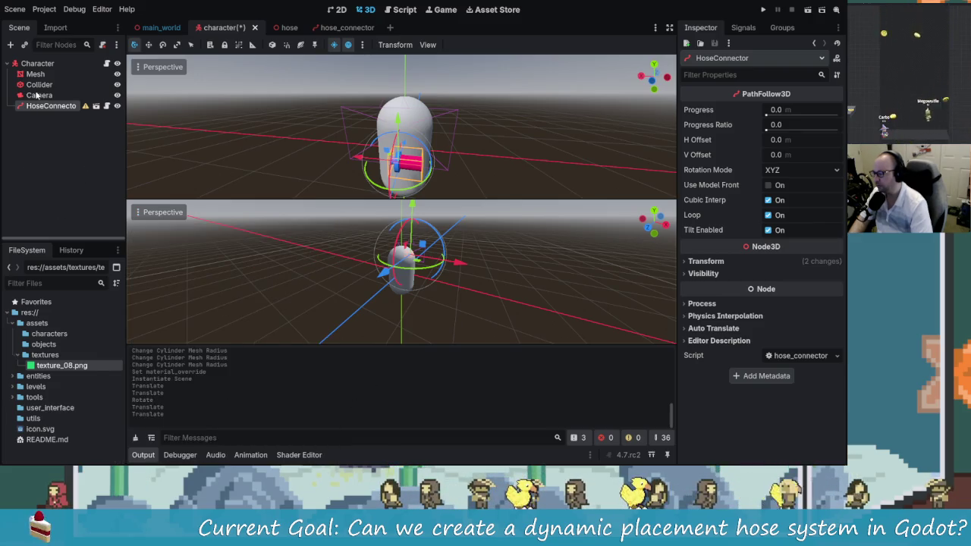
left_click(36, 95)
left_click(139, 230)
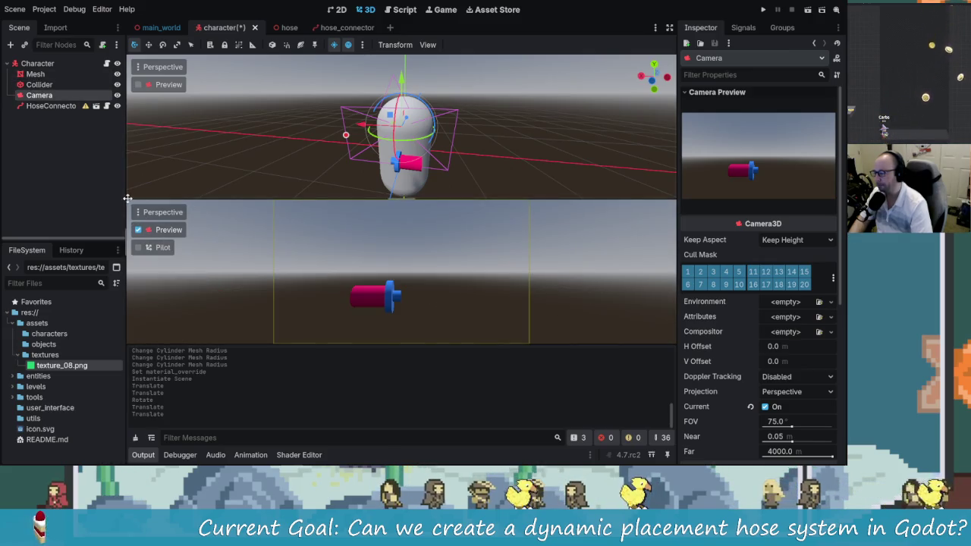
mouse_move(397, 155)
left_mouse_down()
mouse_move(253, 149)
mouse_move(403, 171)
mouse_move(431, 154)
mouse_move(391, 146)
mouse_move(390, 157)
mouse_move(454, 112)
mouse_move(430, 118)
left_mouse_up()
- Select HoseConnector and raise, then lower, it slightly against the capsule
left_click(318, 150)
scroll(402, 148, "up", 5)
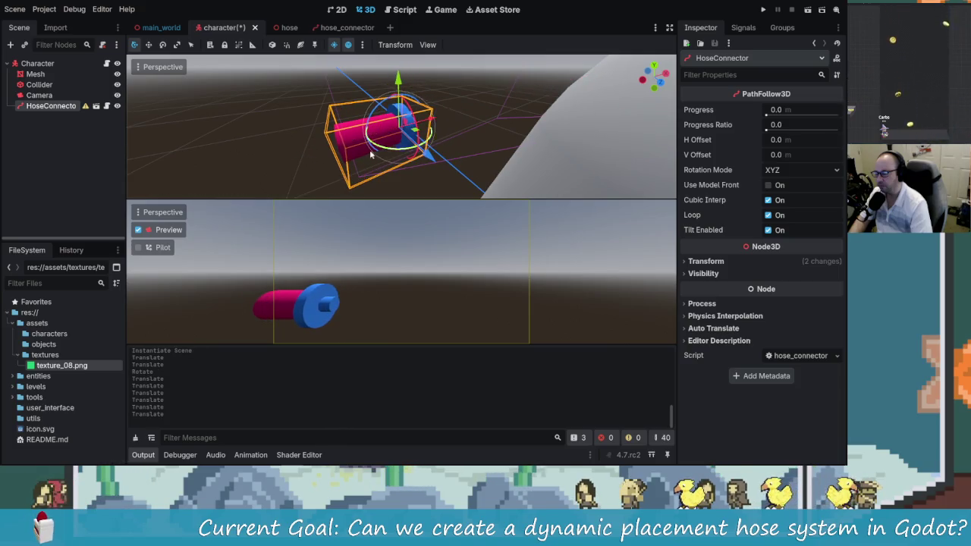
scroll(372, 156, "down", 5)
mouse_move(460, 135)
left_mouse_down()
mouse_move(483, 169)
mouse_move(448, 134)
mouse_move(333, 148)
left_mouse_up()
left_click_drag(401, 79, 402, 64)
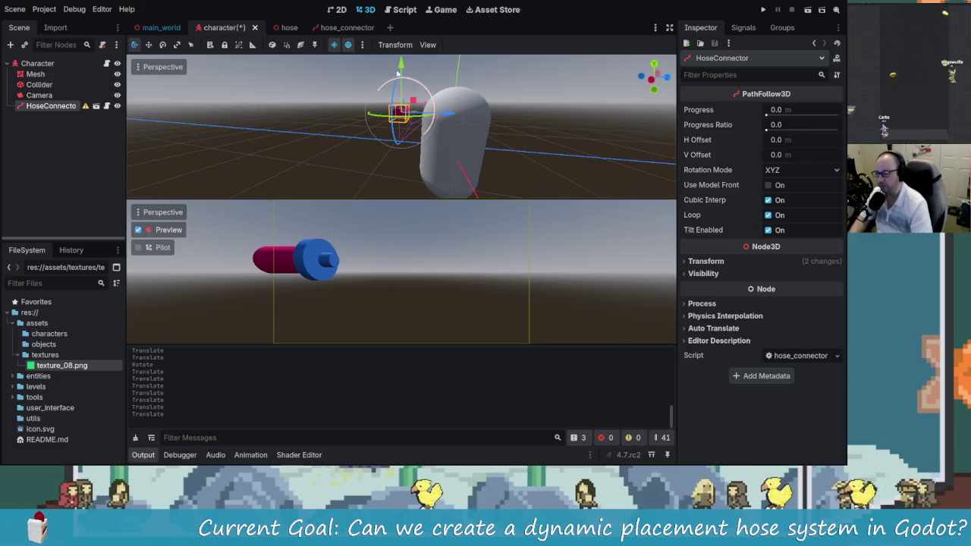
left_click_drag(402, 68, 404, 79)
- Shift the HoseConnector sideways and lower it slightly, then switch to the hose_connector scene
mouse_move(334, 165)
left_mouse_down()
mouse_move(438, 134)
mouse_move(437, 160)
left_mouse_up()
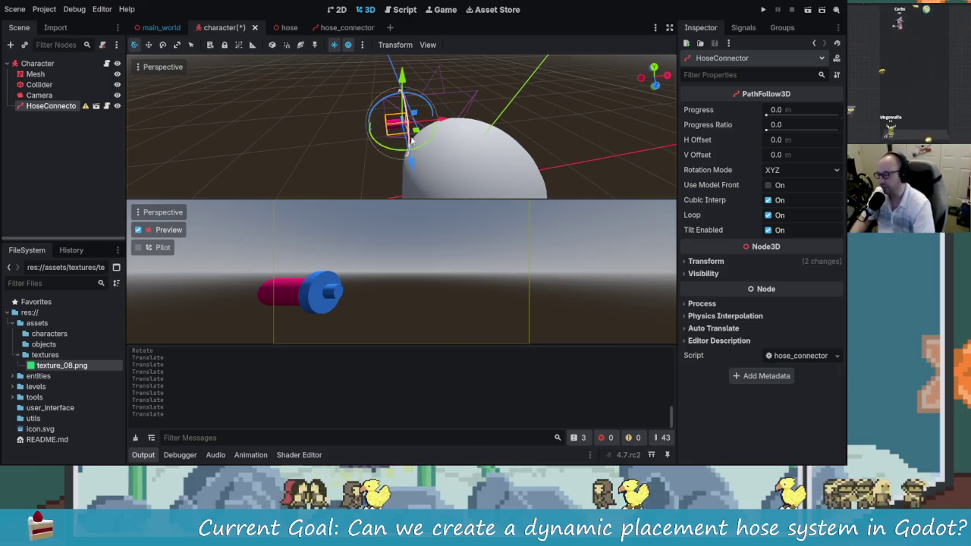
mouse_move(443, 124)
left_mouse_down()
mouse_move(455, 121)
mouse_move(442, 129)
mouse_move(461, 135)
mouse_move(450, 135)
left_mouse_up()
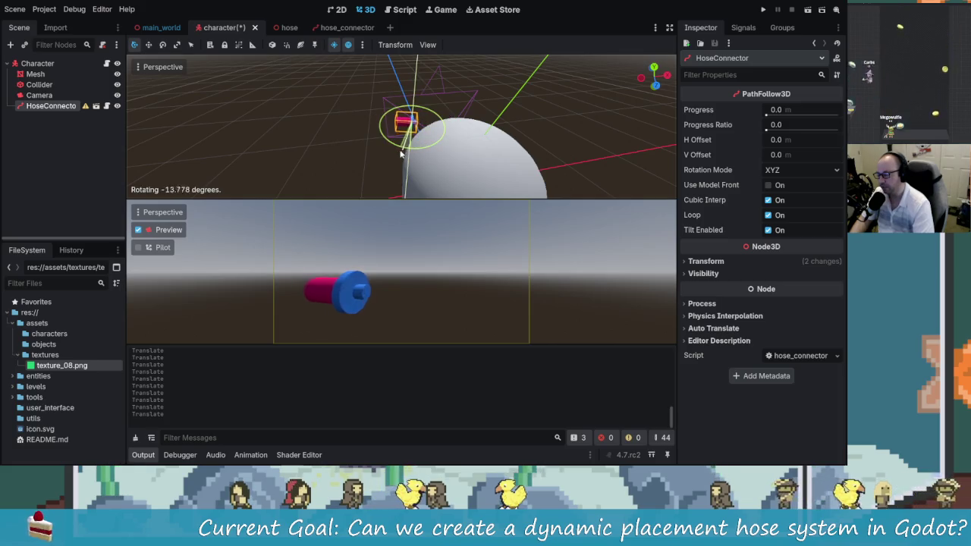
mouse_move(416, 76)
left_mouse_down()
mouse_move(414, 90)
mouse_move(414, 80)
left_mouse_up()
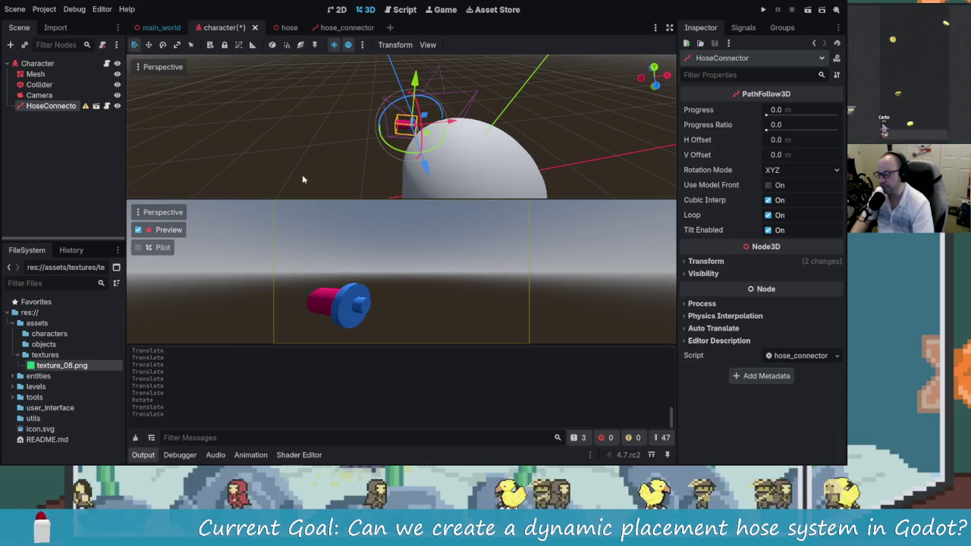
left_click_drag(261, 127, 401, 129)
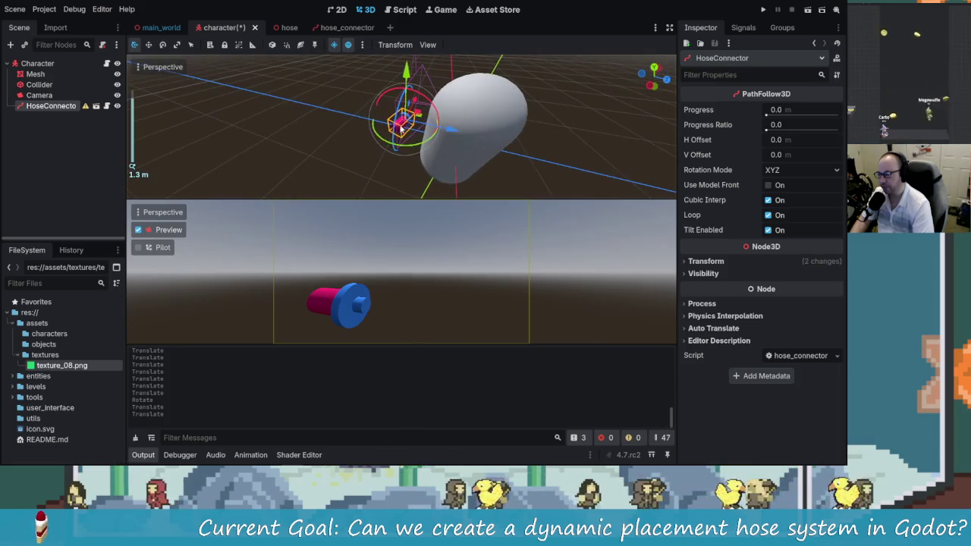
scroll(346, 145, "up", 3)
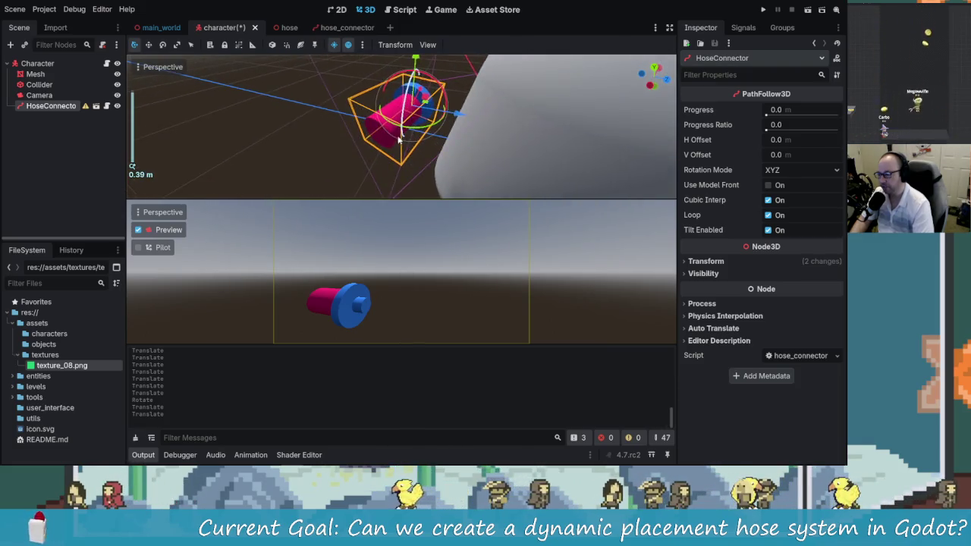
left_click(335, 27)
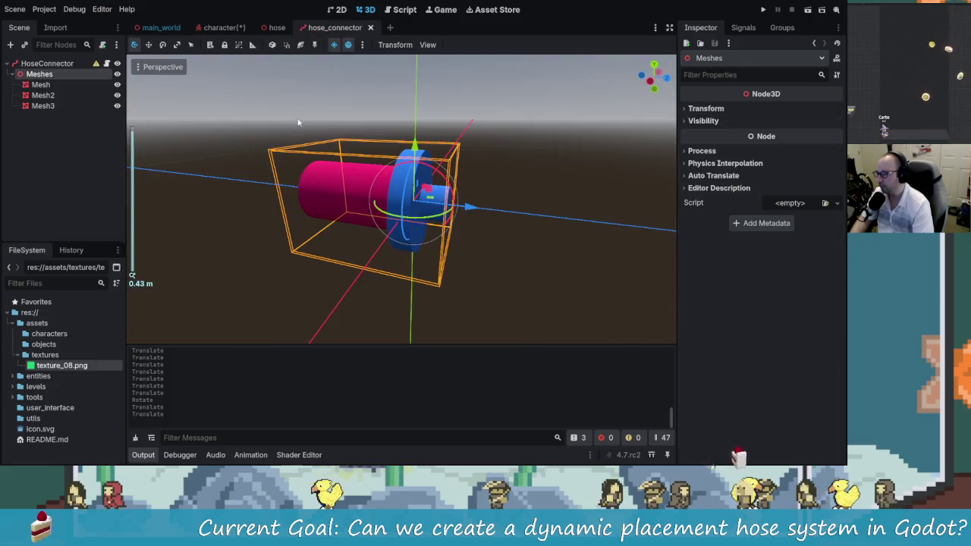
- Lengthen Mesh3's pink cylinder, trim it slightly, and go back to the character scene
left_click_drag(300, 240, 198, 203)
left_click(43, 106)
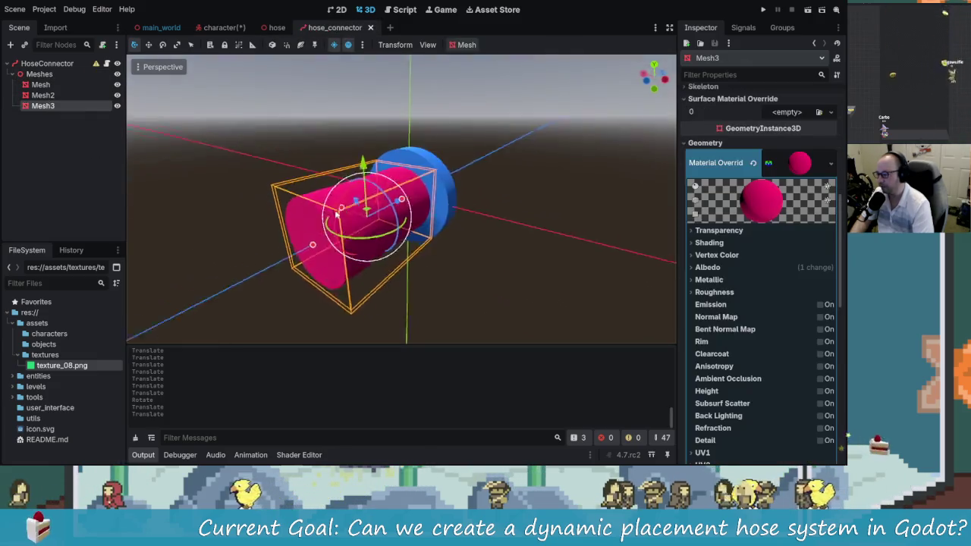
left_click_drag(356, 243, 289, 228)
mouse_move(265, 231)
left_mouse_down()
mouse_move(186, 243)
mouse_move(195, 243)
left_mouse_up()
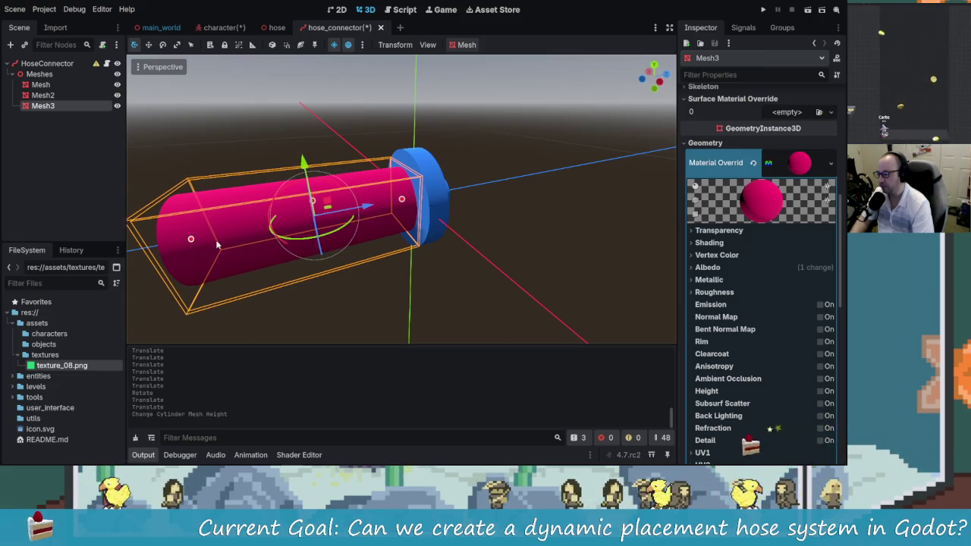
scroll(292, 255, "down", 3)
left_click_drag(292, 254, 288, 249)
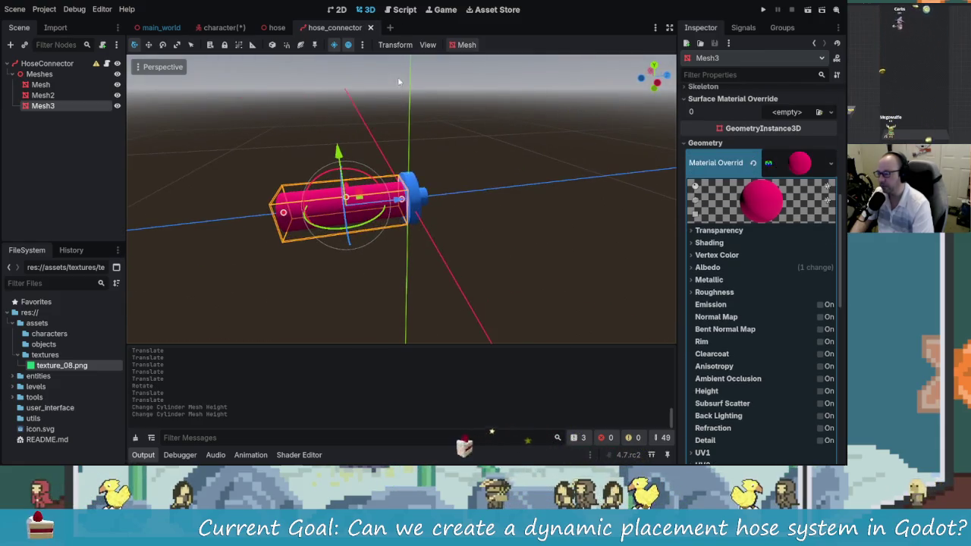
left_click(224, 28)
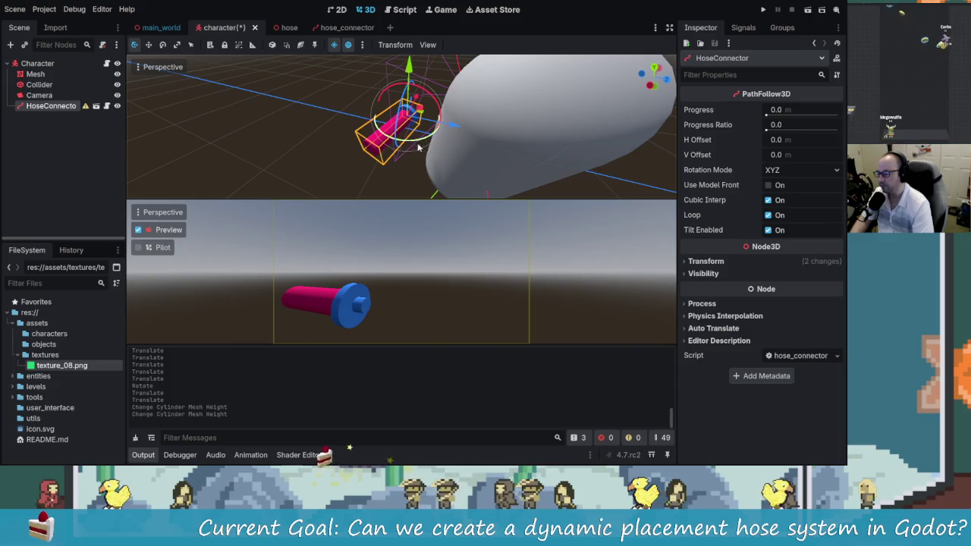
- Nudge the HoseConnector slightly along Z and reselect it in the Scene tree
scroll(418, 145, "up", 2)
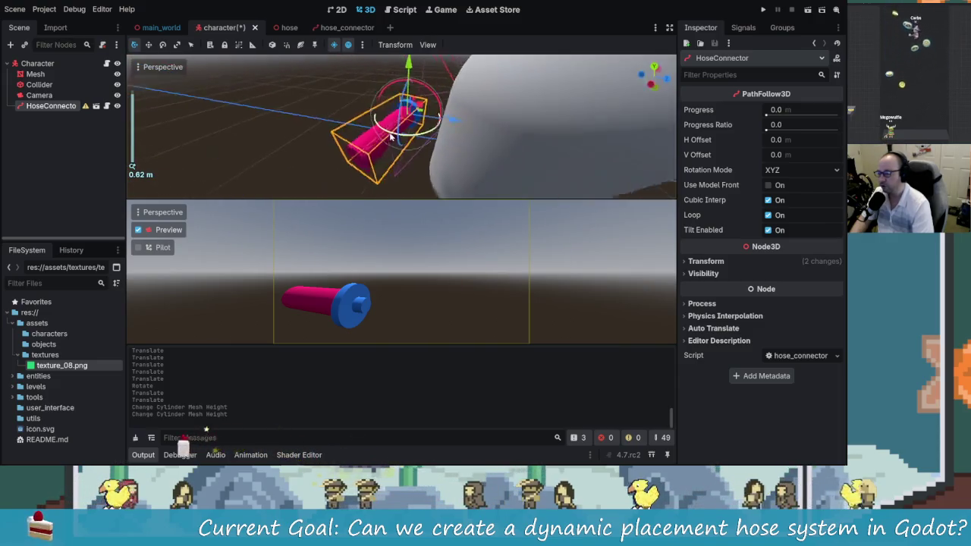
scroll(387, 133, "up", 3)
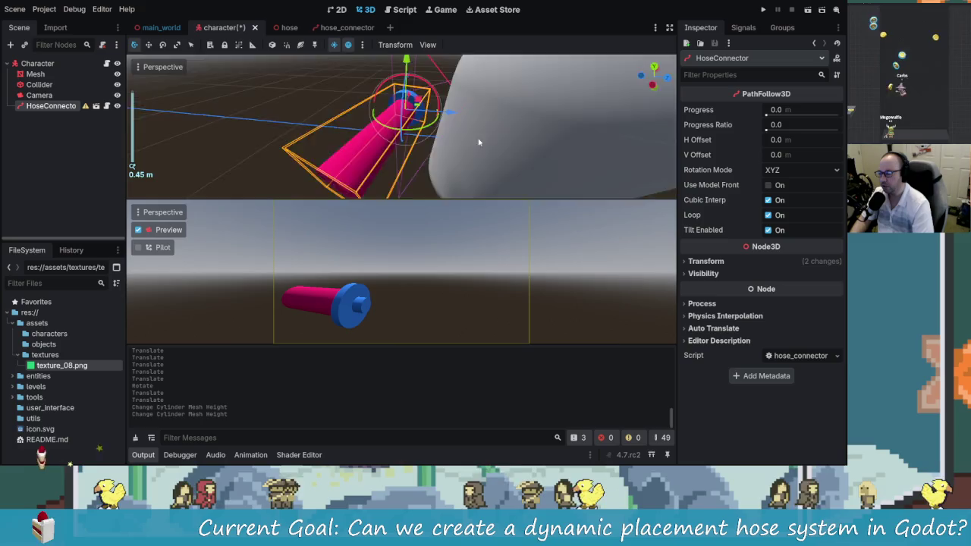
left_click_drag(467, 138, 462, 134)
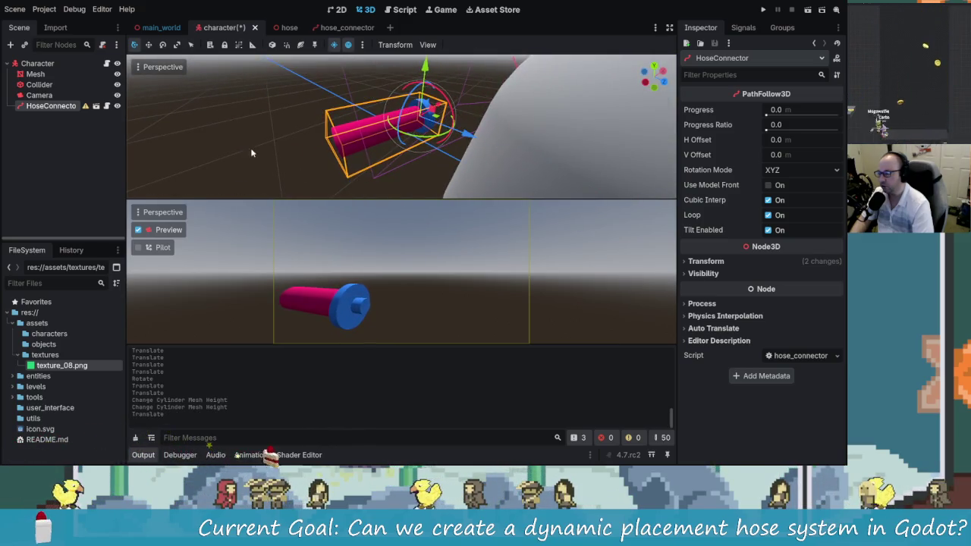
scroll(253, 152, "down", 4)
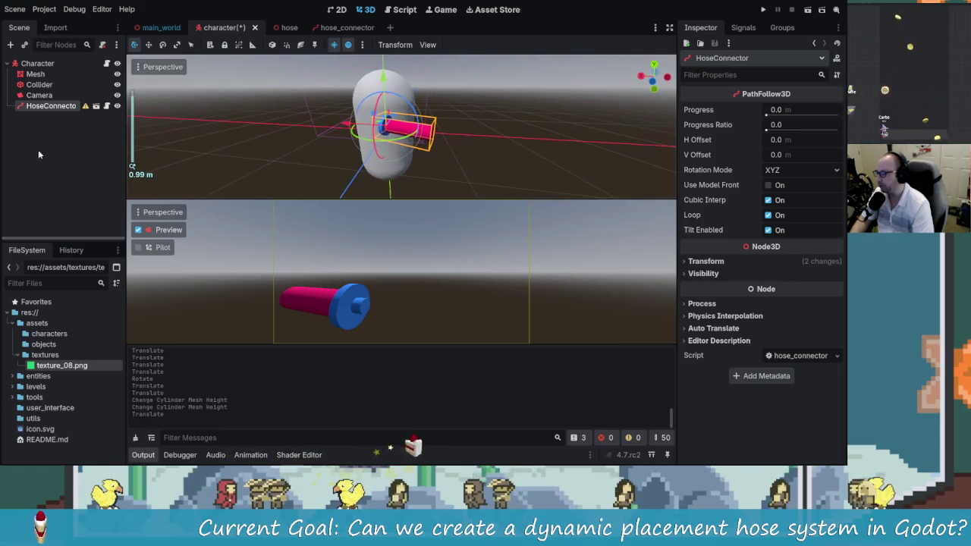
left_click(40, 155)
left_click(51, 105)
- Add a Marker3D child node under HoseConnector
key("ctrl+a")
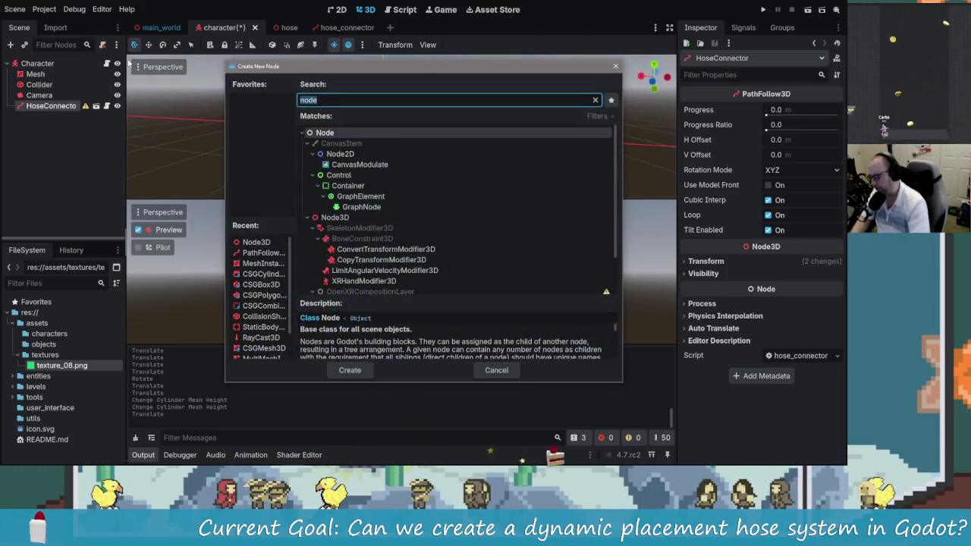
type("marker")
key("Return")
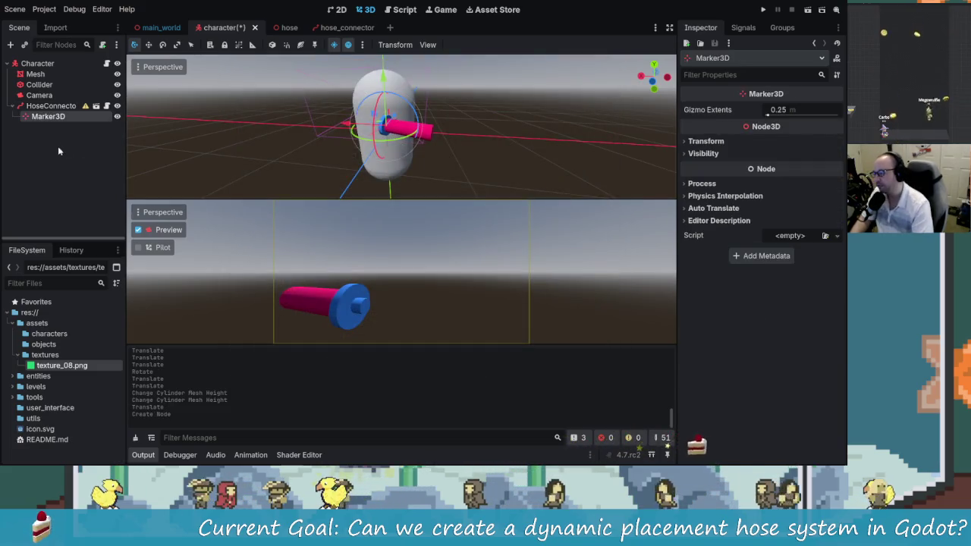
scroll(393, 137, "up", 5)
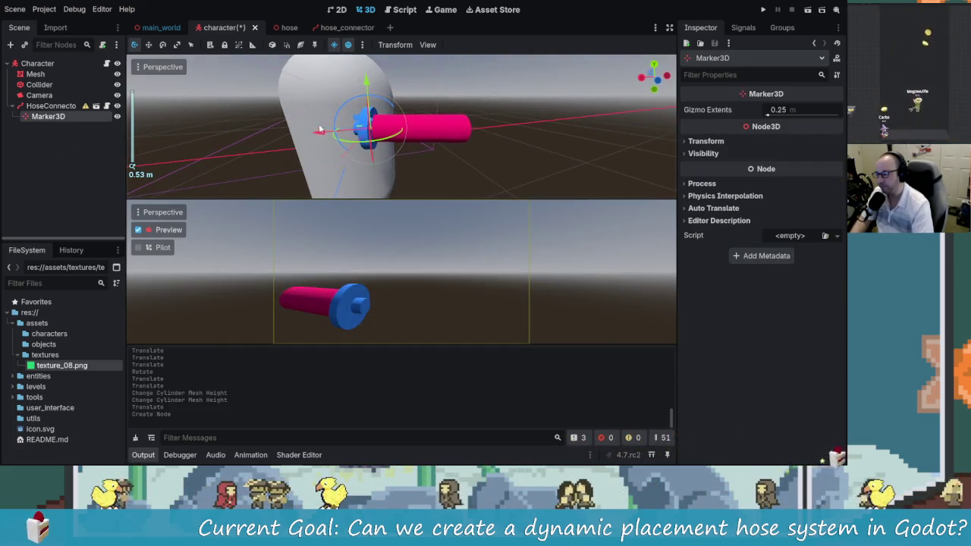
left_click_drag(320, 132, 445, 146)
key("f")
scroll(508, 124, "up", 3)
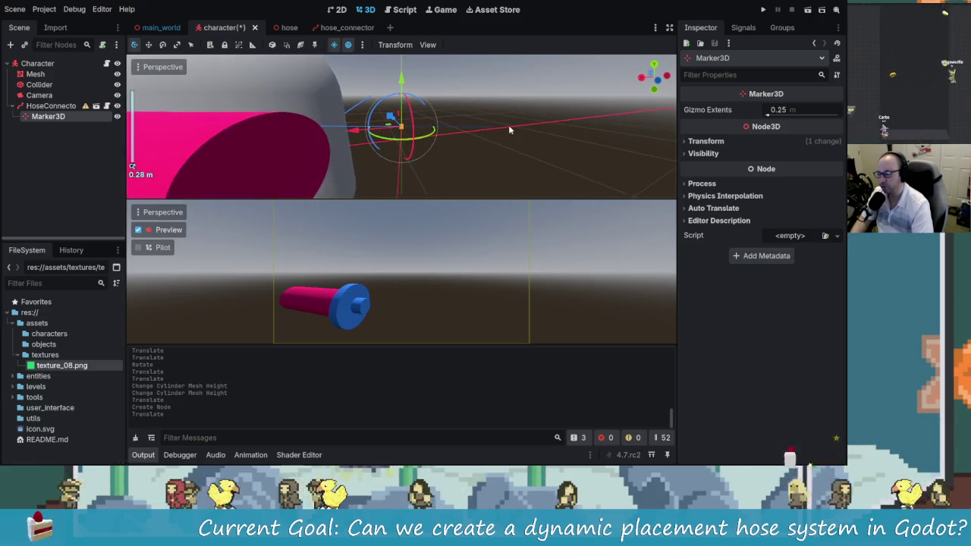
key("ctrl+z")
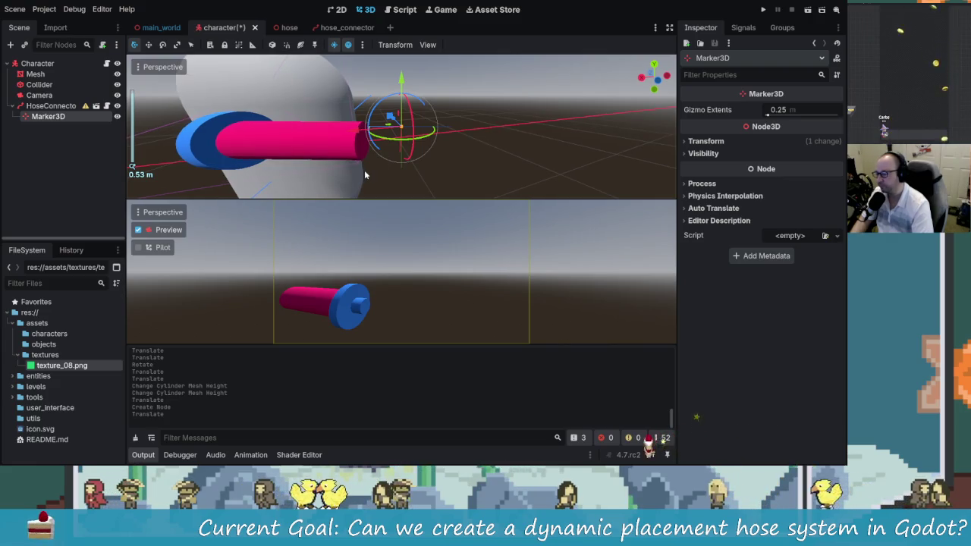
- Switch the move gizmo to local space and move the marker toward the hose tip
mouse_move(278, 163)
left_mouse_down()
mouse_move(206, 144)
mouse_move(369, 126)
mouse_move(401, 108)
left_mouse_up()
scroll(401, 108, "up", 3)
scroll(400, 109, "down", 3)
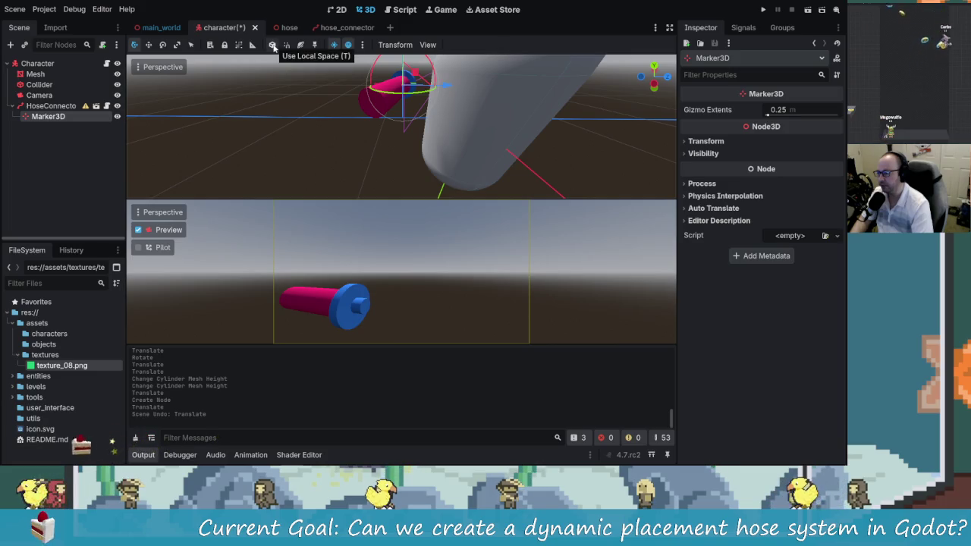
left_click(273, 47)
key("f")
scroll(319, 119, "down", 2)
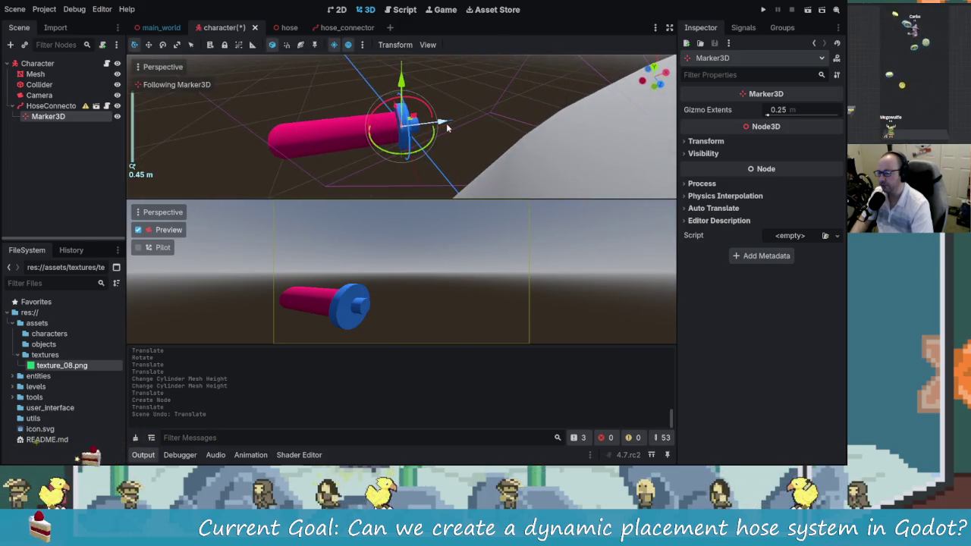
left_click_drag(447, 127, 431, 130)
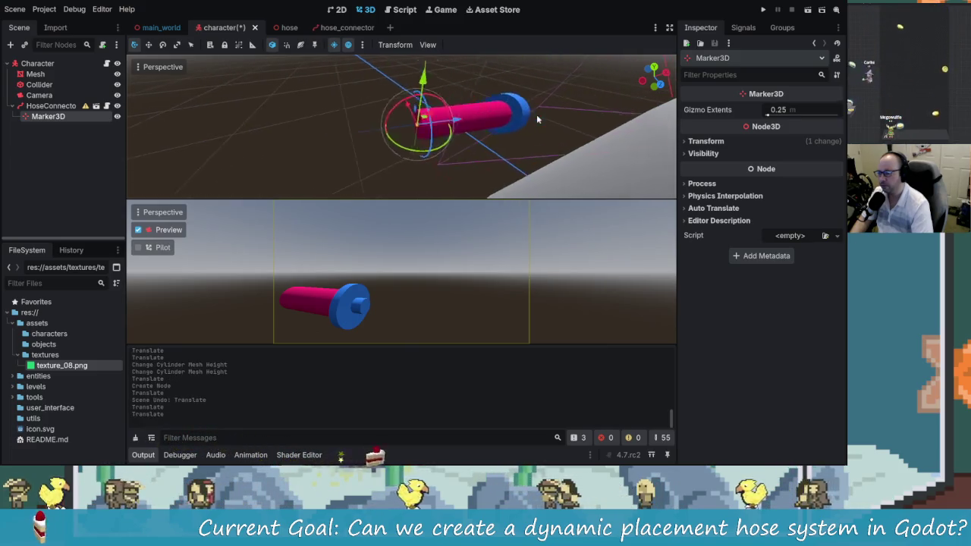
- Nudge the marker along X onto the pink hose's tip and save the character scene
scroll(428, 133, "up", 2)
scroll(402, 136, "up", 3)
scroll(379, 127, "up", 2)
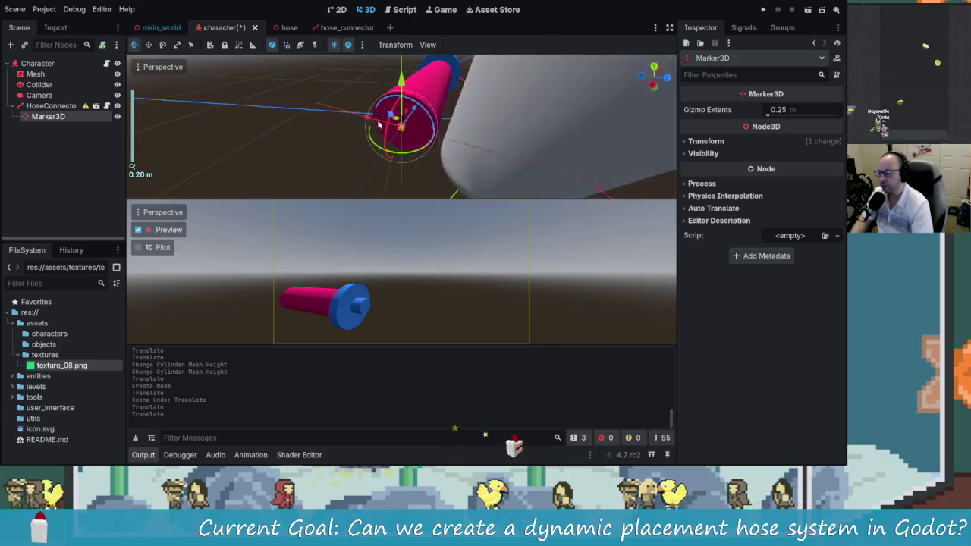
scroll(425, 125, "down", 2)
left_click_drag(440, 123, 442, 123)
scroll(334, 128, "up", 1)
mouse_move(334, 129)
left_mouse_down()
mouse_move(576, 113)
mouse_move(358, 124)
mouse_move(570, 111)
mouse_move(397, 127)
mouse_move(455, 106)
left_mouse_up()
key("ctrl+s")
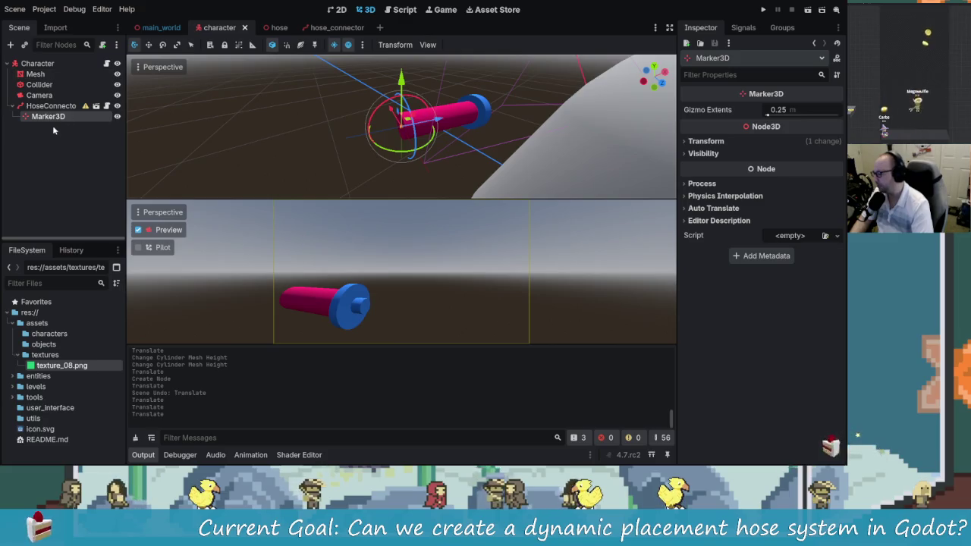
- Rename the Marker3D node to HosePoint
double_click(65, 118)
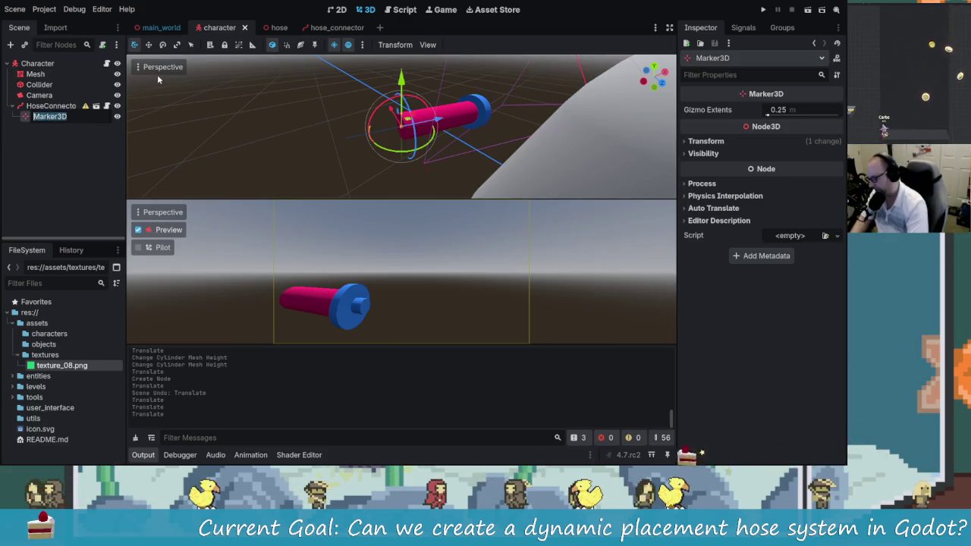
type("HosePoint")
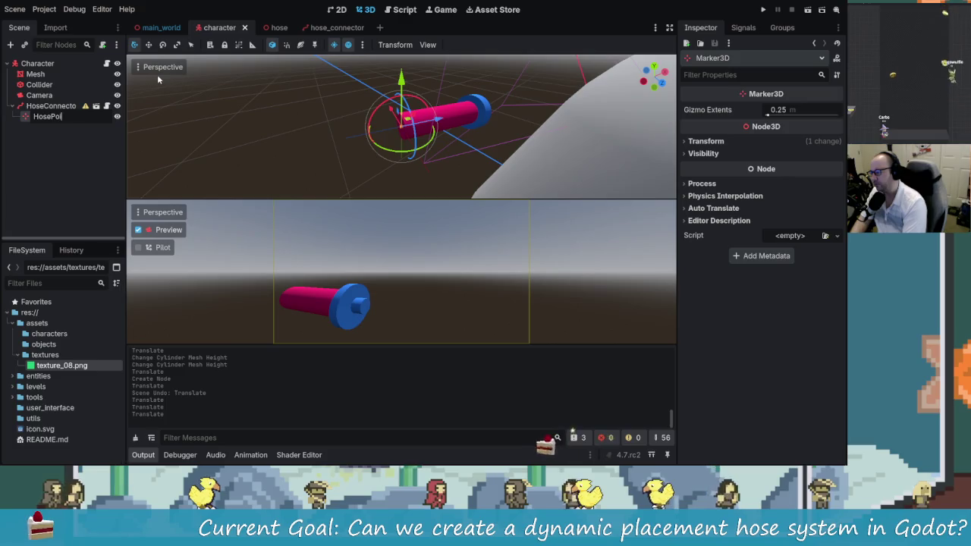
key("Return")
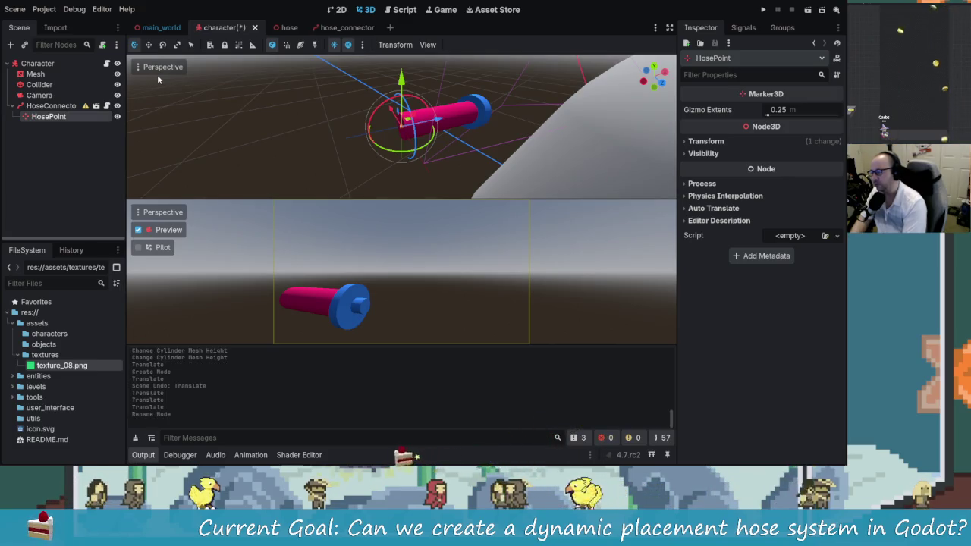
- Open the character.gd script attached to Character
left_click(106, 63)
scroll(502, 228, "down", 6)
scroll(502, 227, "up", 6)
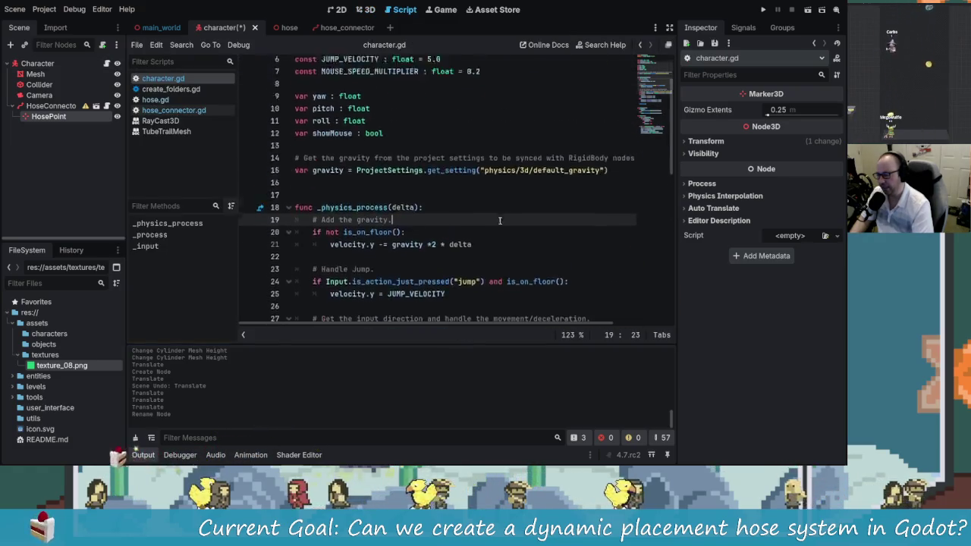
left_click(51, 105)
left_click(49, 116)
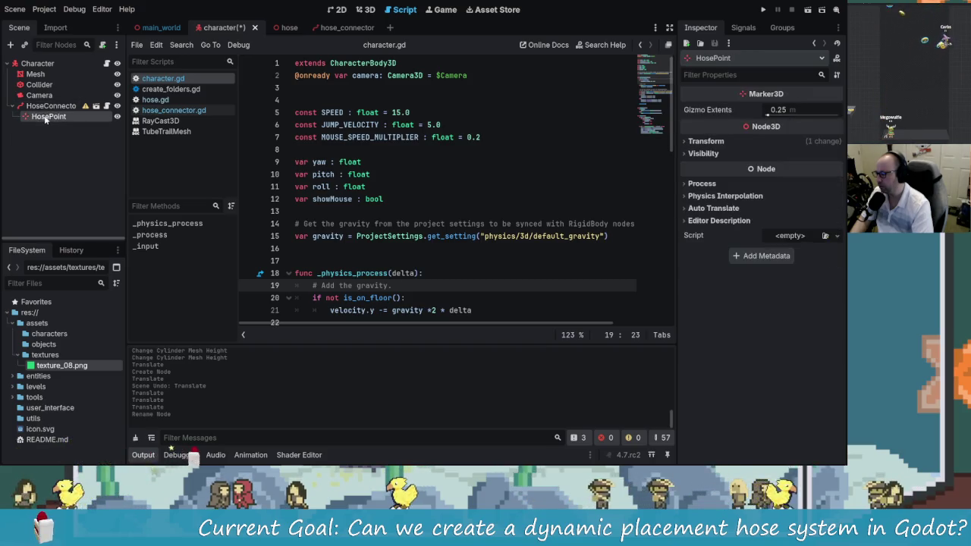
left_click(91, 152)
mouse_move(48, 116)
left_mouse_down()
mouse_move(304, 107)
mouse_move(309, 89)
mouse_move(332, 99)
mouse_move(331, 88)
left_mouse_up()
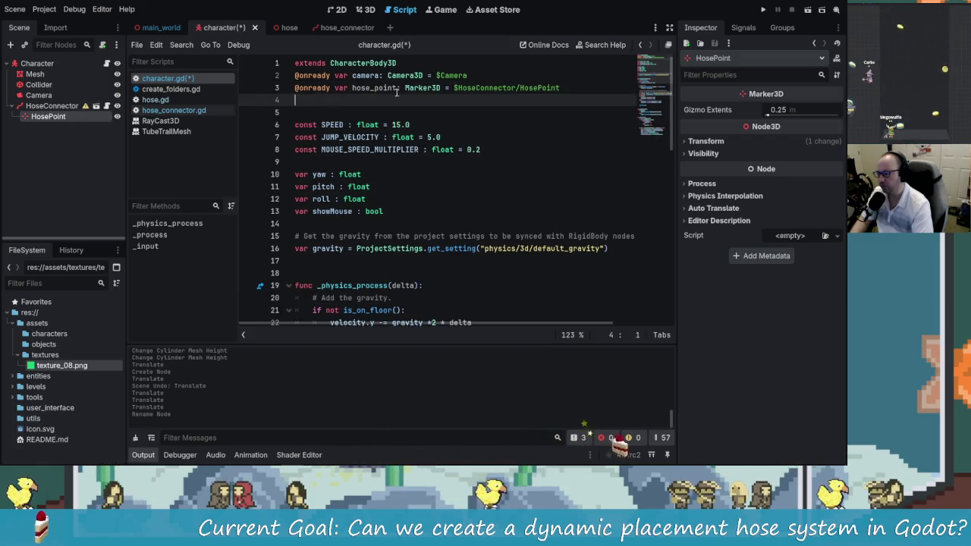
scroll(461, 115, "down", 4)
scroll(462, 115, "up", 4)
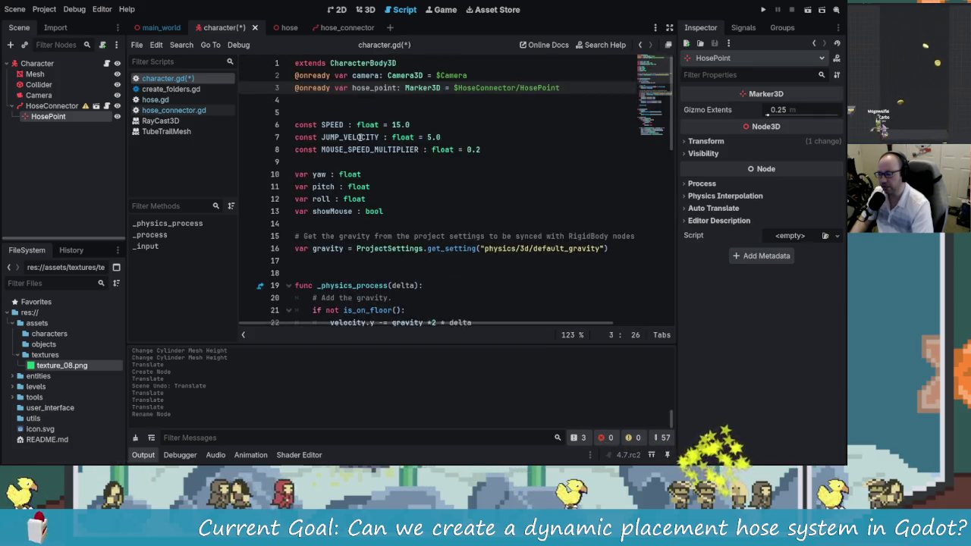
left_click(355, 86)
key("ctrl+s")
- Start a new empty line at the end of character.gd
scroll(429, 214, "down", 8)
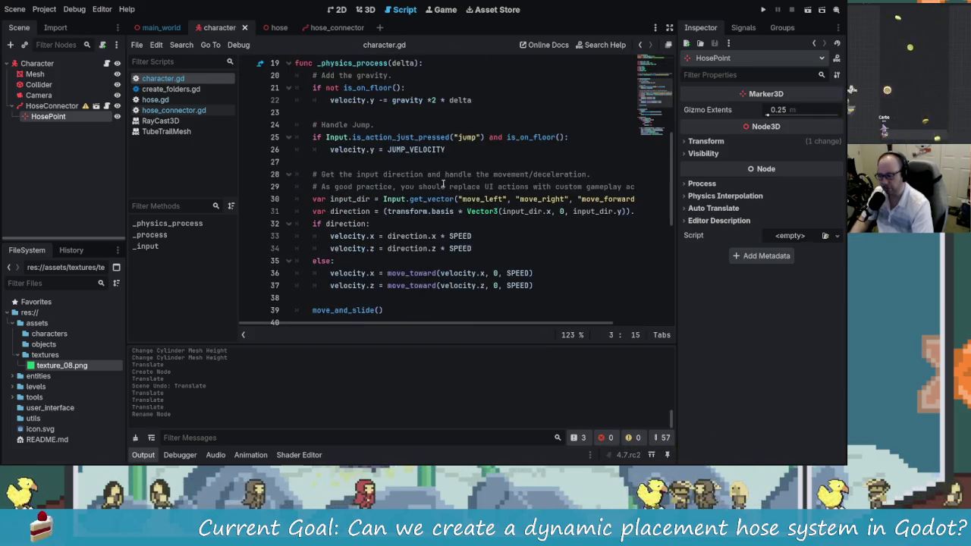
scroll(429, 213, "down", 5)
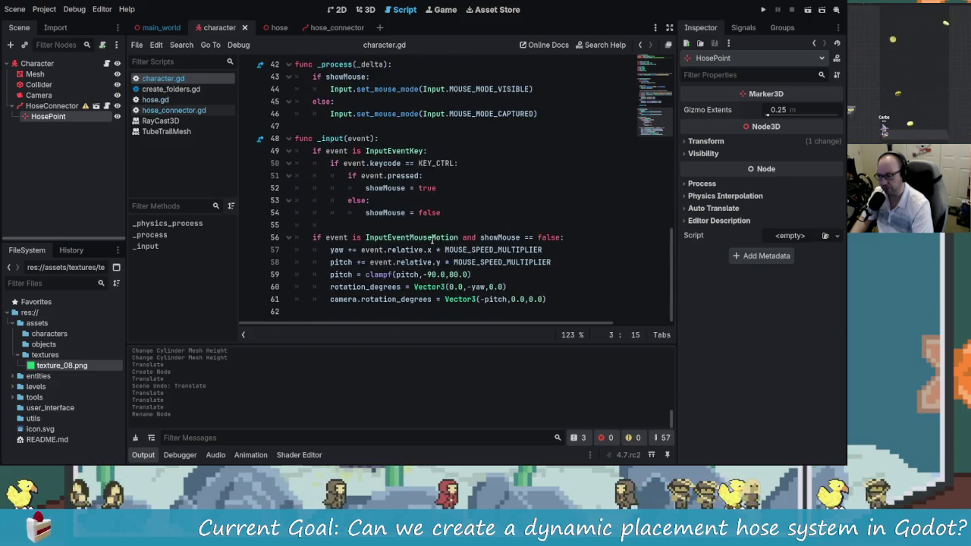
scroll(432, 237, "up", 6)
scroll(340, 275, "up", 5)
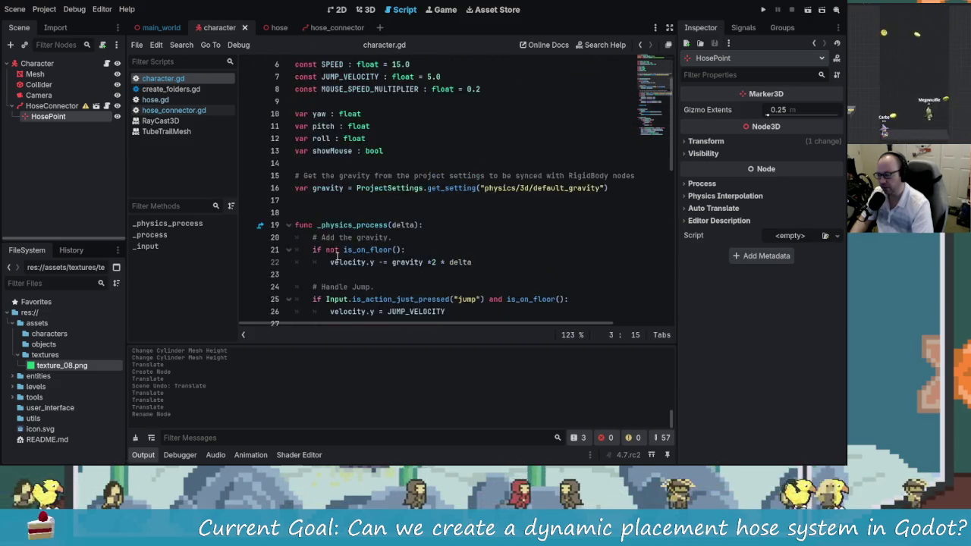
scroll(349, 281, "down", 10)
left_click(332, 312)
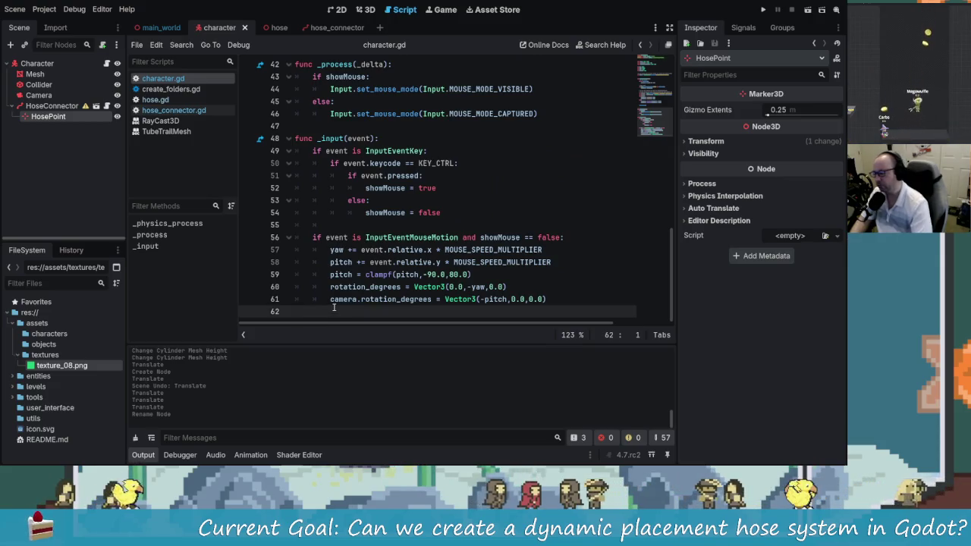
key("Return")
key("BackSpace")
key("BackSpace")
key("BackSpace")
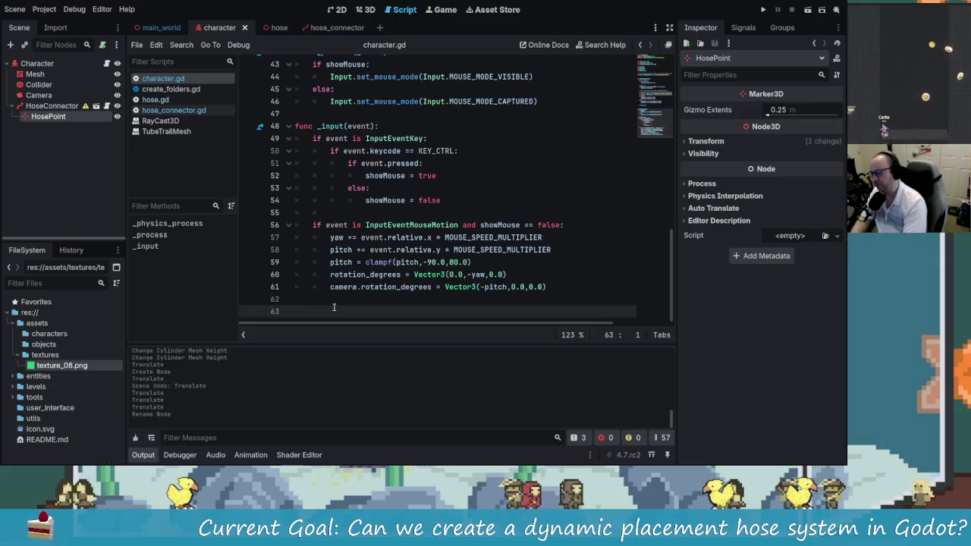
type("fuin")
- Write func get_hose_point() -> Vector3 returning hose_point.global_position, and save the script
key("BackSpace")
key("BackSpace")
type("nctio")
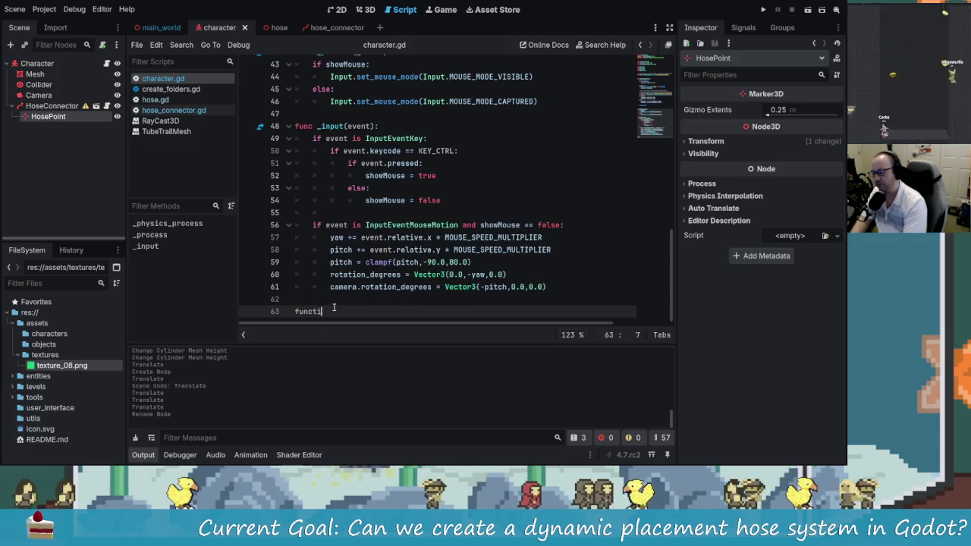
key("BackSpace")
key("BackSpace")
key("BackSpace")
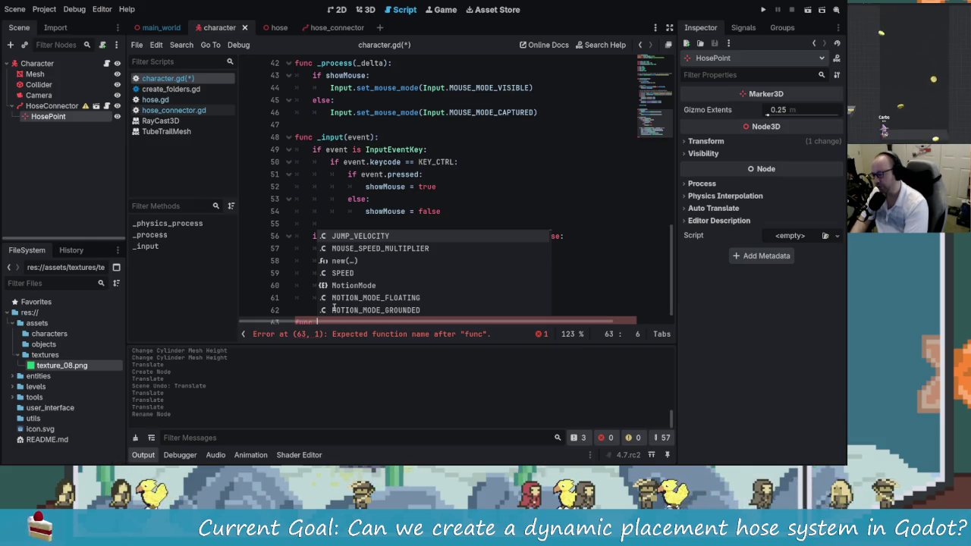
type("get_hose_point(")
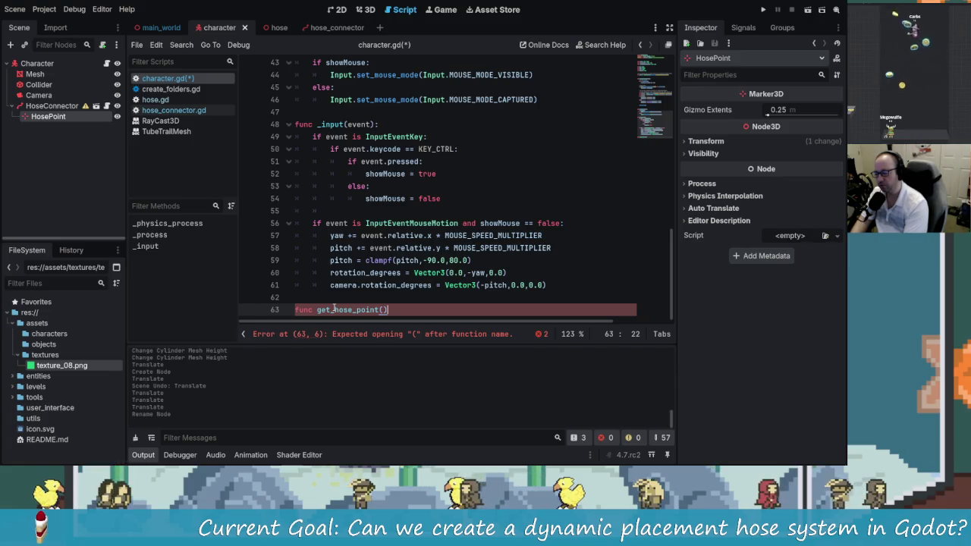
key("BackSpace")
type("->")
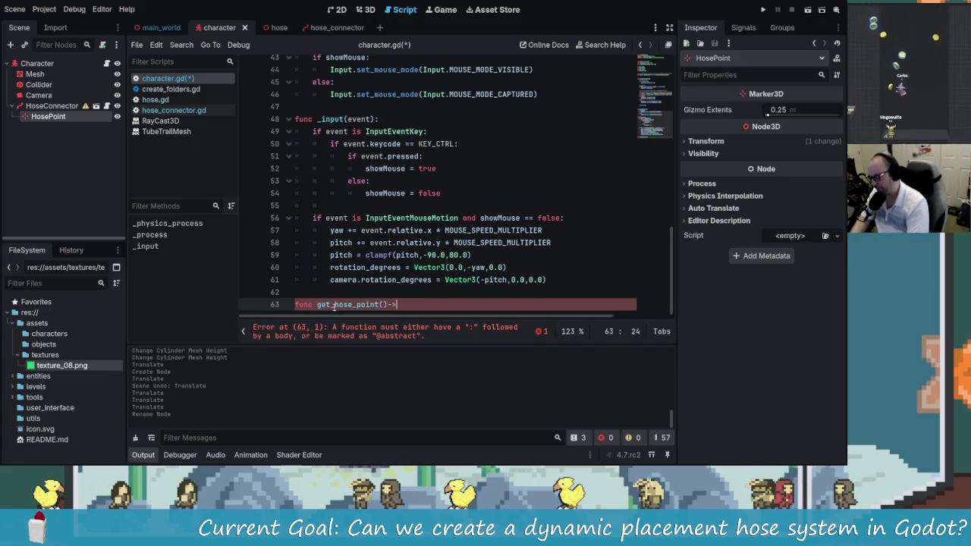
type("Vectro")
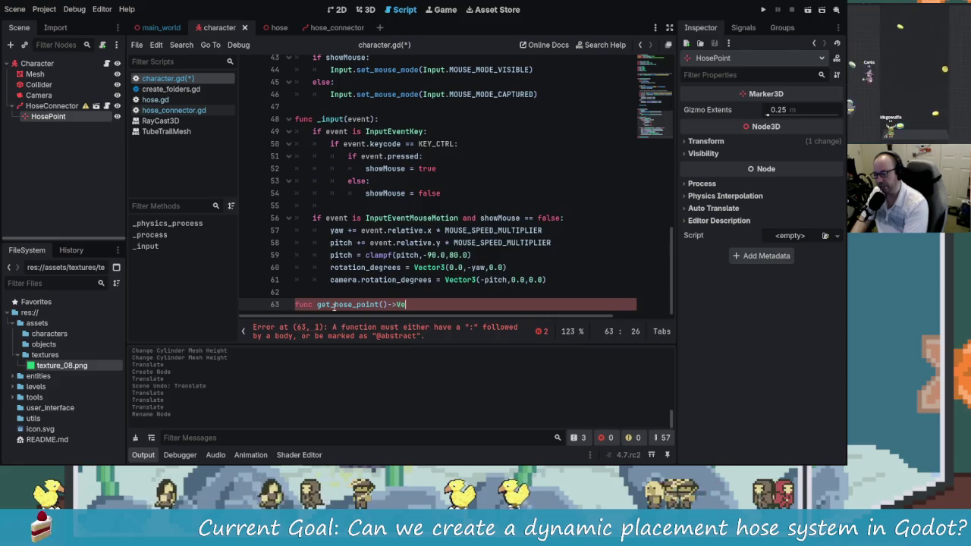
key("BackSpace")
key("BackSpace")
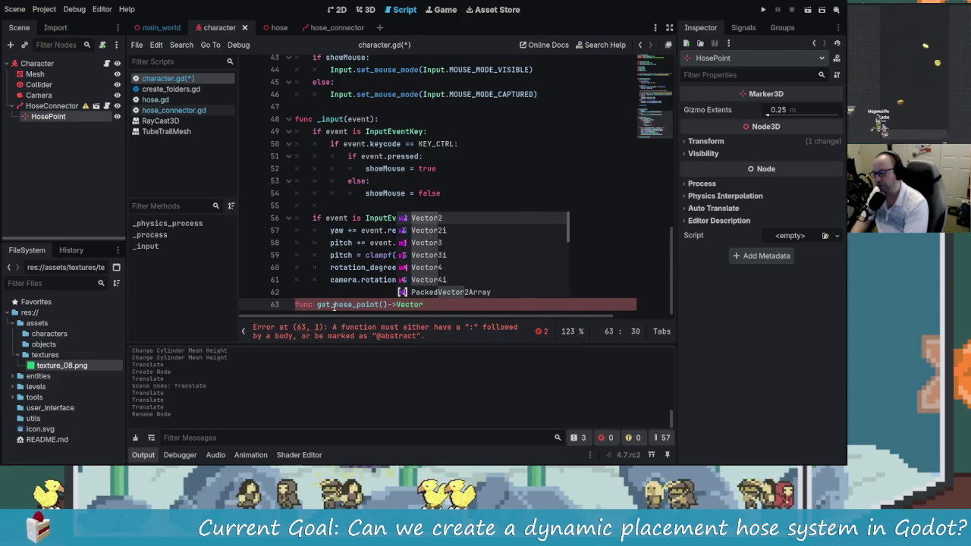
type("or3:")
key("Return")
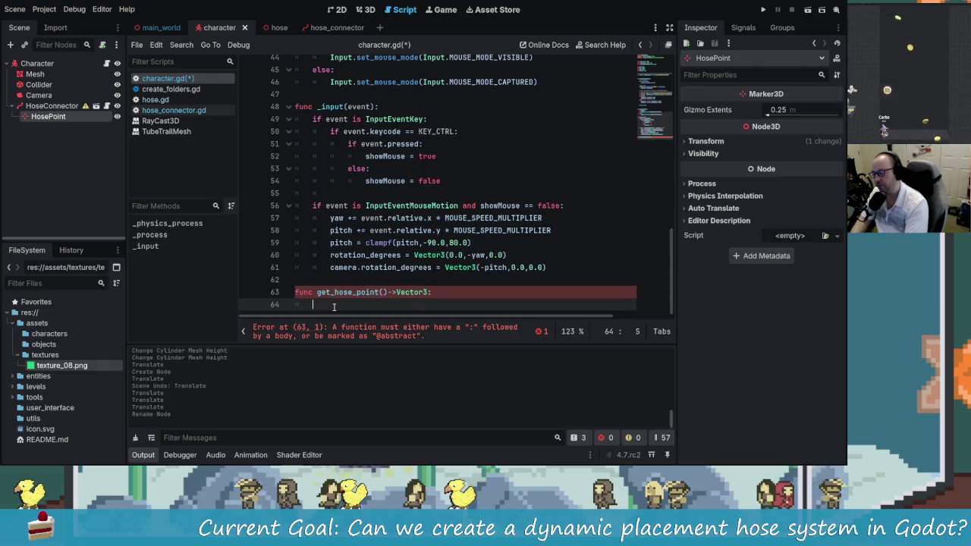
type("return hose_point.")
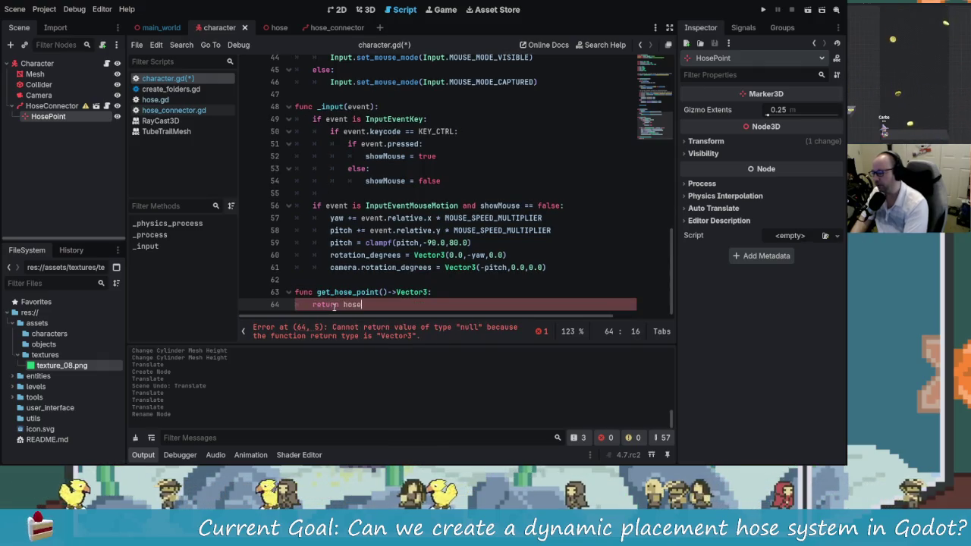
type("global_position")
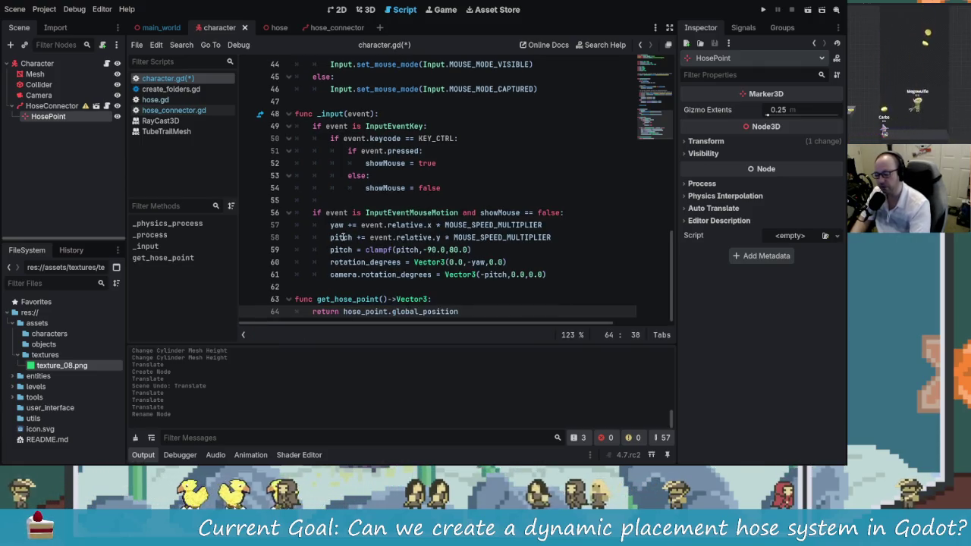
key("ctrl+s")
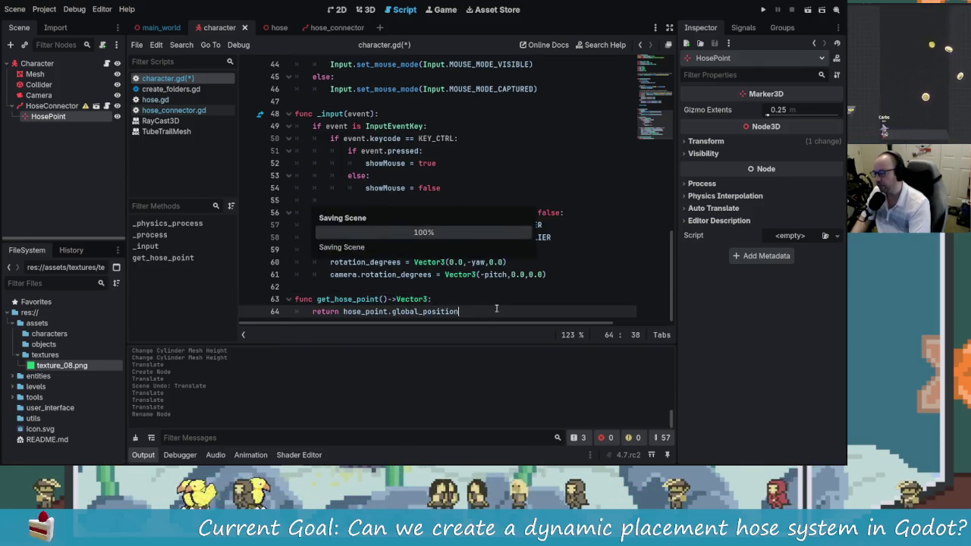
- Open hose.gd and hide the side docks for a full-width script editor
left_click(156, 100)
scroll(434, 186, "up", 5)
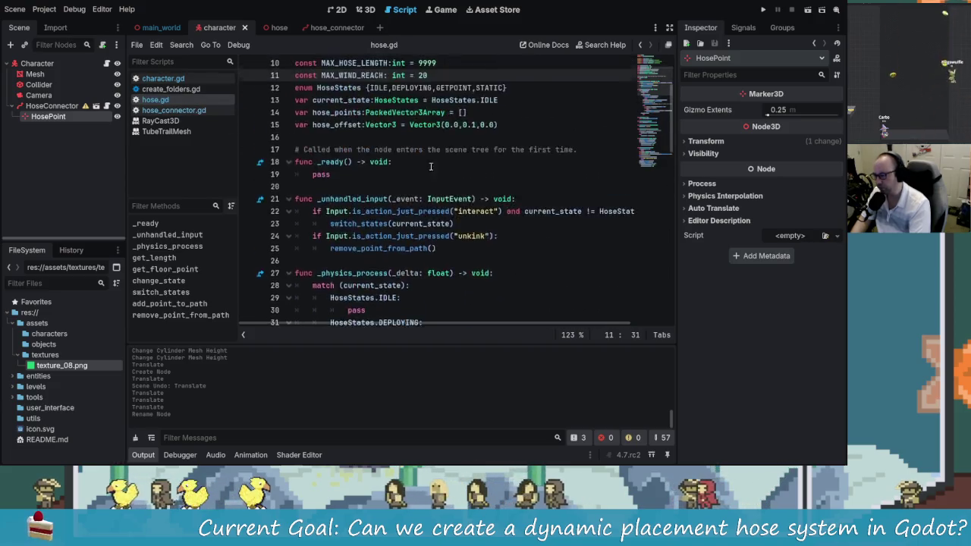
left_click(435, 186)
scroll(362, 70, "down", 5)
scroll(379, 106, "up", 5)
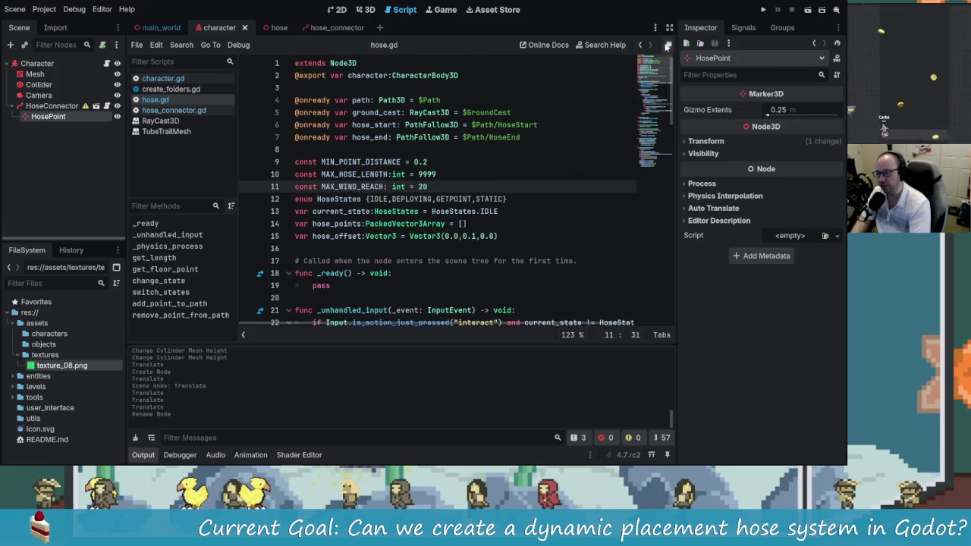
left_click(669, 27)
left_click(415, 201)
scroll(415, 201, "down", 4)
scroll(262, 104, "up", 4)
- Search for 'character' and delete the character reference on line 35
left_click(262, 99)
key("Up")
key("Up")
key("Home")
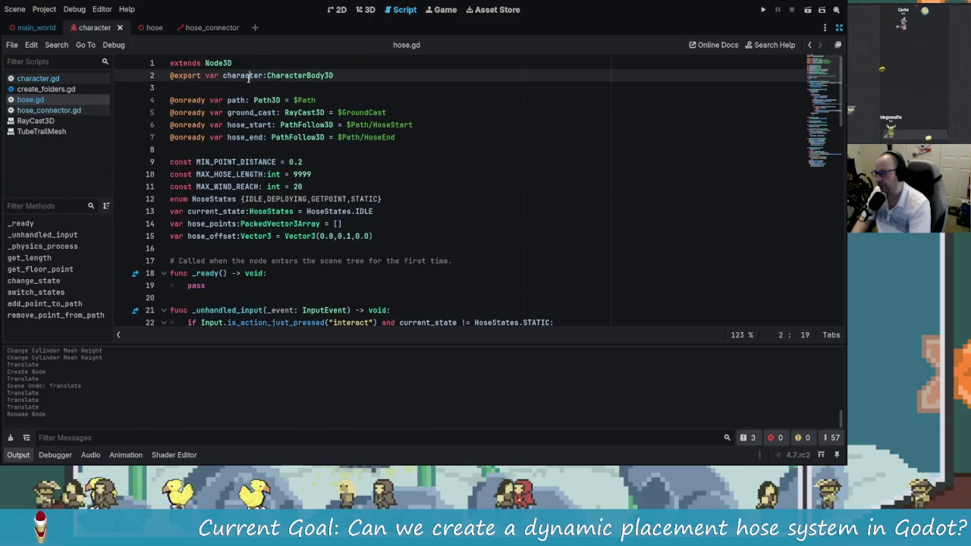
left_click(400, 178)
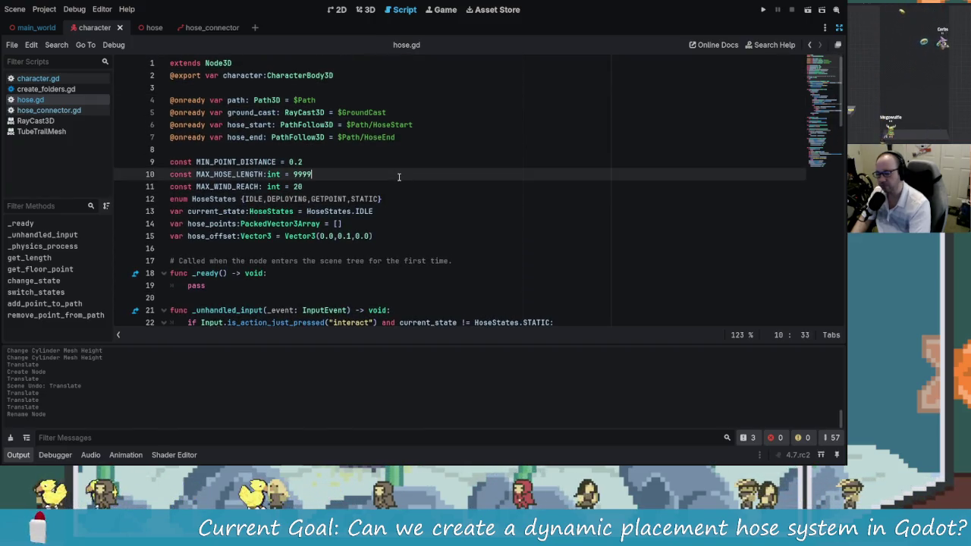
key("ctrl+f")
type("character")
left_click(396, 186)
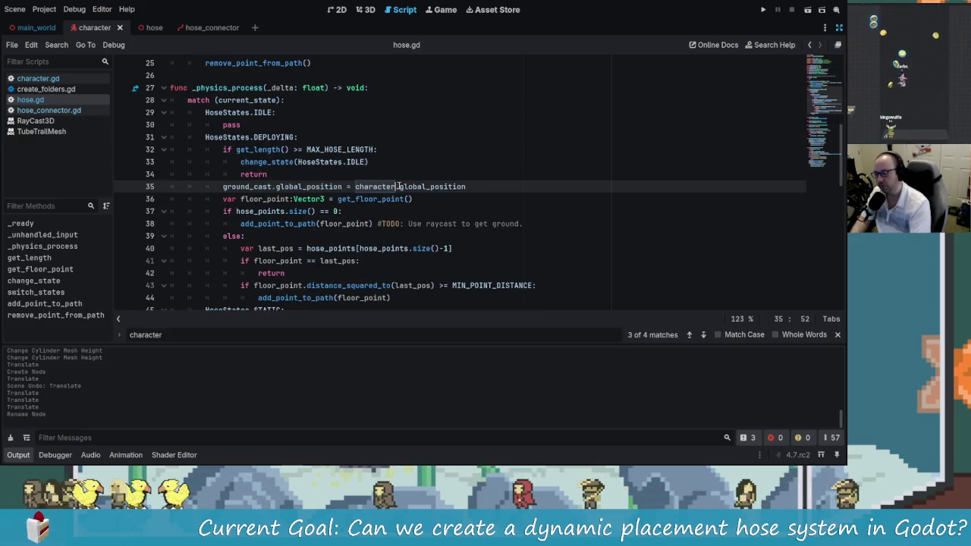
key("BackSpace")
key("BackSpace")
key("BackSpace")
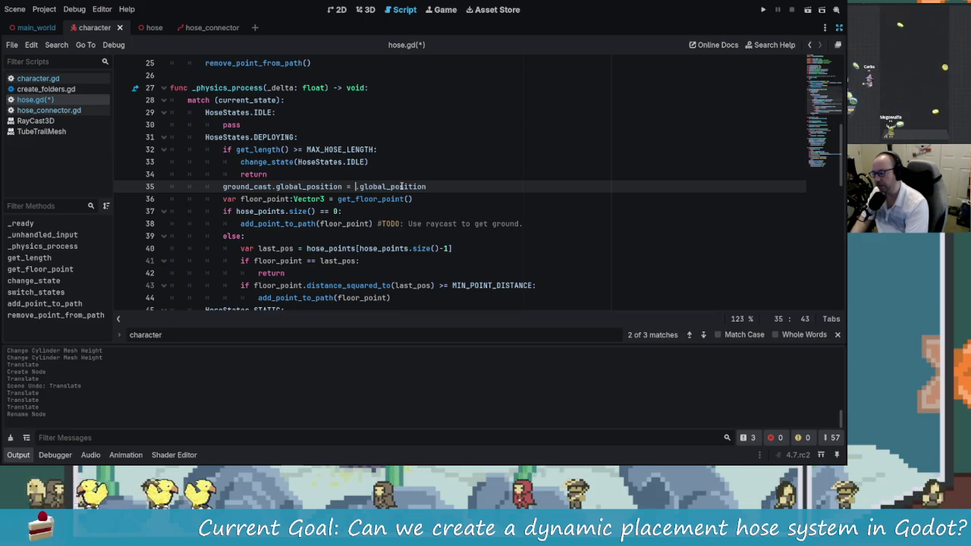
left_click(414, 186)
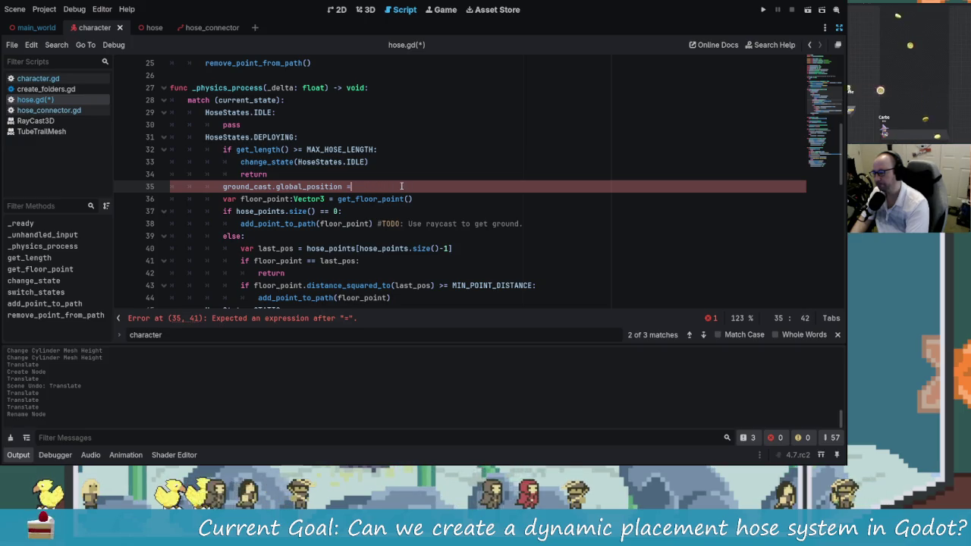
- Insert a blank line after the return in the deploying branch
scroll(369, 275, "up", 2)
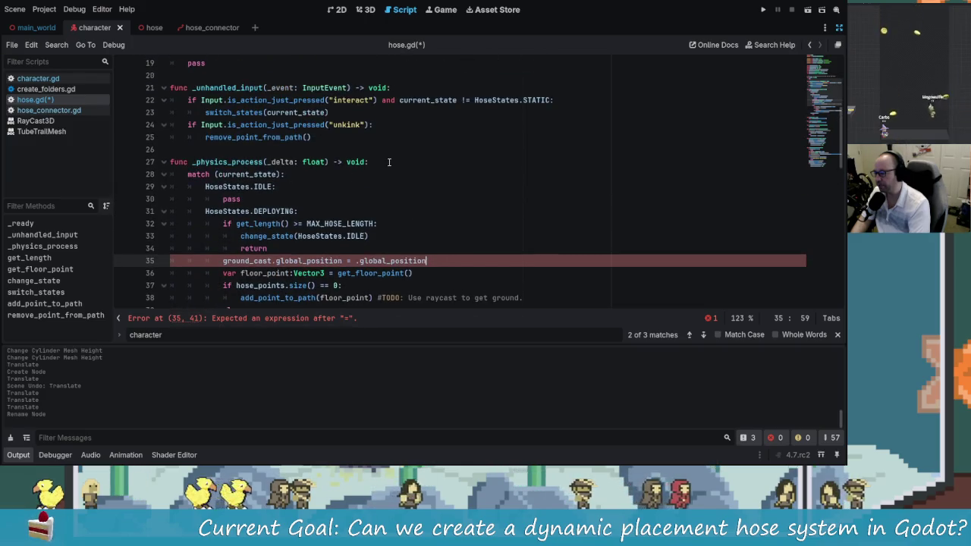
scroll(319, 220, "down", 1)
scroll(320, 220, "down", 2)
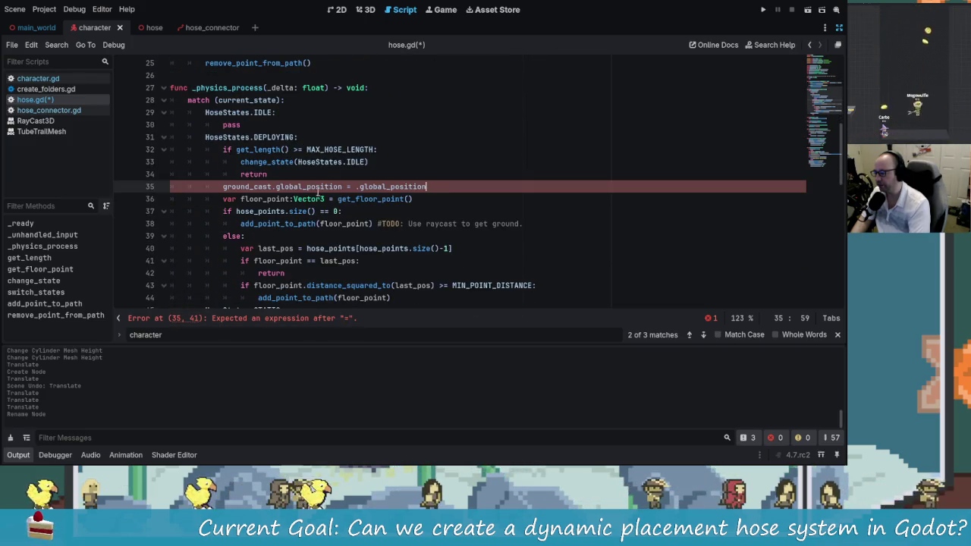
left_click(296, 175)
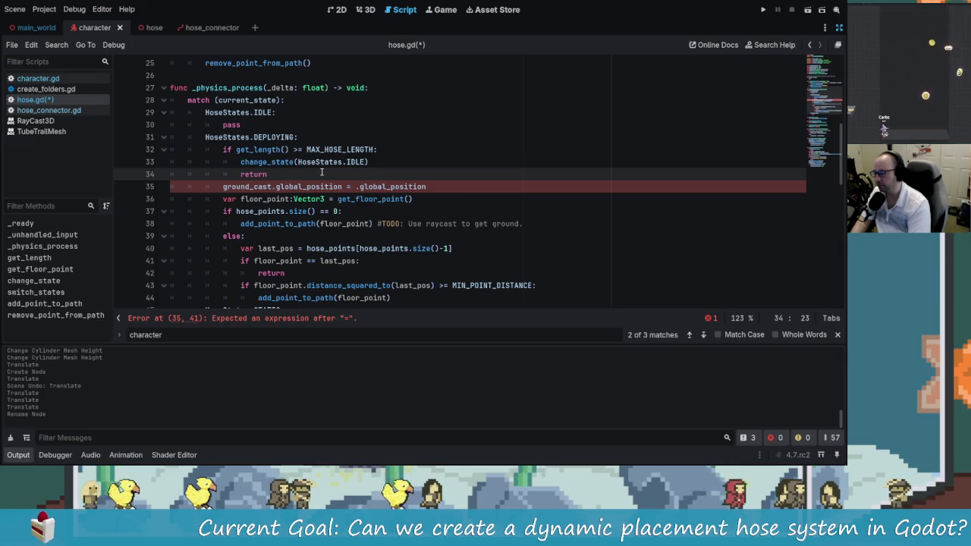
scroll(321, 173, "down", 2)
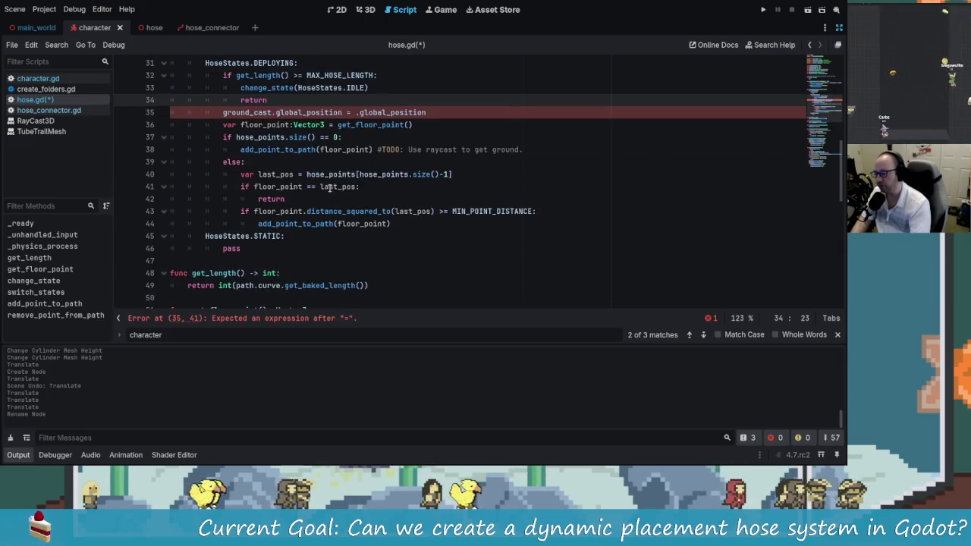
scroll(330, 220, "down", 3)
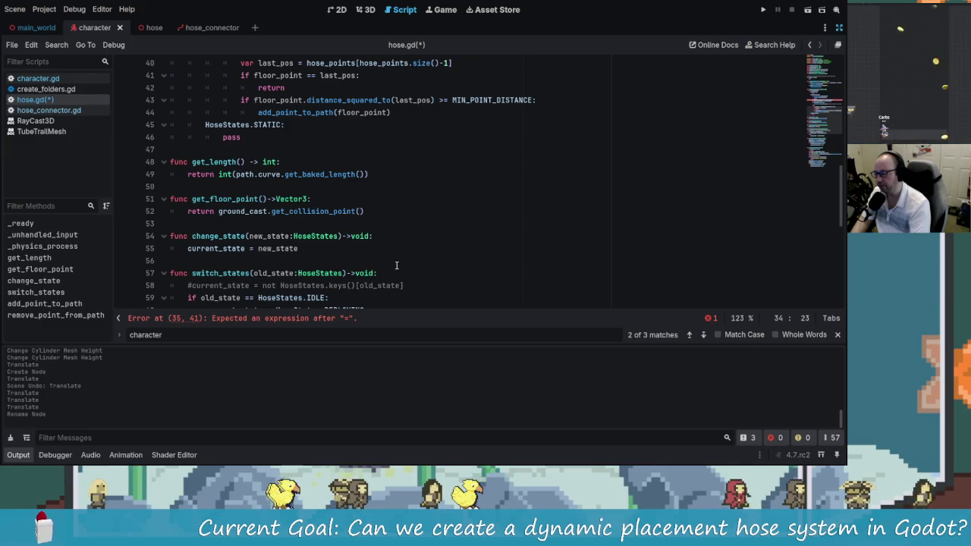
scroll(341, 220, "up", 5)
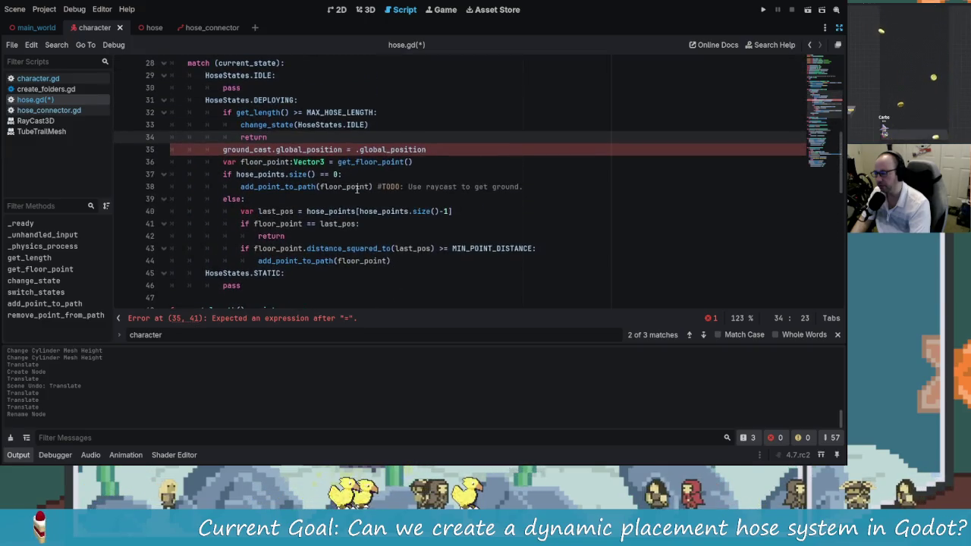
key("Return")
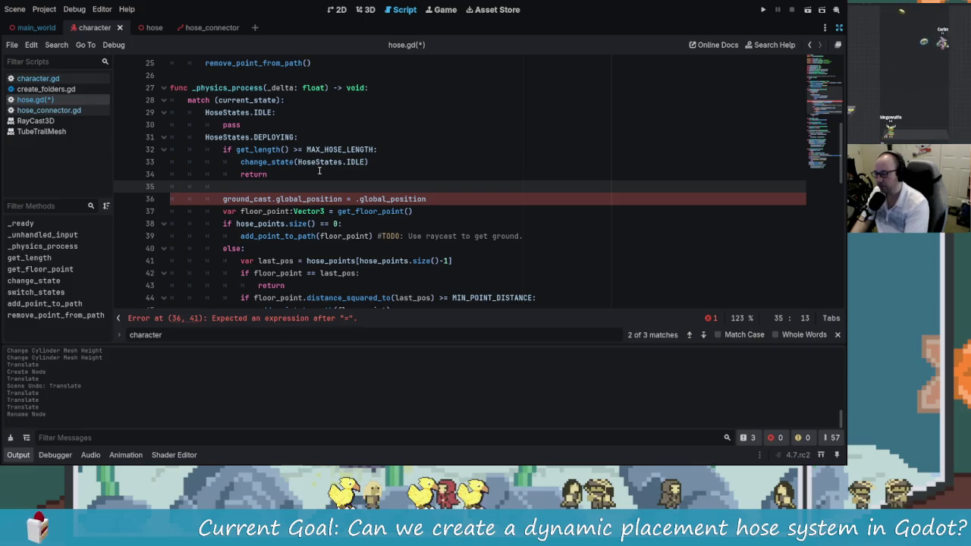
type("vha")
- Declare var attach_point = character.get_hose_point() on the new line
key("BackSpace")
key("BackSpace")
type("ar hose_point :=")
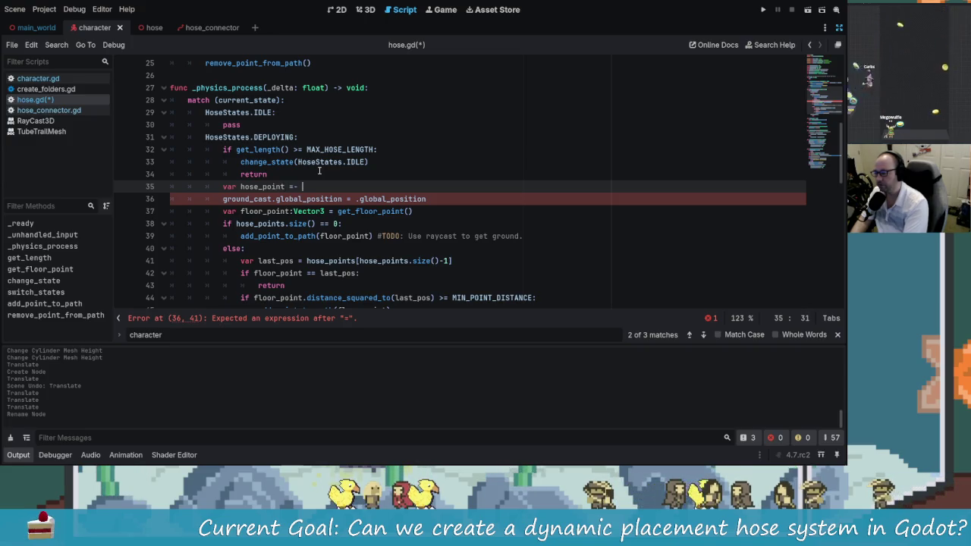
key("BackSpace")
key("BackSpace")
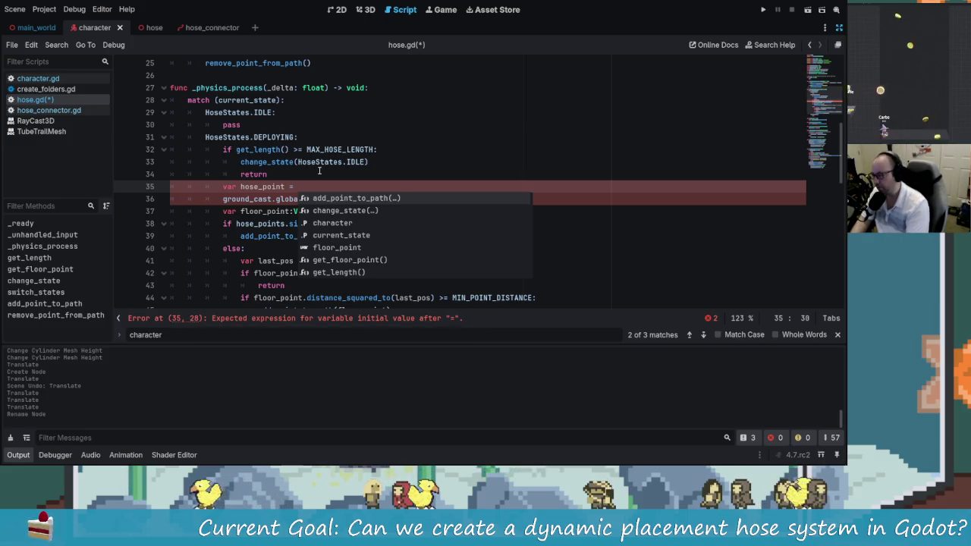
key("Left")
key("Left")
key("Left")
key("BackSpace")
key("BackSpace")
key("BackSpace")
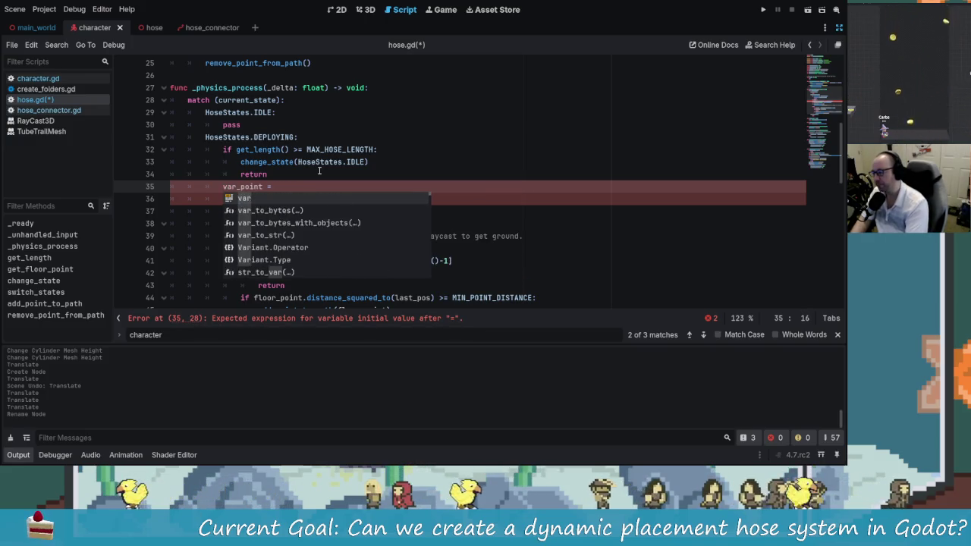
type("attach_point")
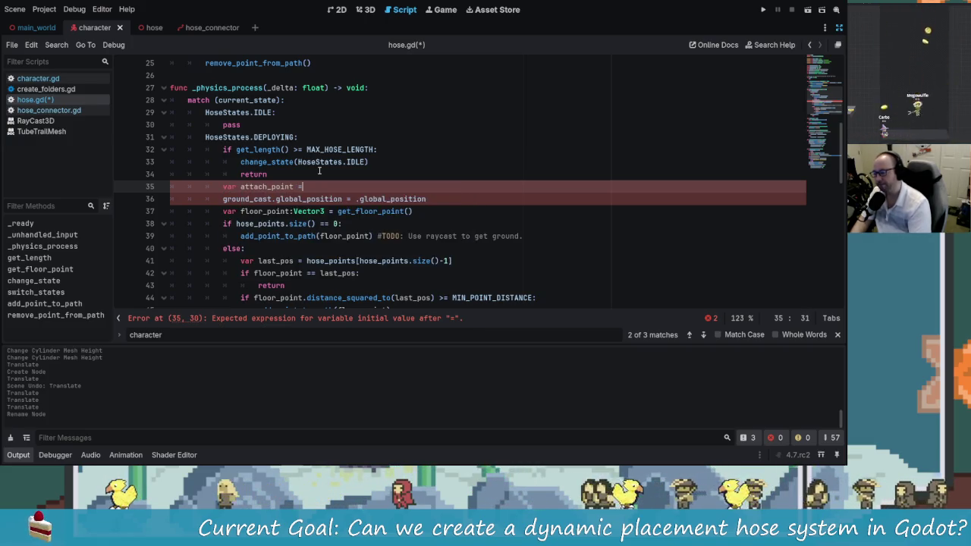
type(" = char")
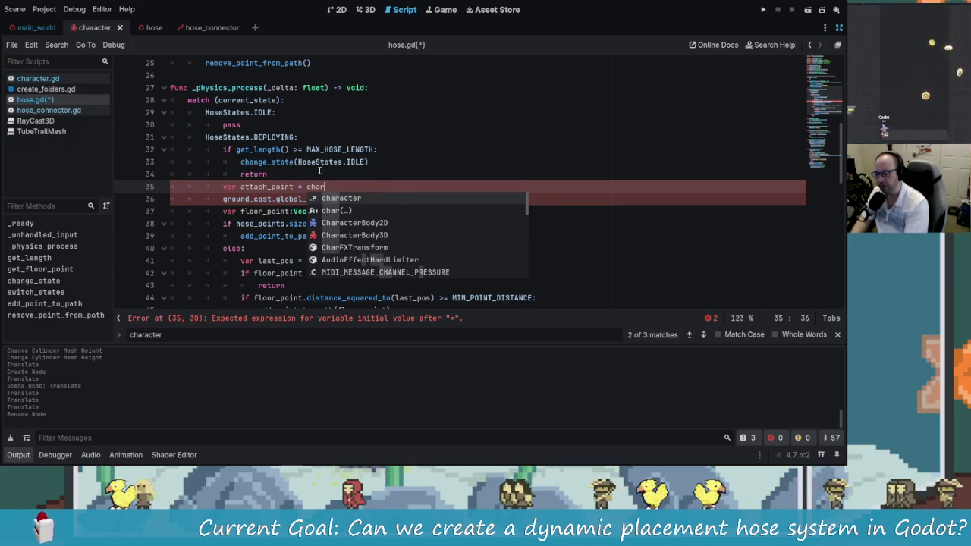
key("Return")
type(".get")
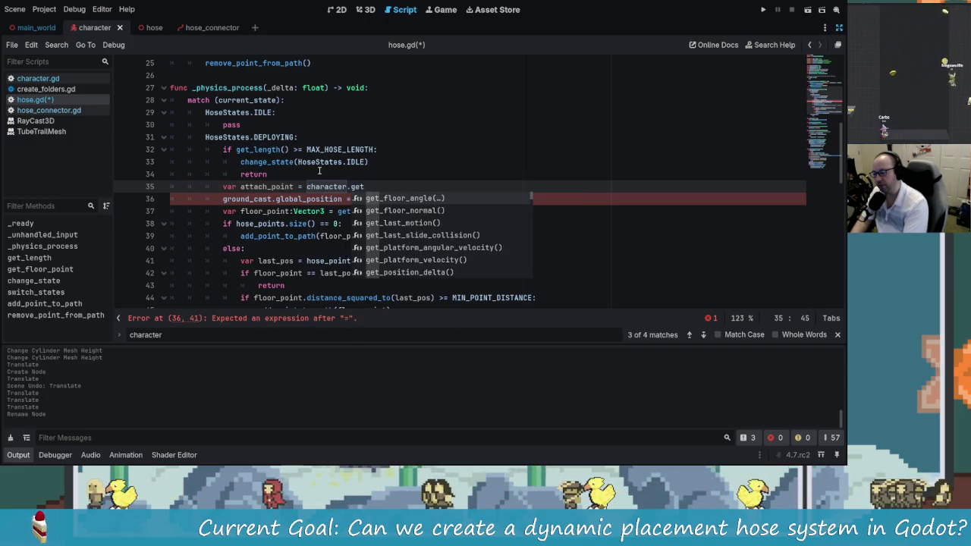
type("_hose_point(")
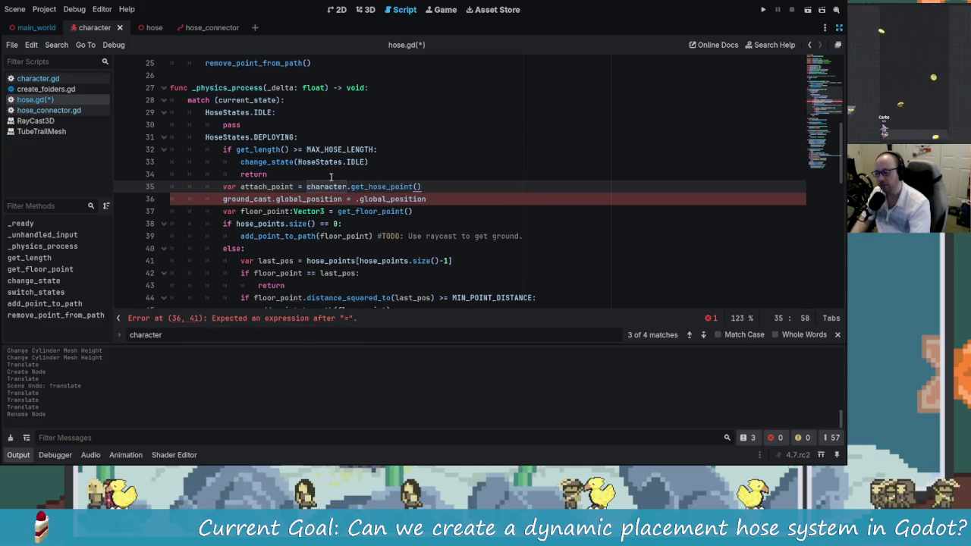
- Assign attach_point to ground_cast.global_position, clearing the syntax error
key("Down")
key("Down")
double_click(281, 187)
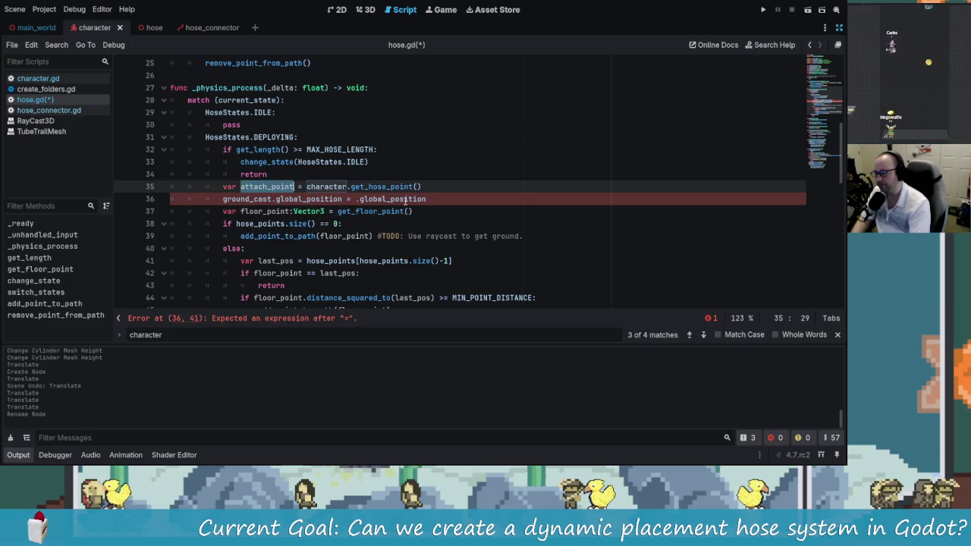
left_click(434, 199)
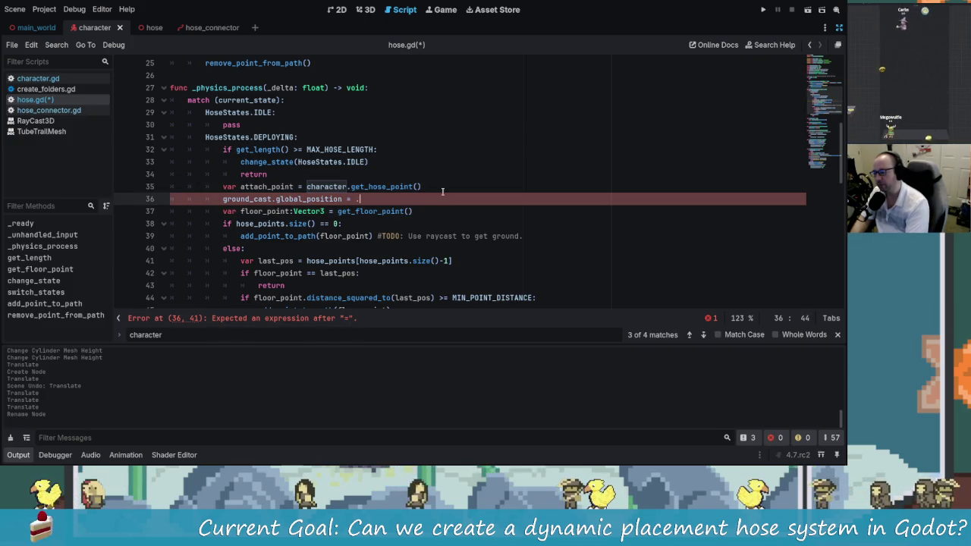
key("Down")
key("Down")
key("Up")
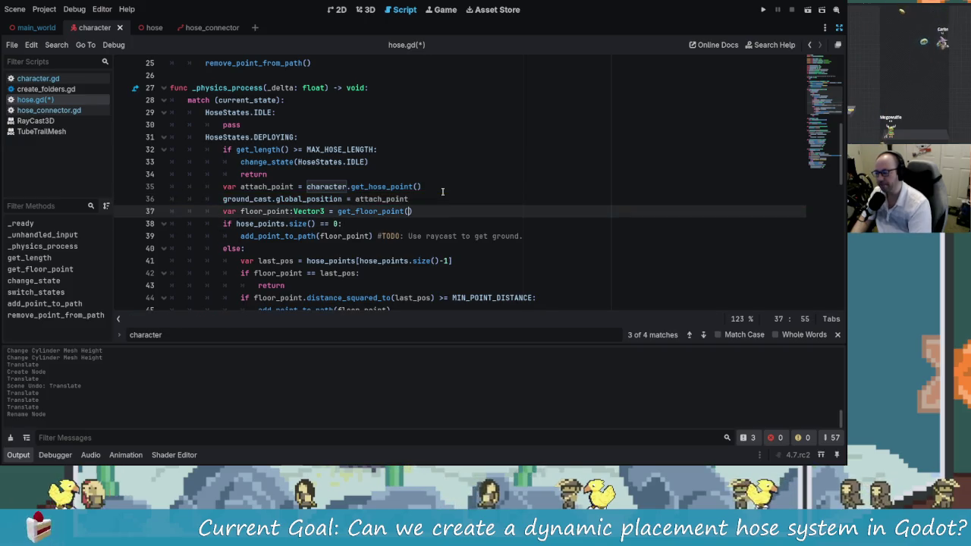
key("Down")
key("Down")
key("Down")
scroll(436, 174, "down", 2)
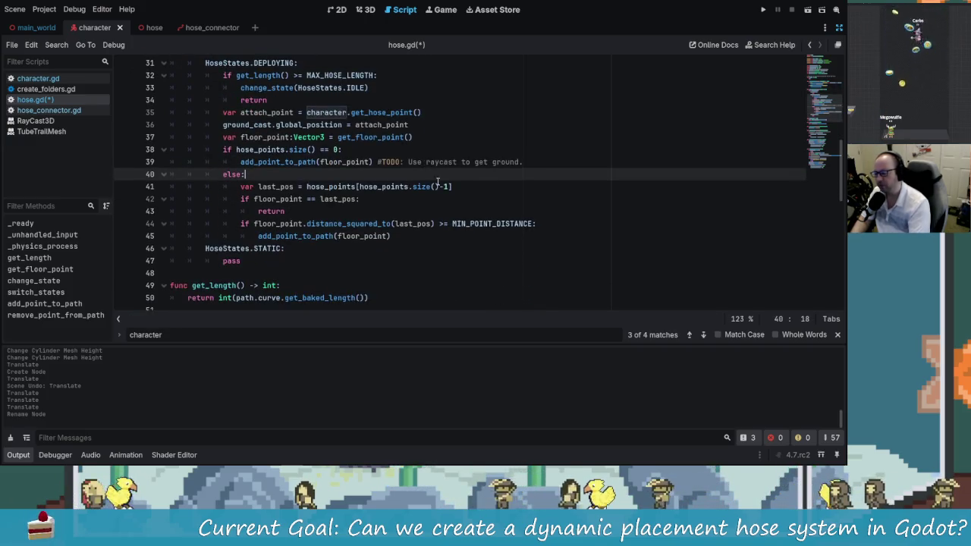
- Step forward and back through the 'character' matches in hose.gd with the find bar
key("ctrl+f")
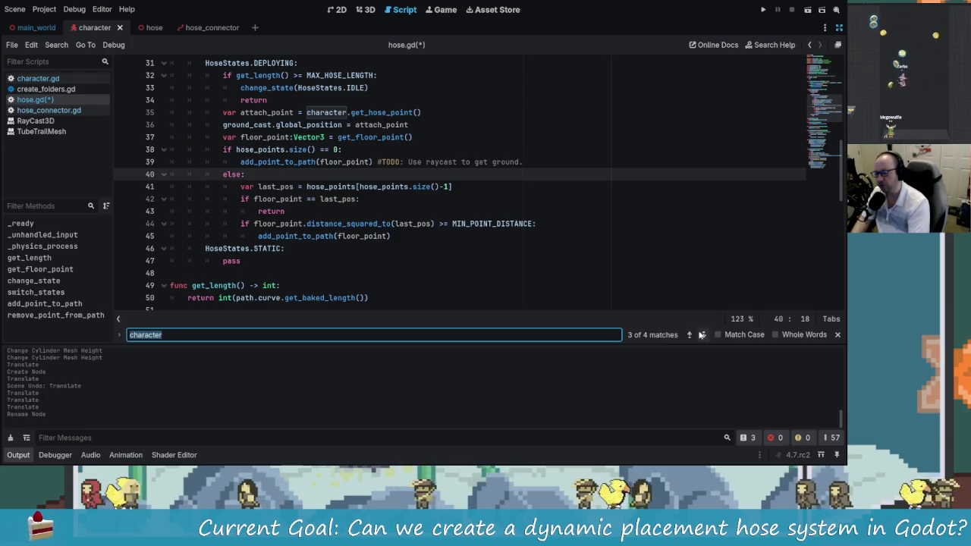
left_click(702, 334)
scroll(316, 239, "up", 1)
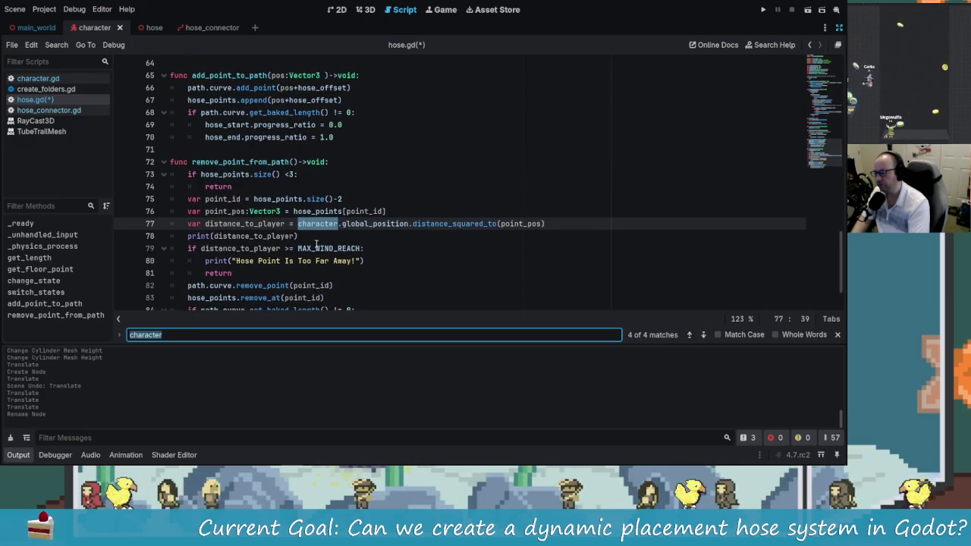
left_click(338, 224)
scroll(341, 266, "up", 1)
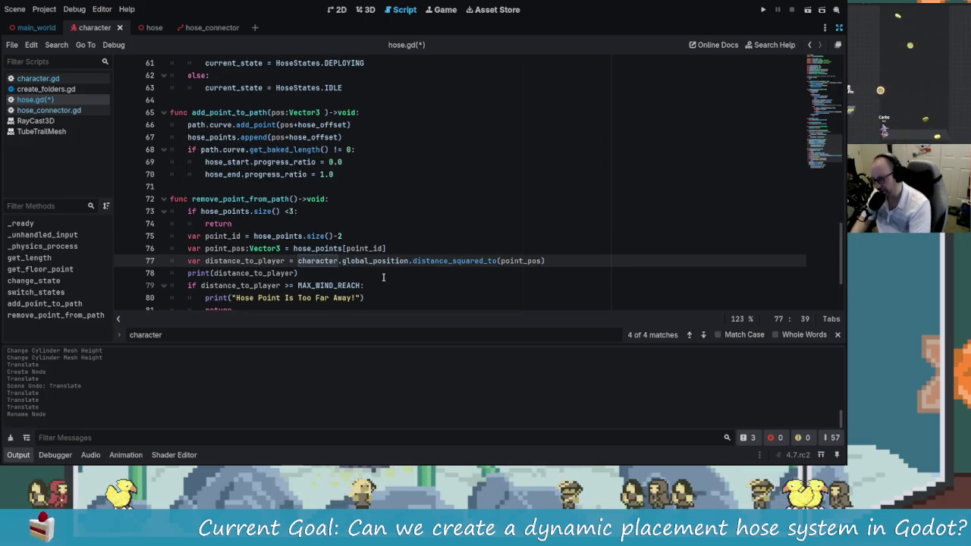
scroll(335, 211, "down", 1)
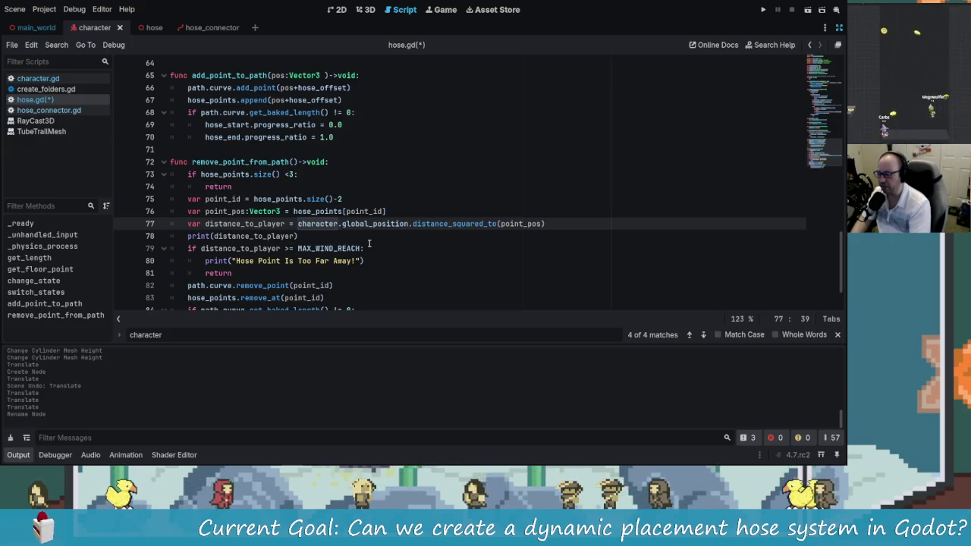
scroll(370, 244, "down", 2)
scroll(357, 203, "up", 1)
scroll(359, 253, "down", 1)
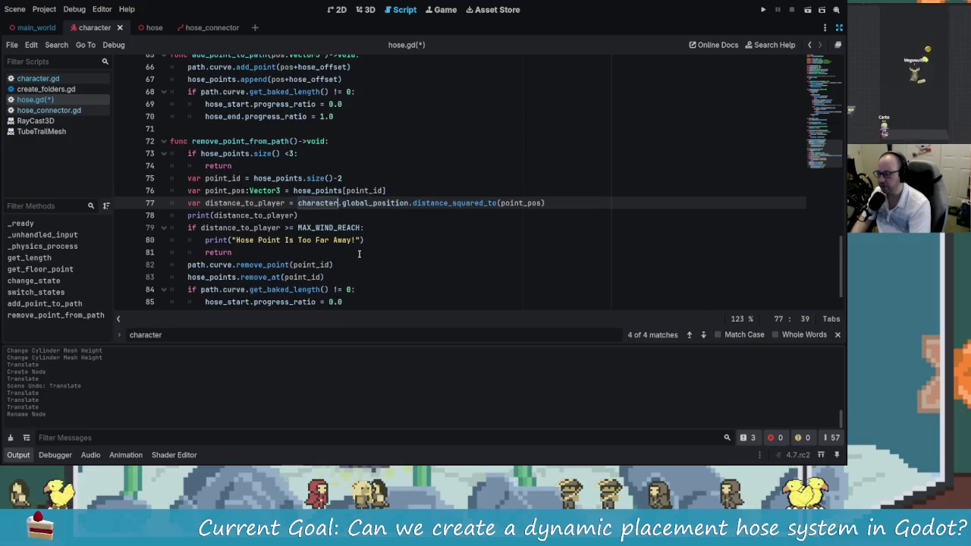
left_click(703, 335)
left_click(703, 334)
left_click(704, 335)
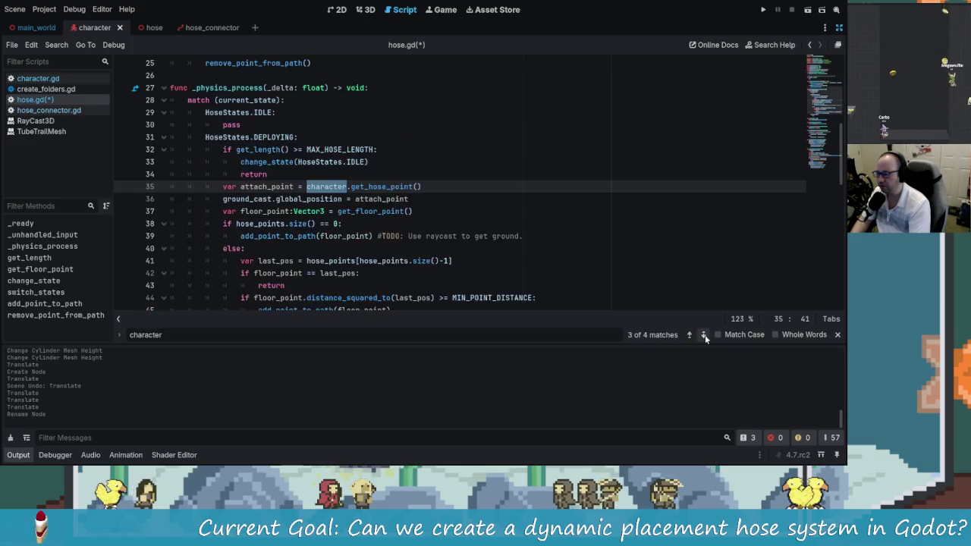
- Check the attach_point and ground_cast lines near line 35, then save hose.gd
left_click(360, 186)
left_click(326, 186)
scroll(356, 193, "down", 1)
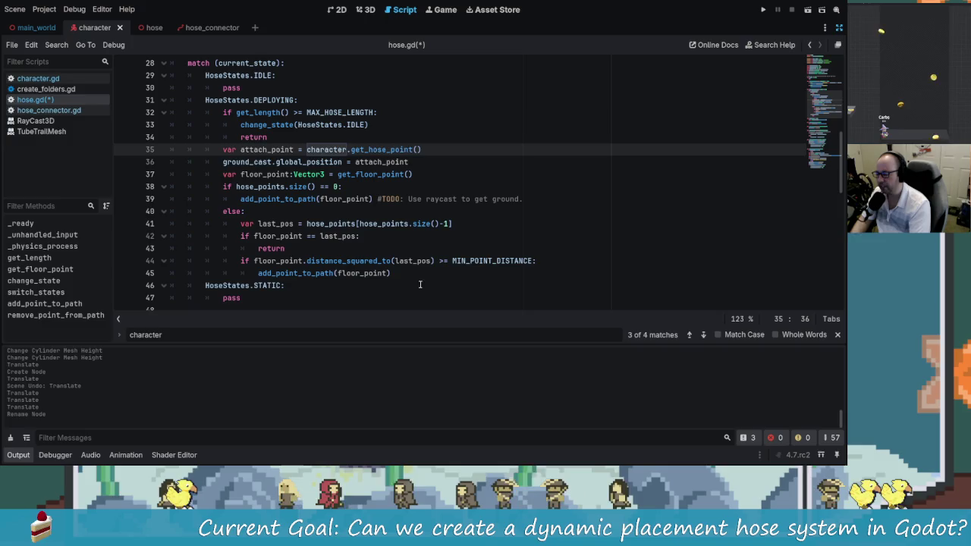
left_click(271, 162)
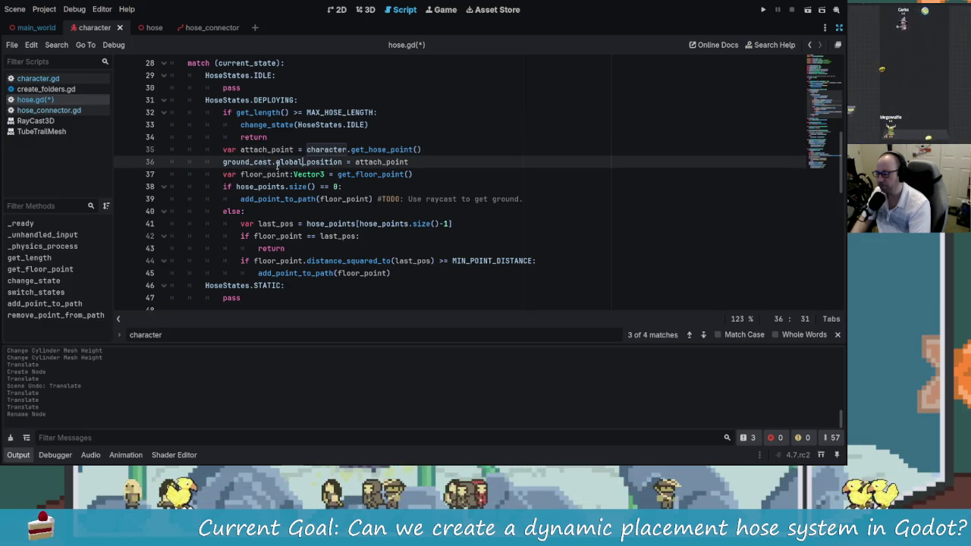
left_click_drag(219, 161, 426, 164)
left_click(244, 161)
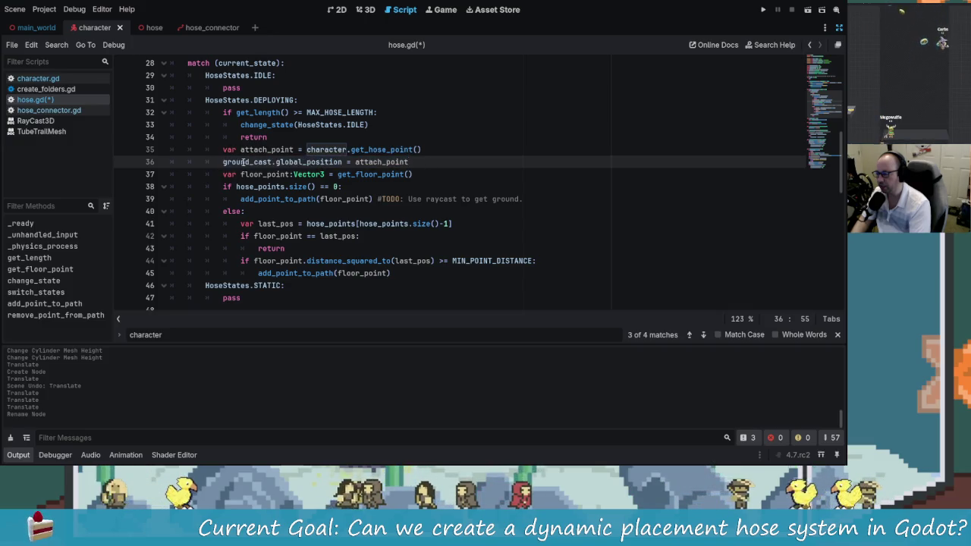
key("ctrl+s")
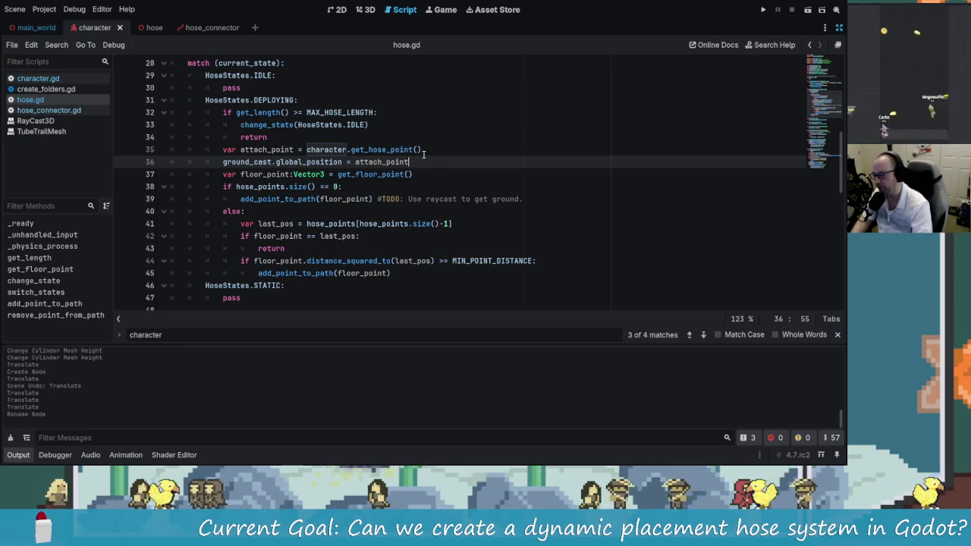
- Delete the print(distance_to_player) debug line and its empty line from remove_point_from_path
scroll(302, 198, "down", 3)
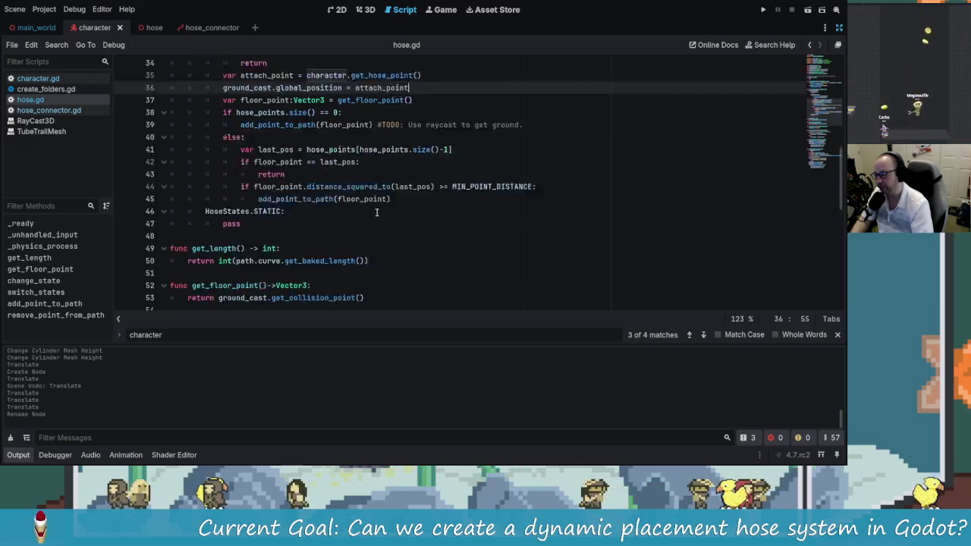
scroll(302, 198, "up", 2)
scroll(273, 201, "down", 8)
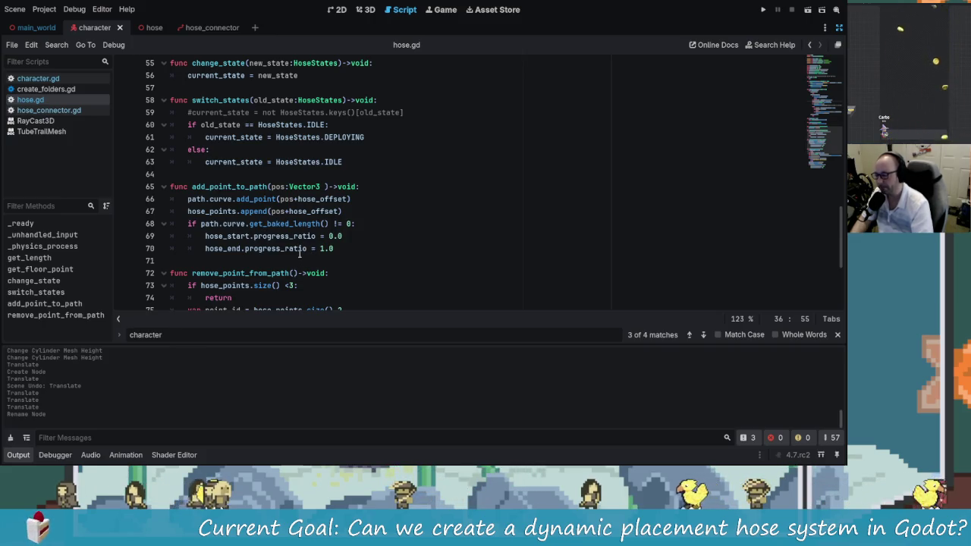
scroll(299, 254, "up", 1)
scroll(239, 121, "down", 4)
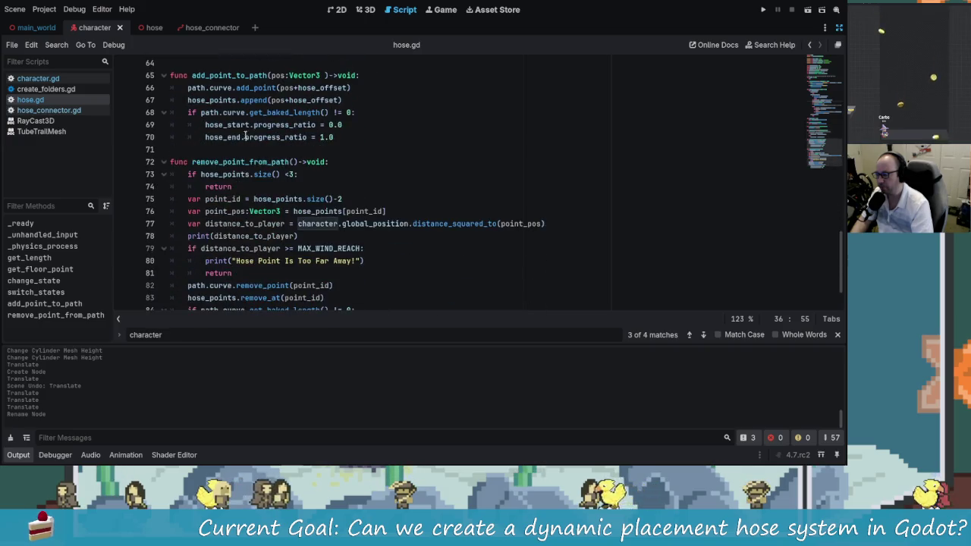
scroll(333, 265, "down", 2)
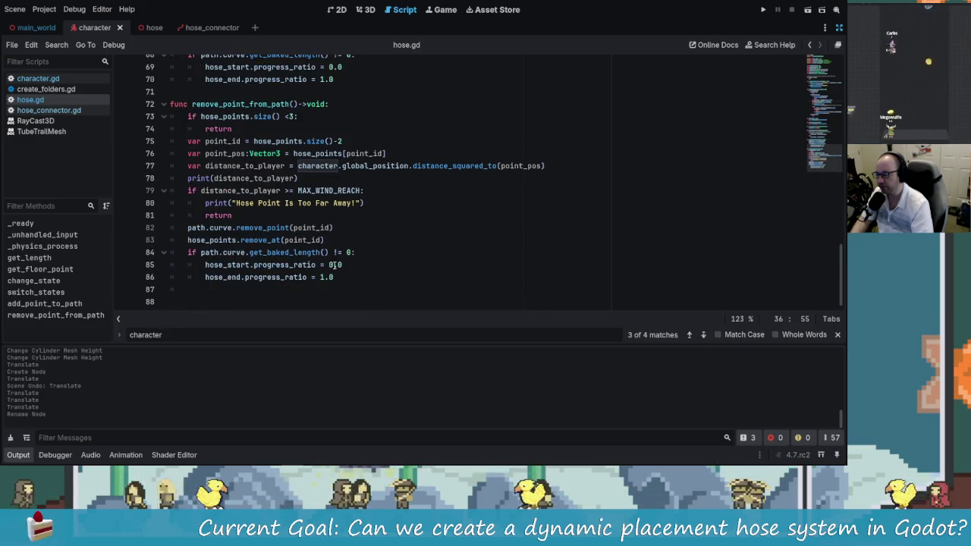
mouse_move(299, 179)
left_mouse_down()
mouse_move(180, 182)
mouse_move(167, 172)
left_mouse_up()
key("BackSpace")
key("BackSpace")
key("Down")
key("Down")
key("Down")
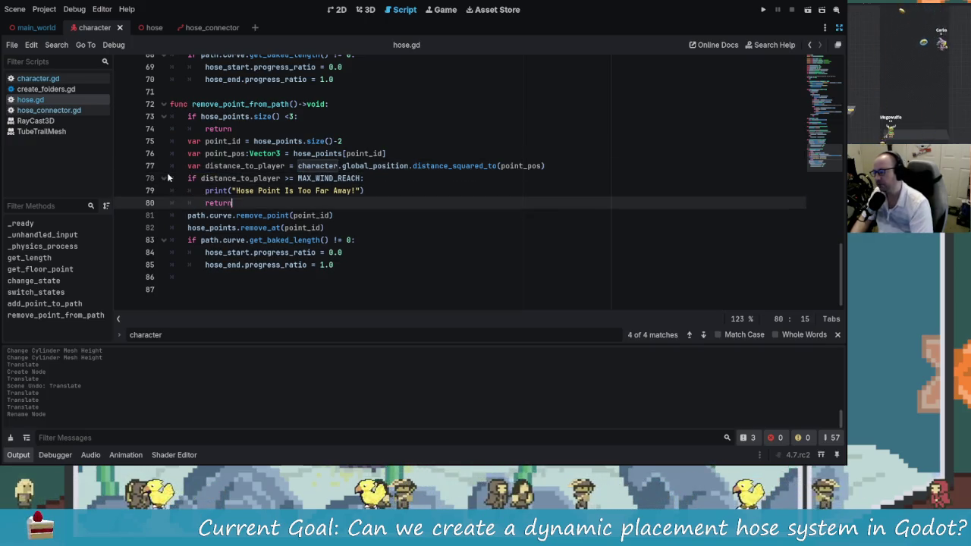
key("Up")
key("End")
- Review get_floor_point's collision point return and the floor_point assignment in _physics_process
scroll(304, 259, "up", 4)
scroll(304, 258, "up", 4)
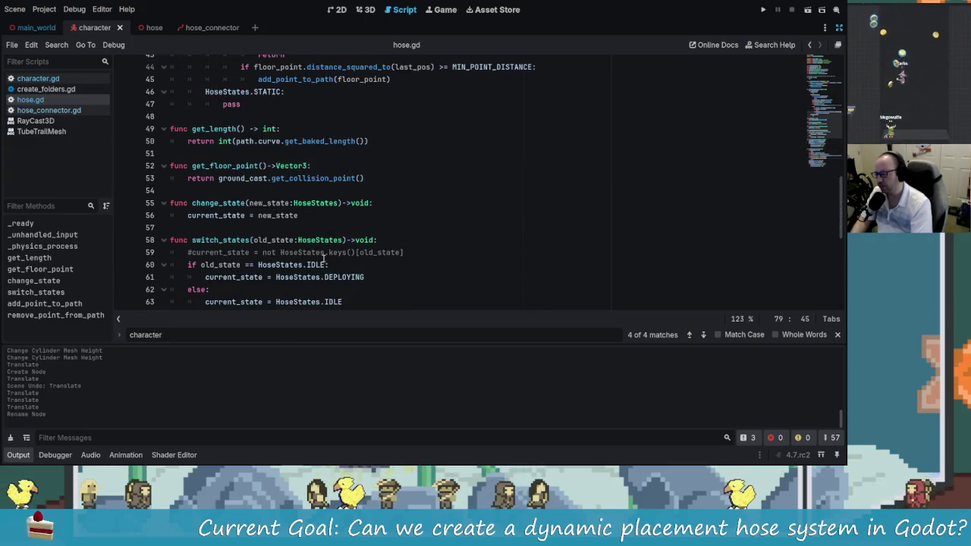
left_click(258, 165)
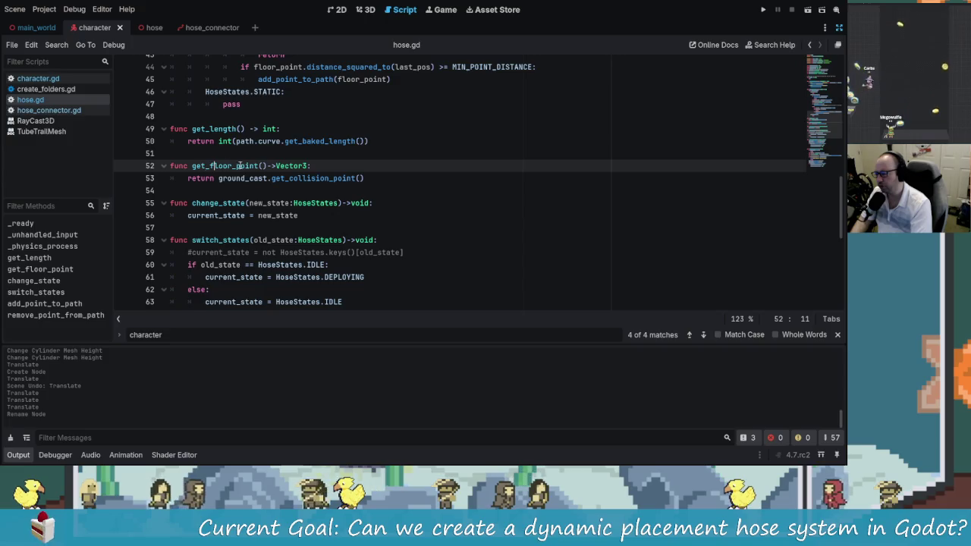
left_click(320, 179)
scroll(416, 230, "up", 4)
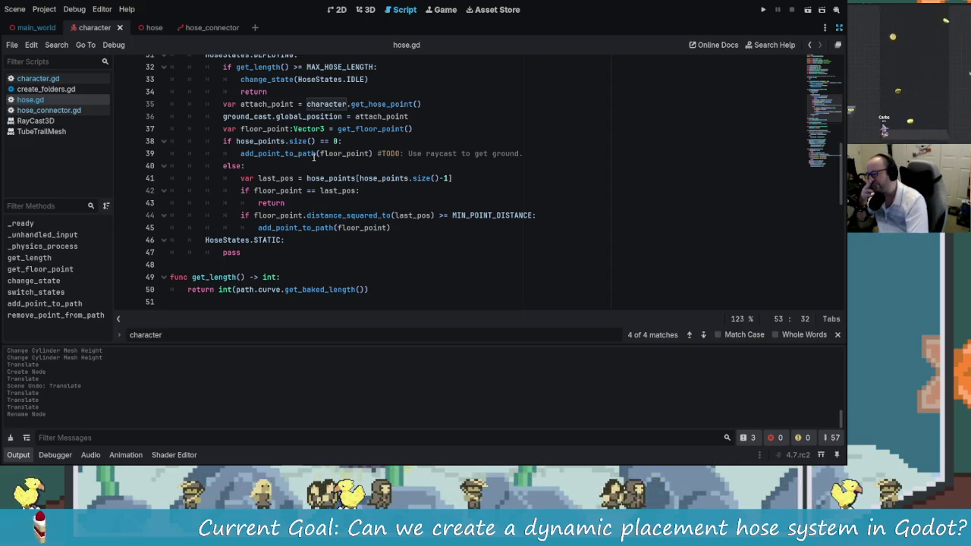
scroll(318, 155, "up", 1)
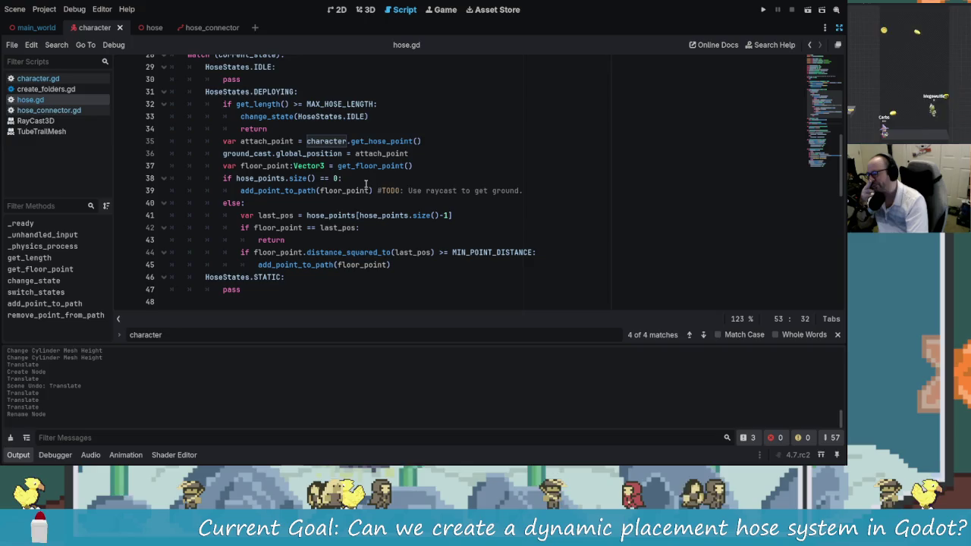
left_click(349, 166)
mouse_move(375, 170)
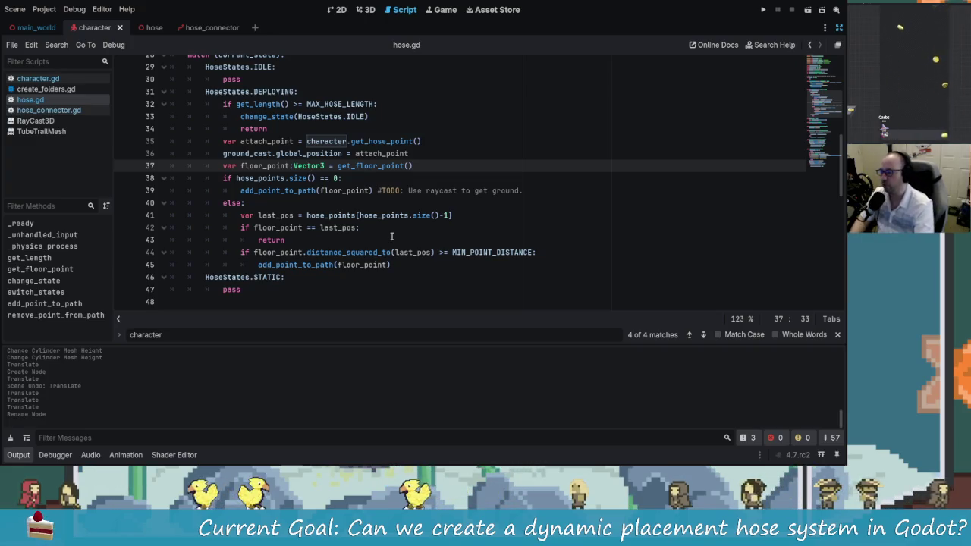
left_click(273, 141)
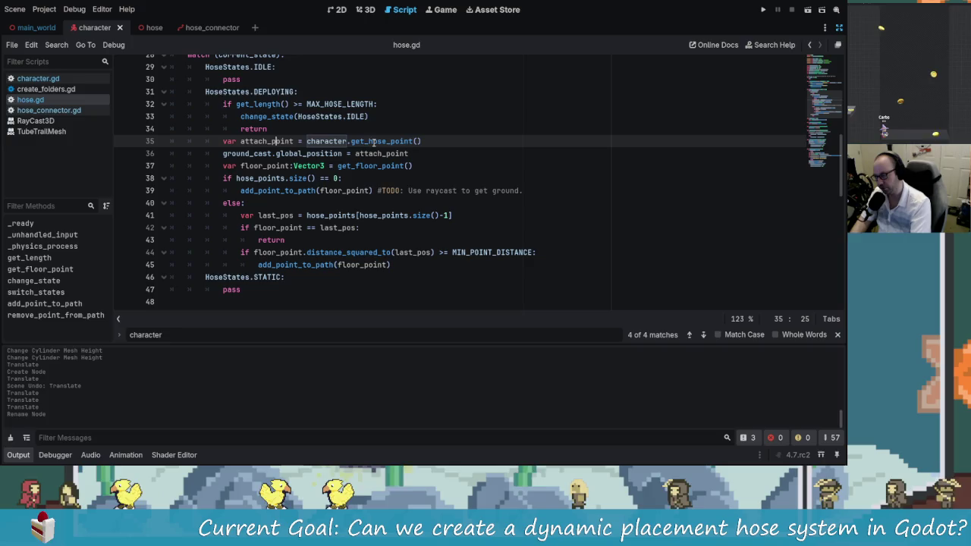
left_click(272, 167)
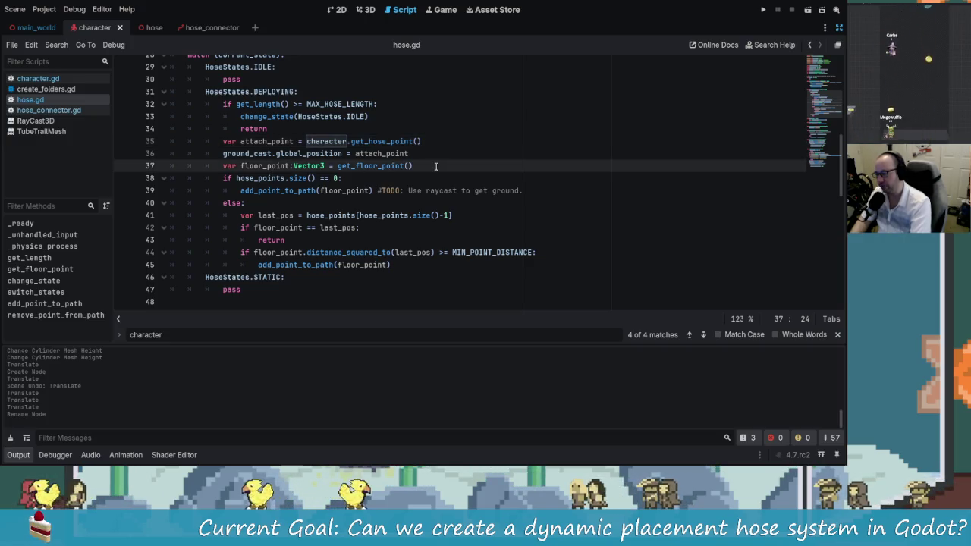
key("shift+Up")
key("Left")
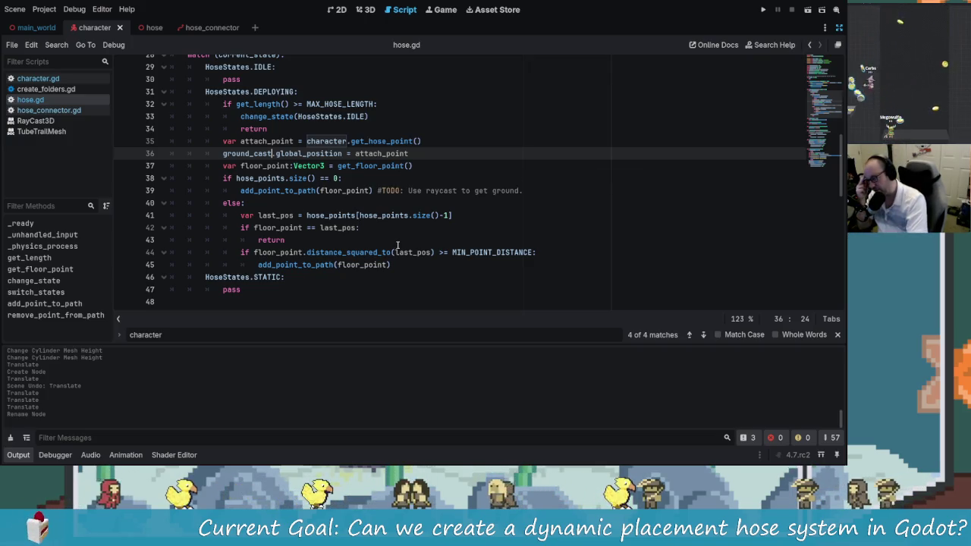
mouse_move(300, 178)
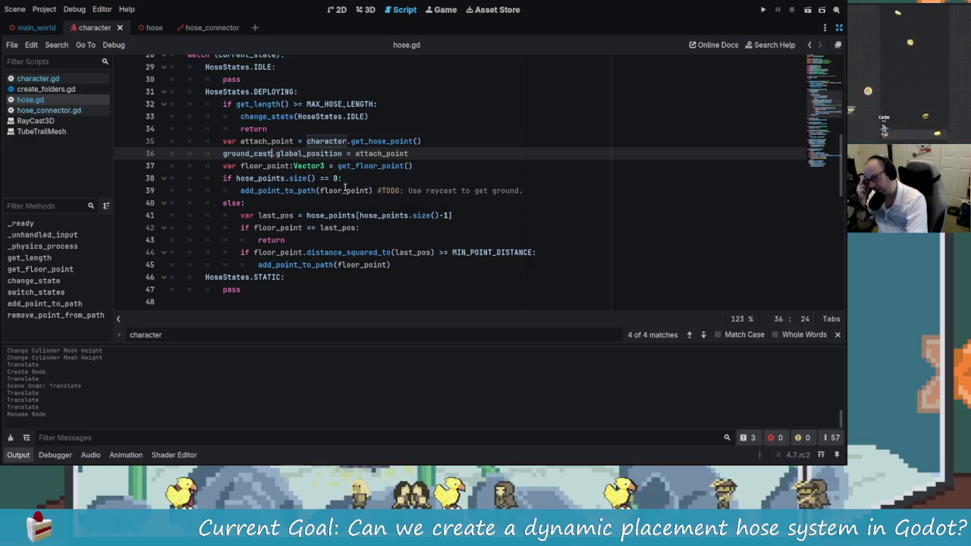
left_click(345, 179)
left_click(348, 192)
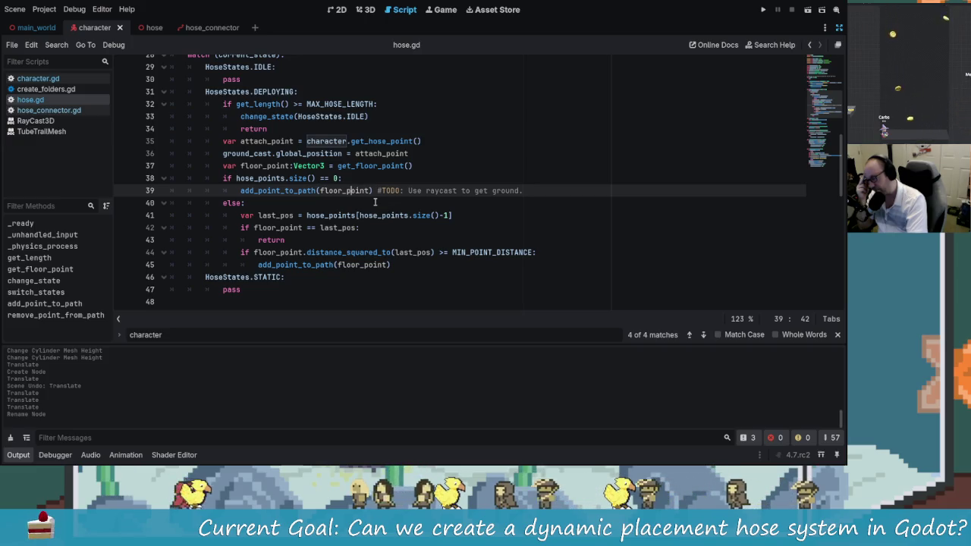
mouse_move(380, 215)
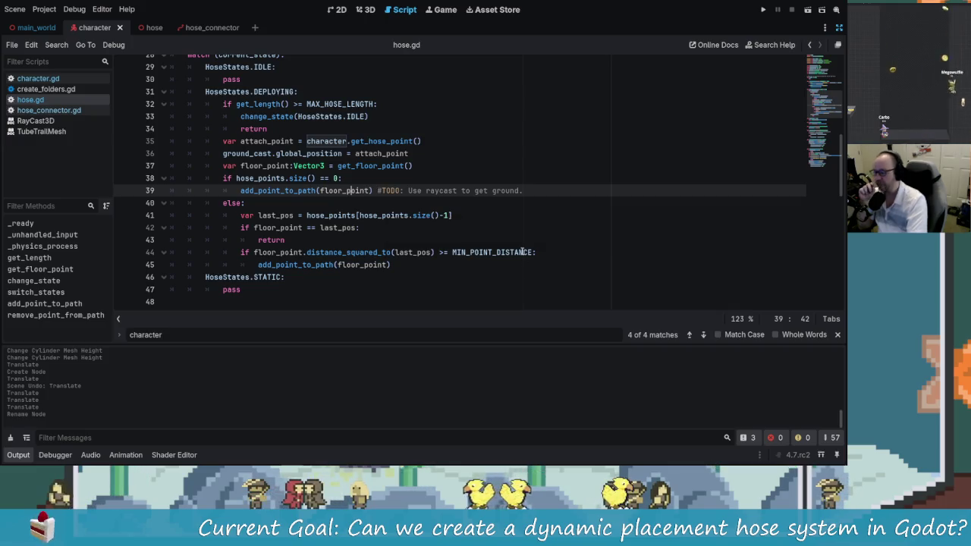
mouse_move(524, 253)
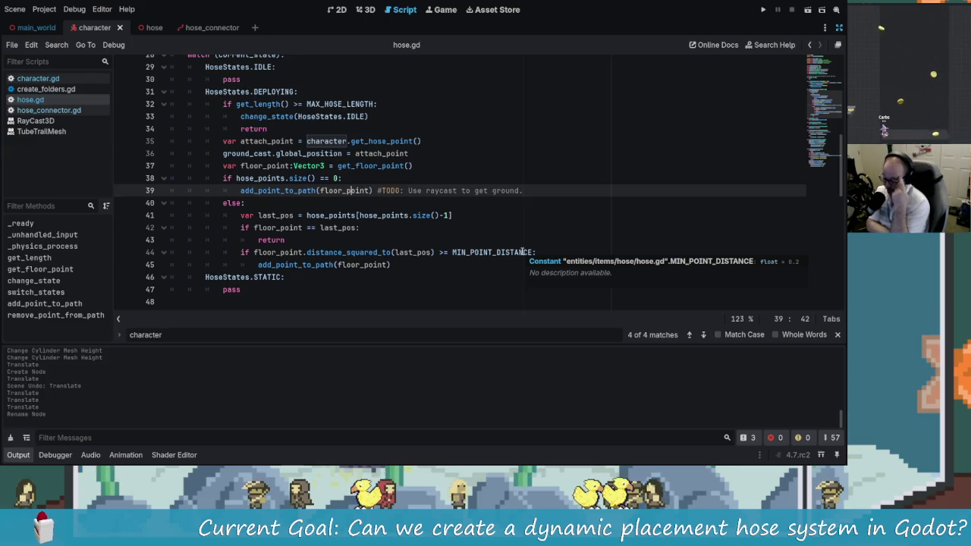
scroll(523, 253, "down", 5)
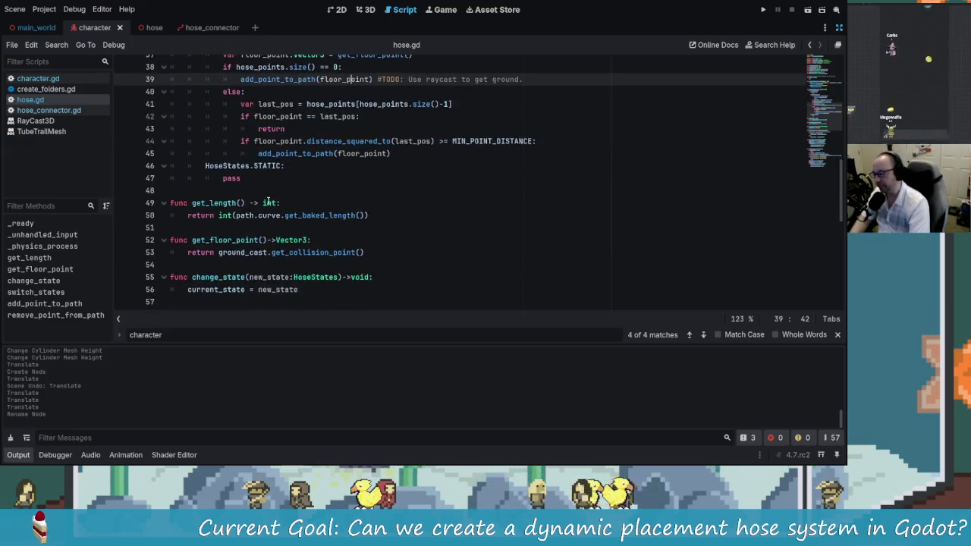
left_click(195, 155)
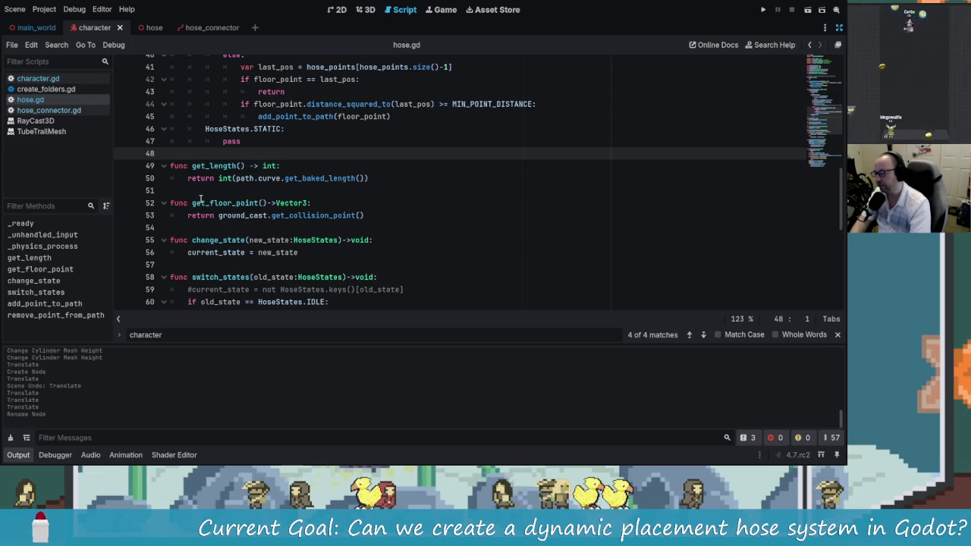
- Declare func update_p1(floor_point:Vector3)->void: on a new line below get_length()
left_click(258, 190)
key("Return")
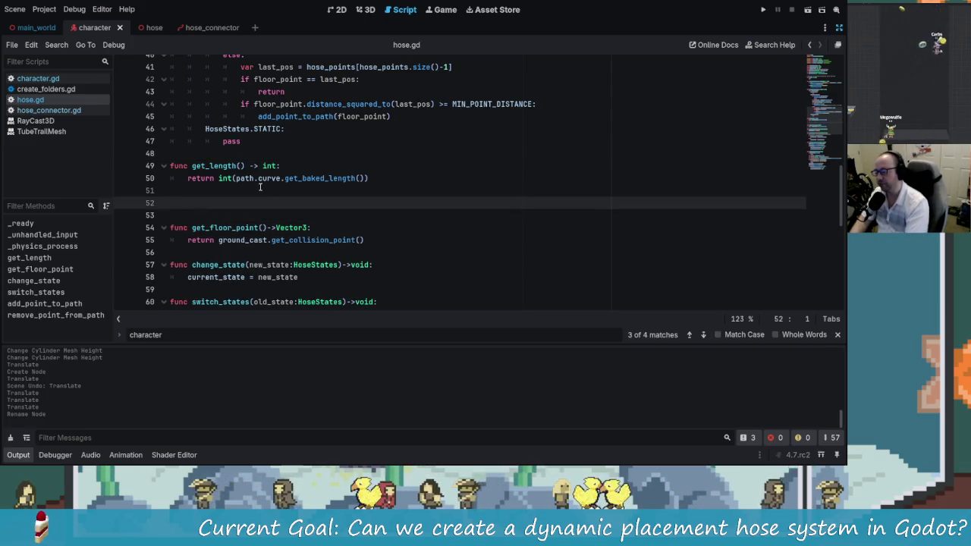
type("func up")
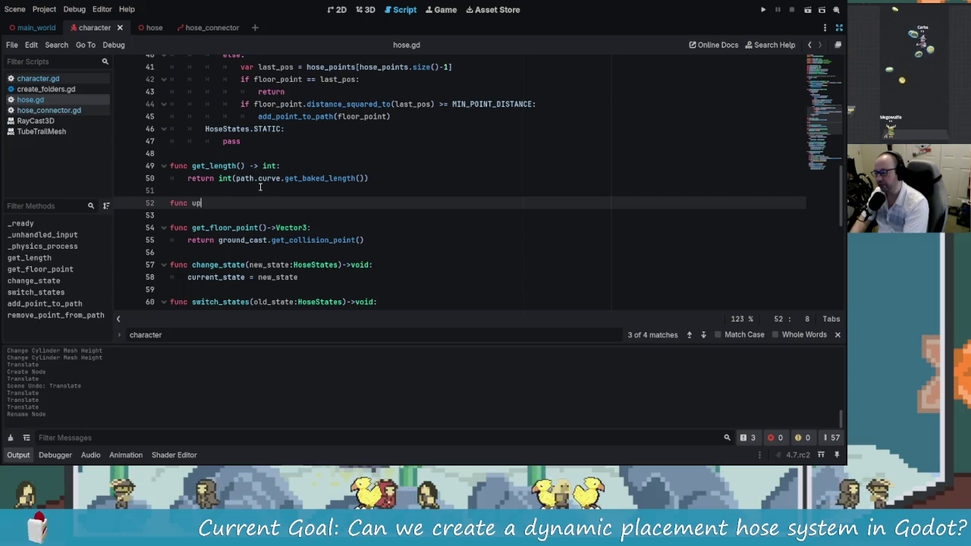
type("date_pl()-")
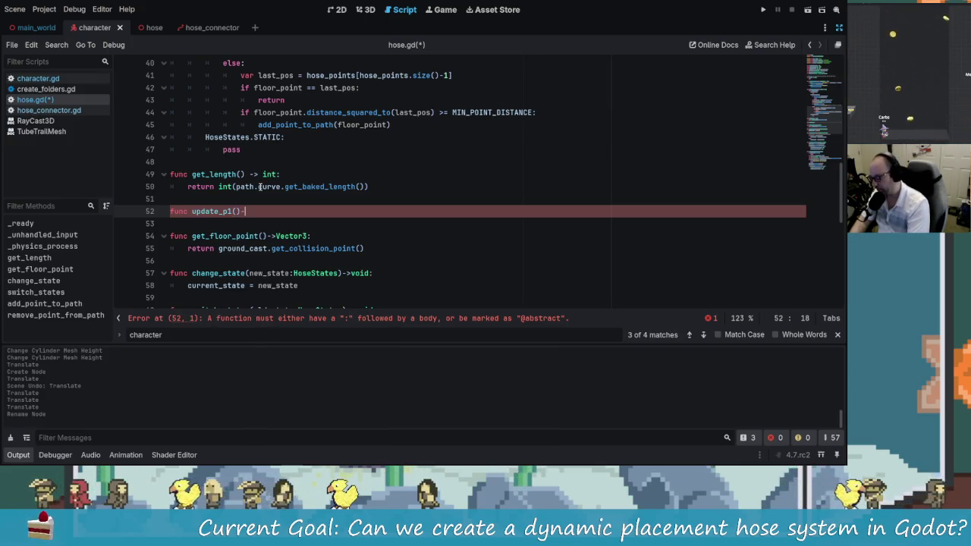
type("d:")
key("Return")
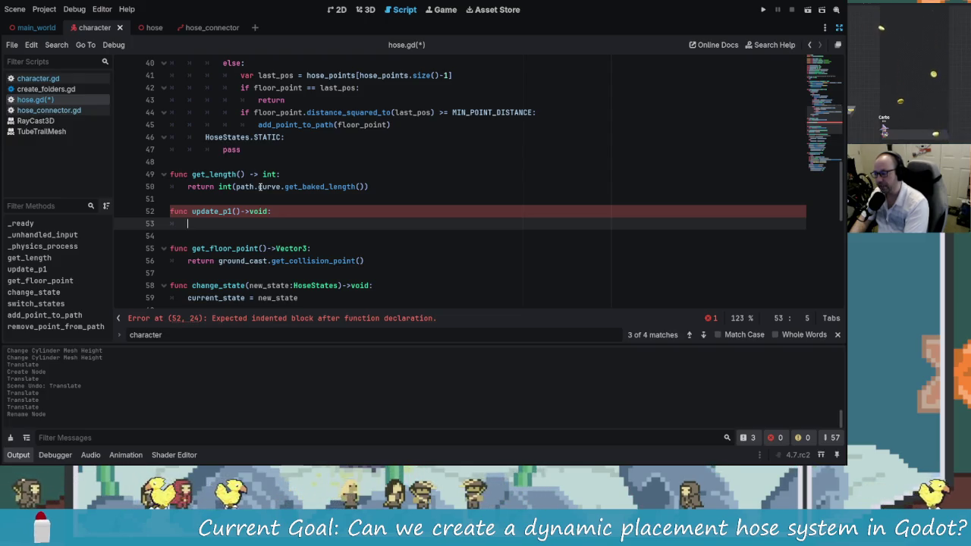
- Confirm floor_point is a Vector3 in the deploying state and complete the parameter's Vector3 type
scroll(413, 195, "up", 3)
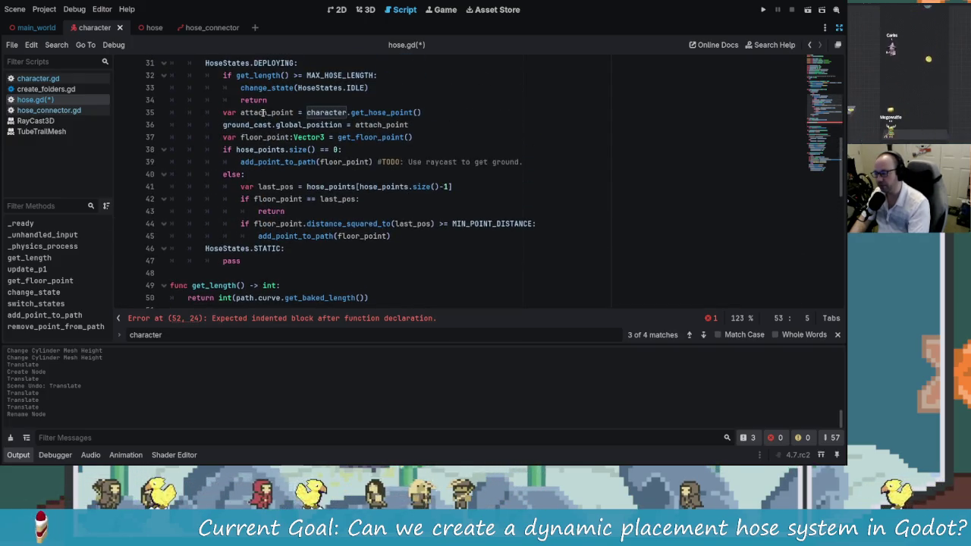
left_click(259, 137)
left_click(275, 137)
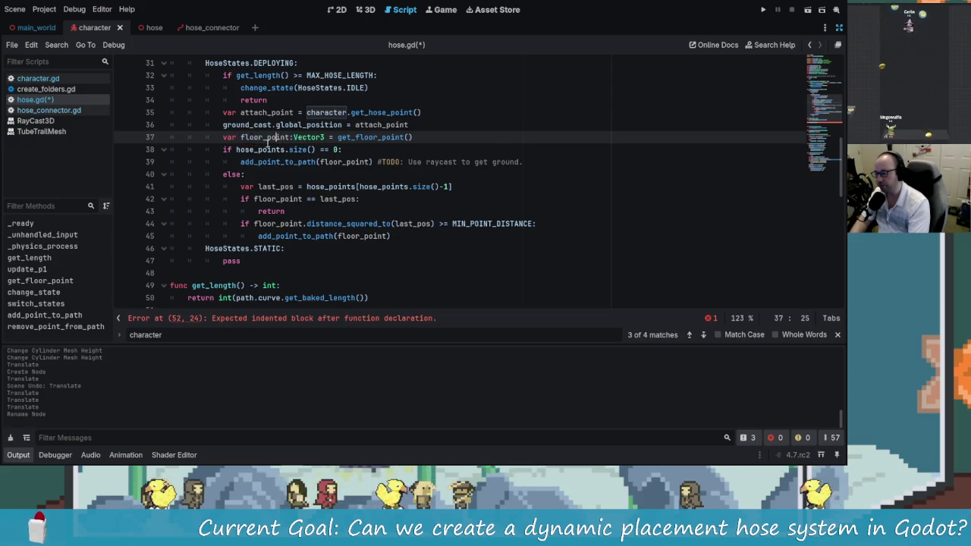
scroll(250, 152, "down", 3)
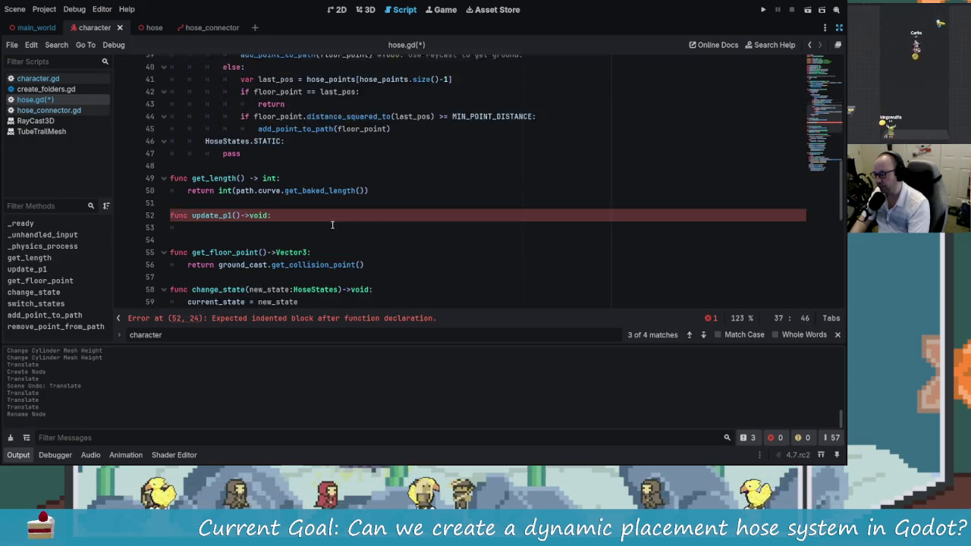
left_click(242, 211)
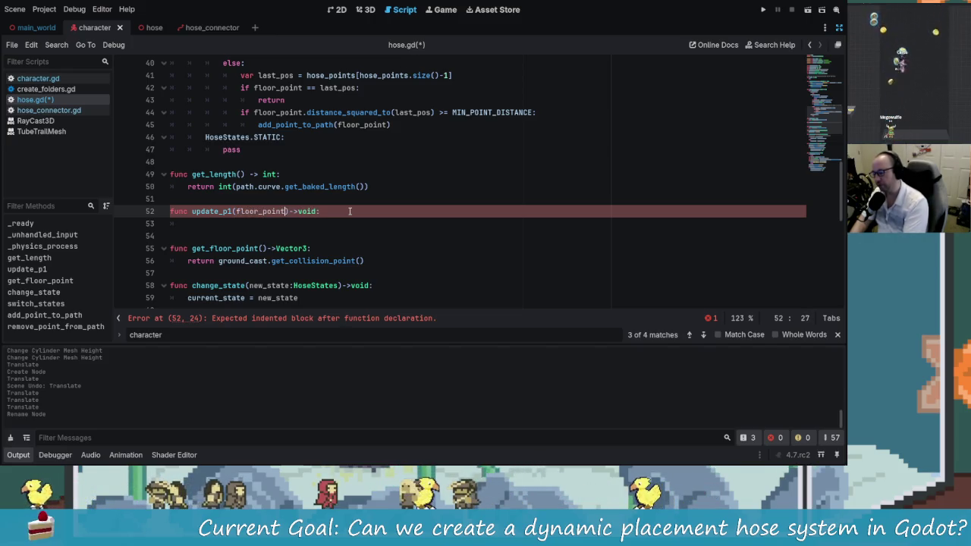
type("floor_point:Vector")
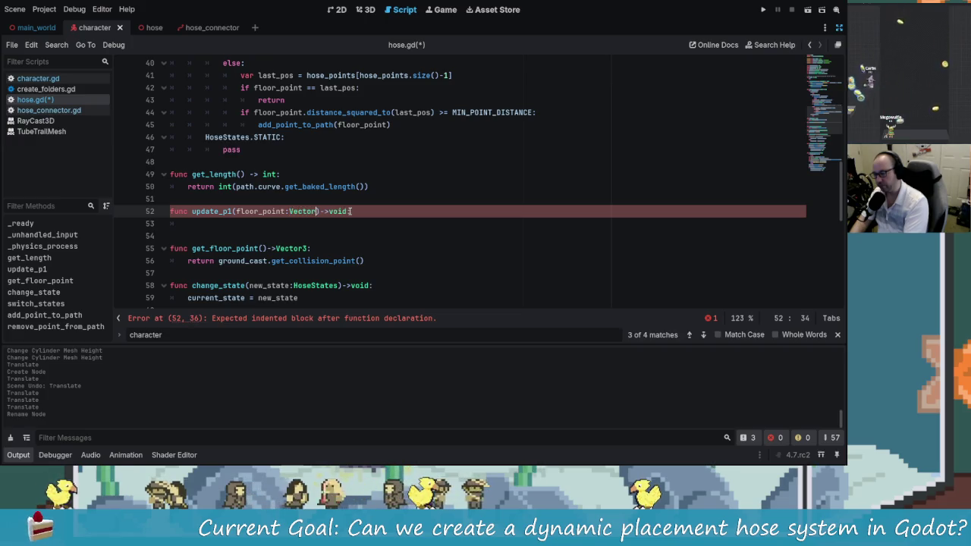
type("3")
key("Escape")
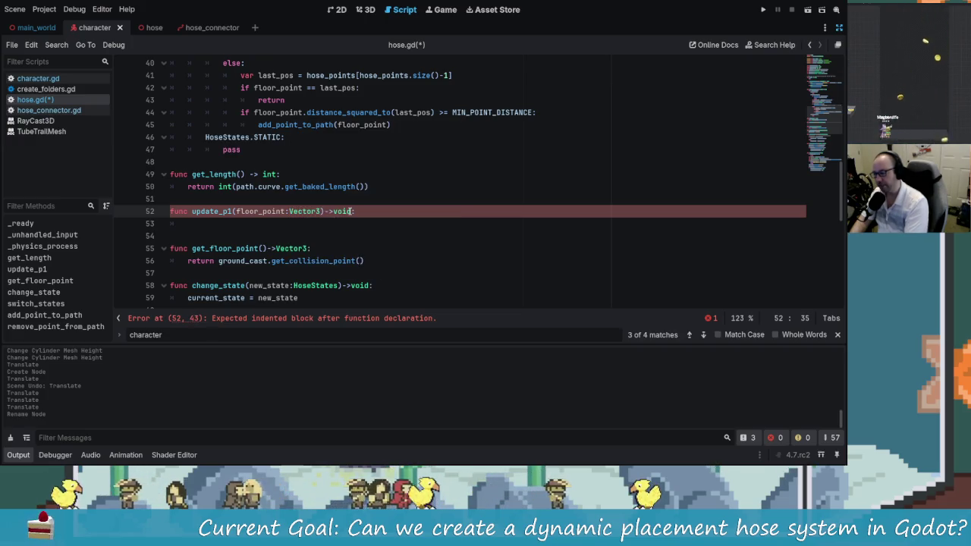
key("Down")
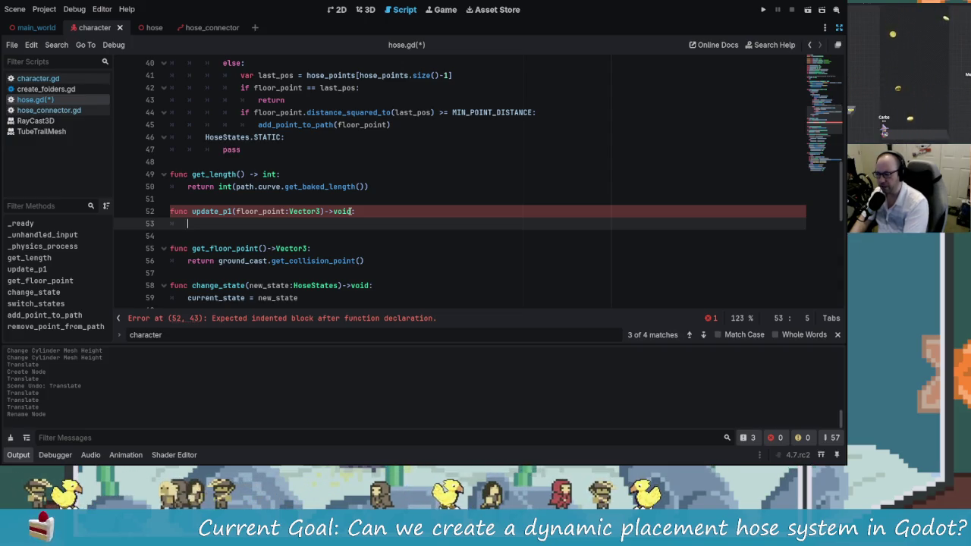
- Start update_p1's body with hose_points and scroll to add_point_to_path for reference
type("hose_points")
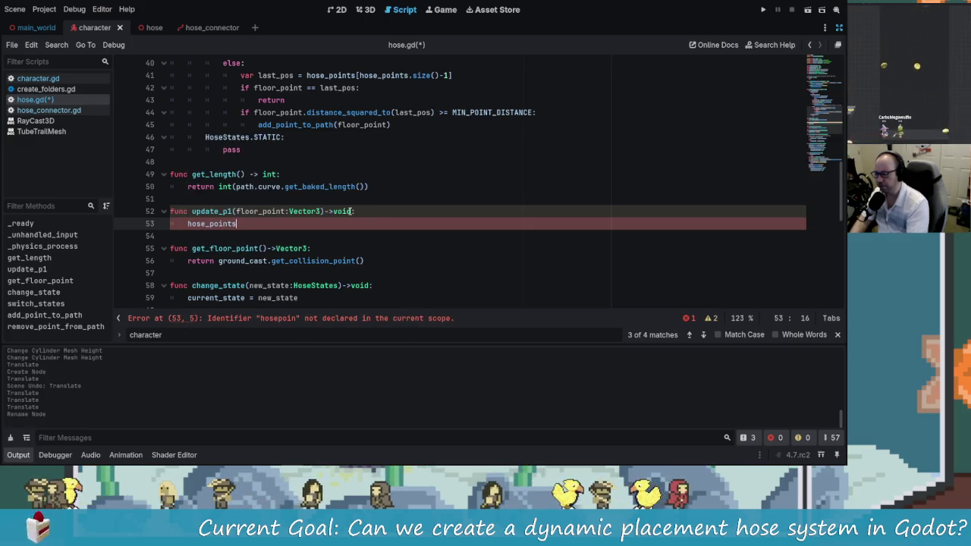
scroll(351, 211, "down", 10)
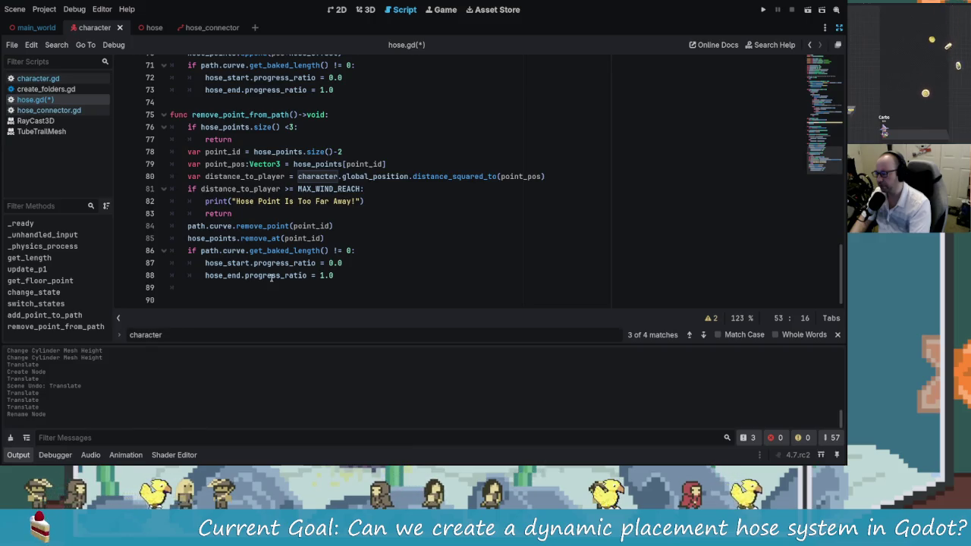
mouse_move(297, 281)
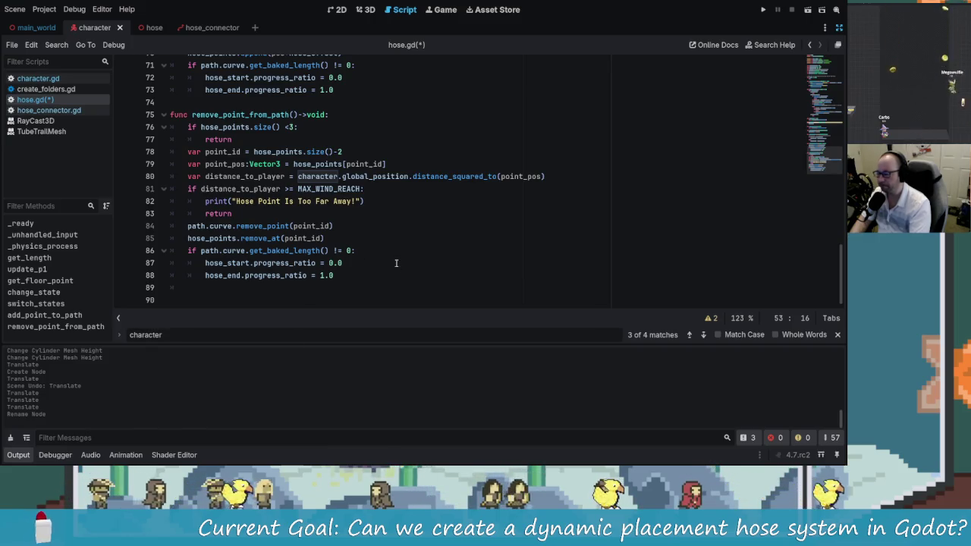
scroll(383, 270, "up", 4)
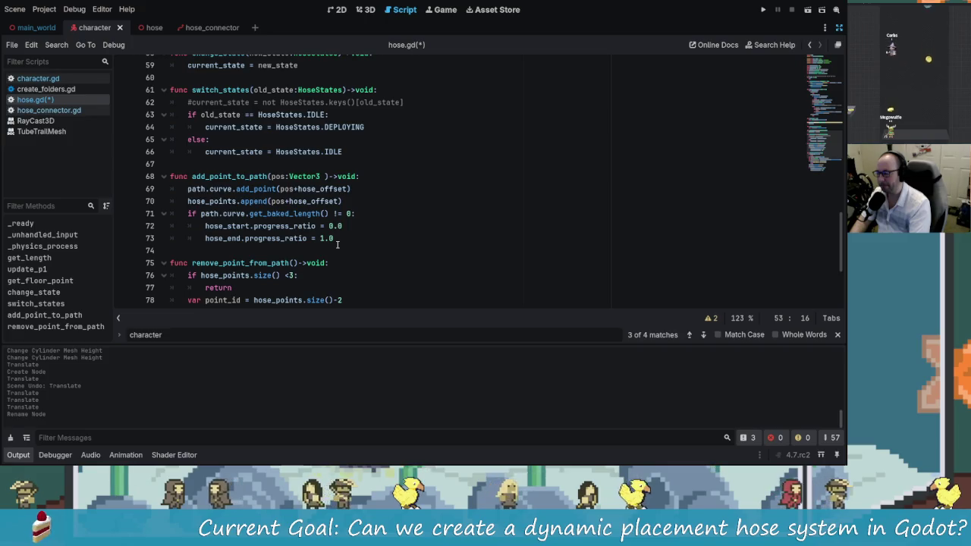
scroll(339, 243, "up", 4)
scroll(339, 243, "down", 4)
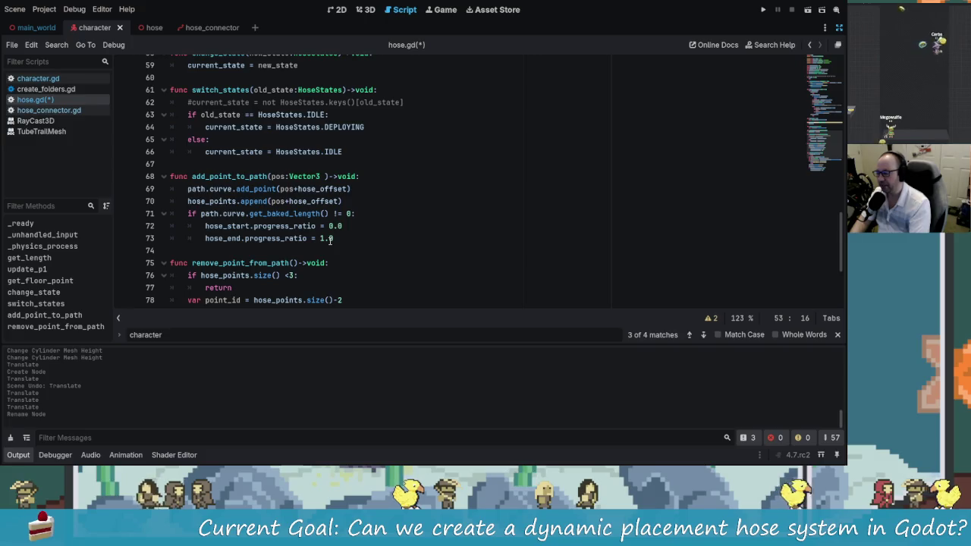
left_click(329, 202)
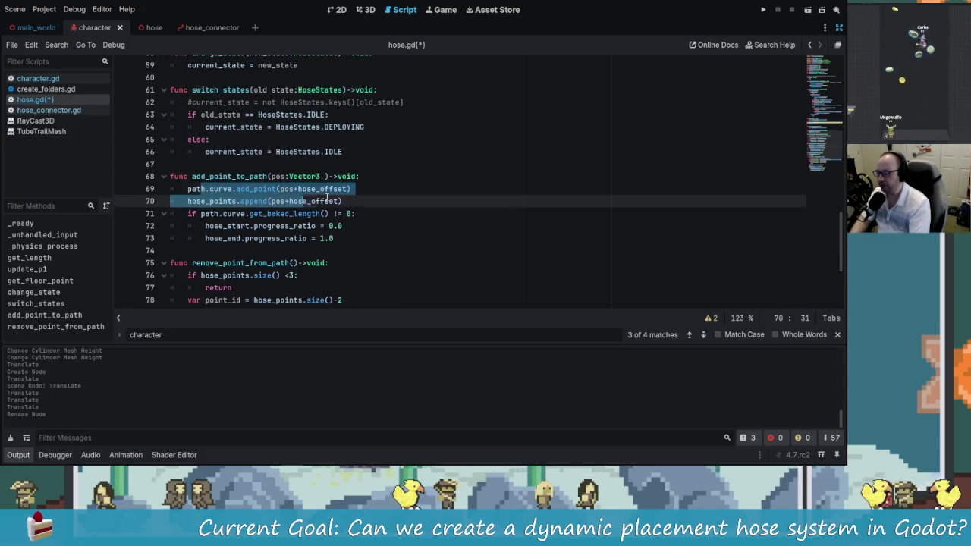
- Examine the hose_points.append call in add_point_to_path
key("Up")
key("Down")
key("Right")
key("Right")
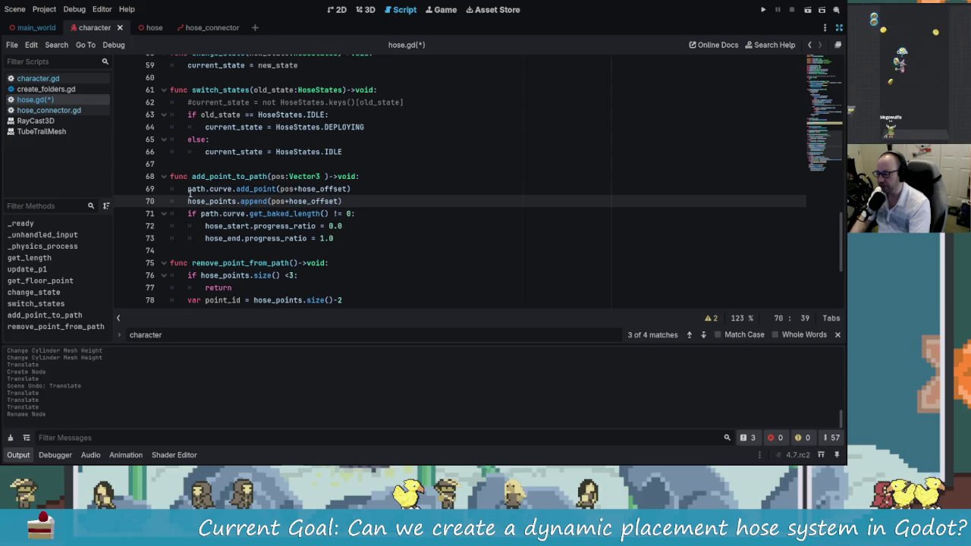
key("Up")
key("End")
key("shift+Home")
key("End")
key("Left")
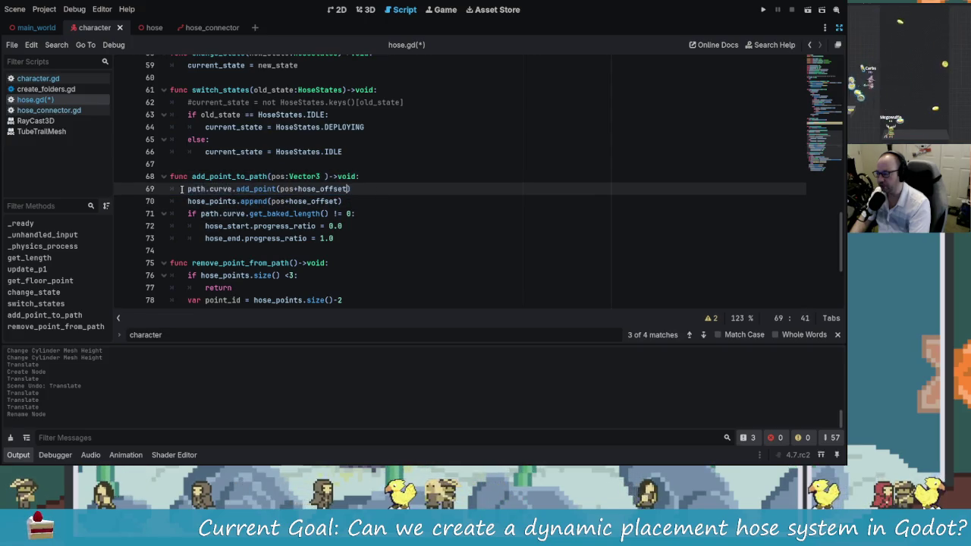
key("Down")
key("End")
key("shift+Home")
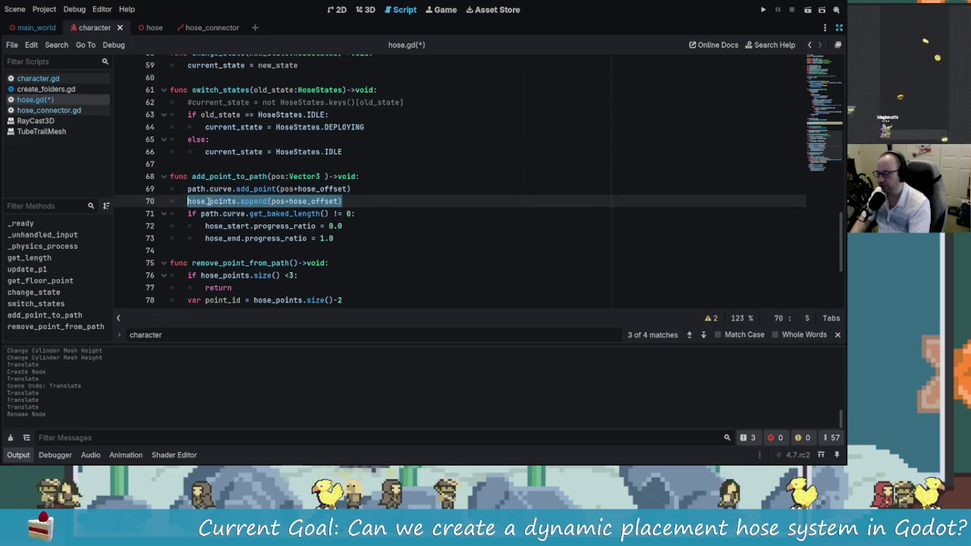
left_click(245, 201)
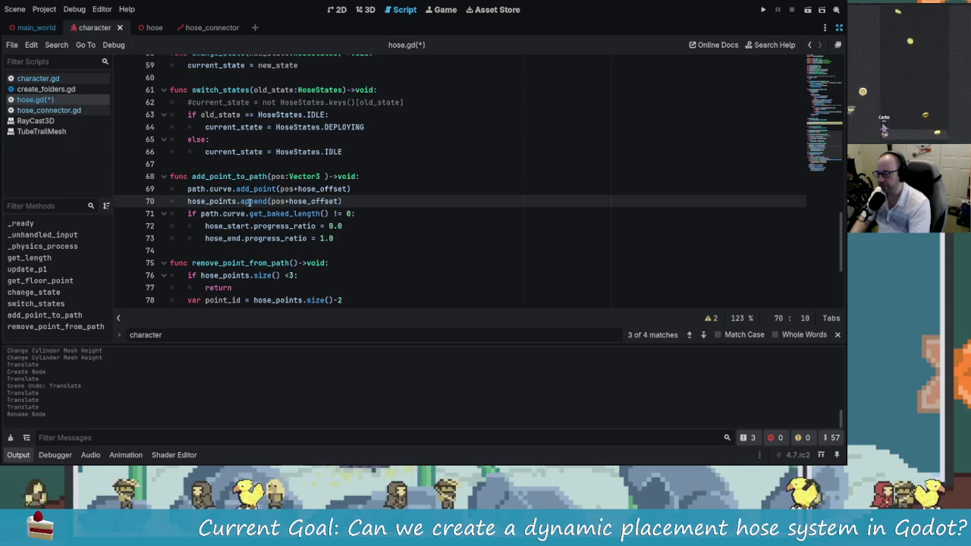
- Compare the path.curve.add_point line with the append call, then scroll back toward update_p1
key("Up")
key("End")
key("shift+Home")
key("End")
mouse_move(188, 189)
left_mouse_down()
mouse_move(352, 189)
mouse_move(285, 176)
mouse_move(353, 185)
left_mouse_up()
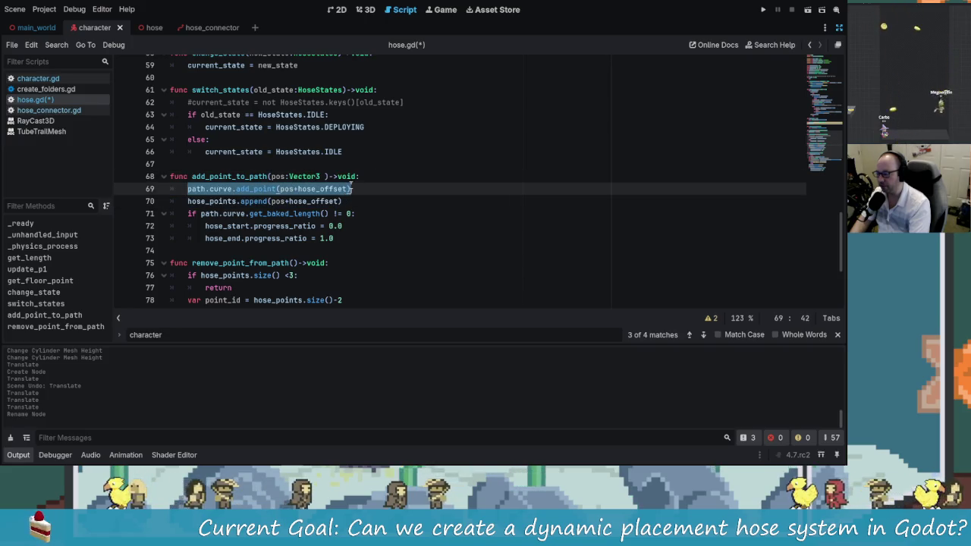
left_click(352, 188)
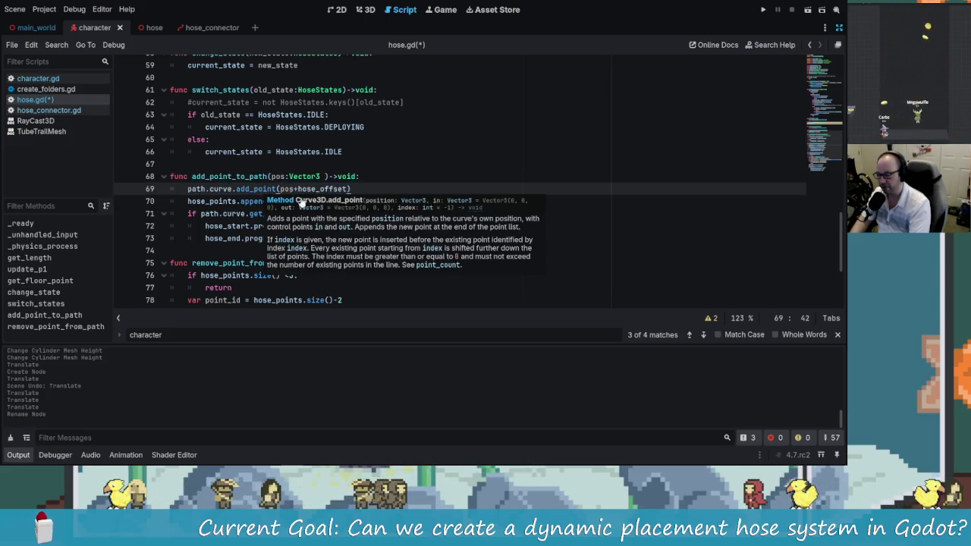
left_click(234, 226)
left_click_drag(171, 201, 345, 201)
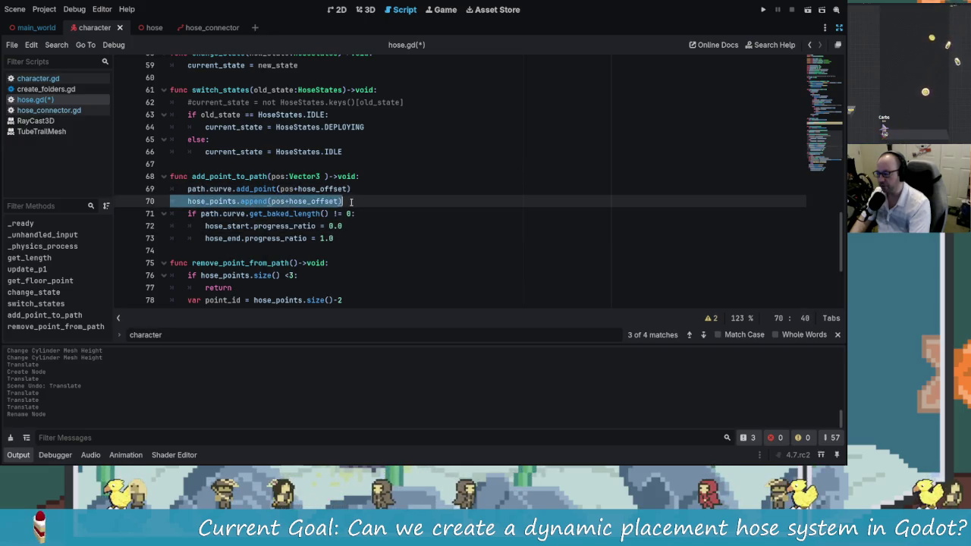
left_click(350, 201)
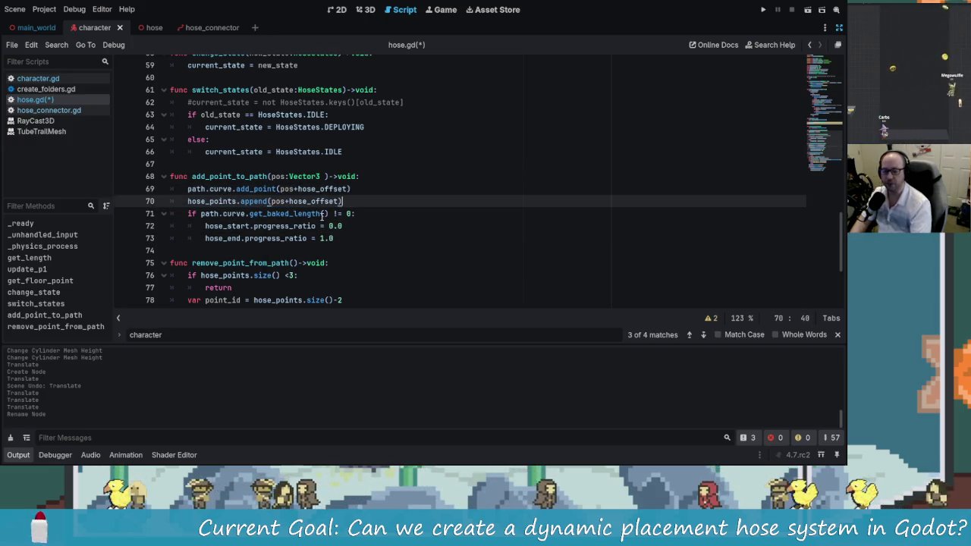
mouse_move(323, 215)
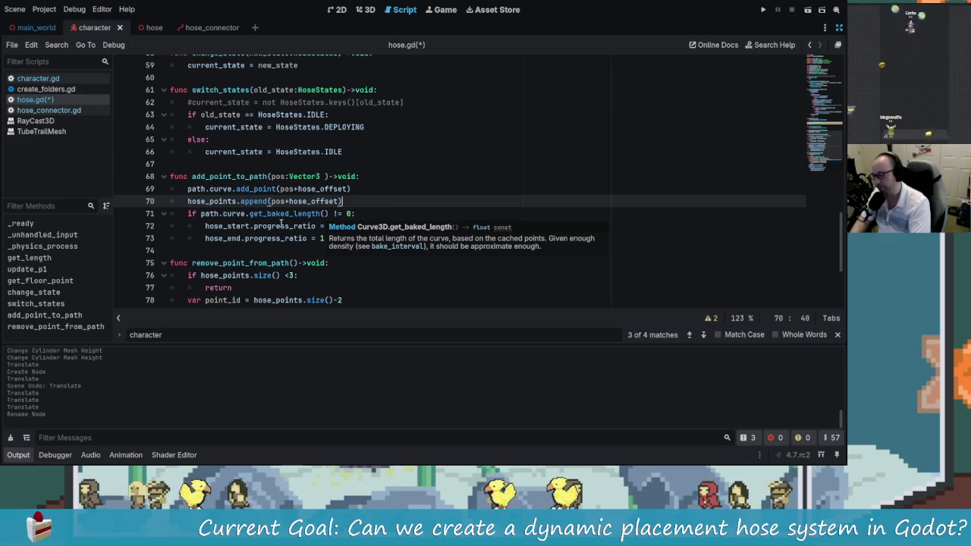
scroll(336, 238, "up", 3)
scroll(275, 238, "up", 1)
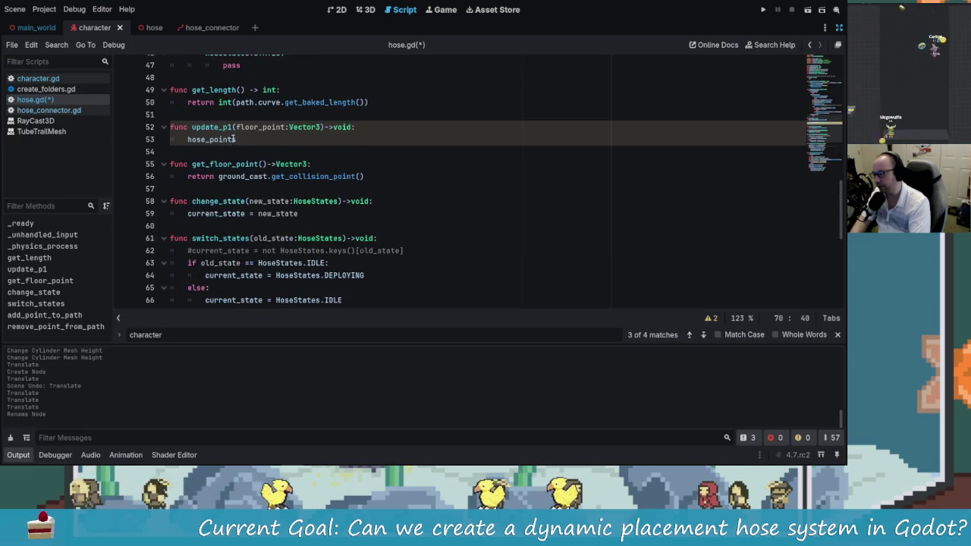
- Write hose_points[1] = floor_point in update_p1's body
left_click(282, 139)
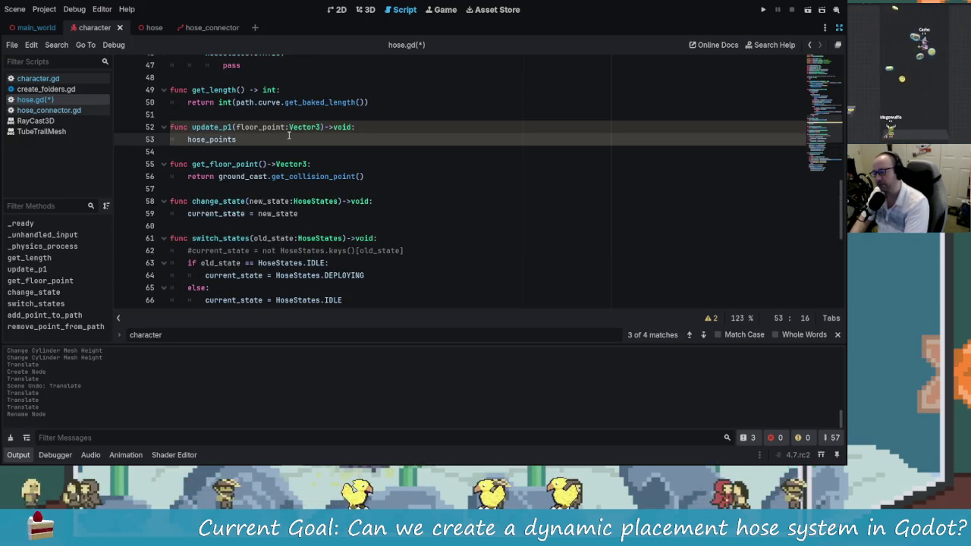
type("[")
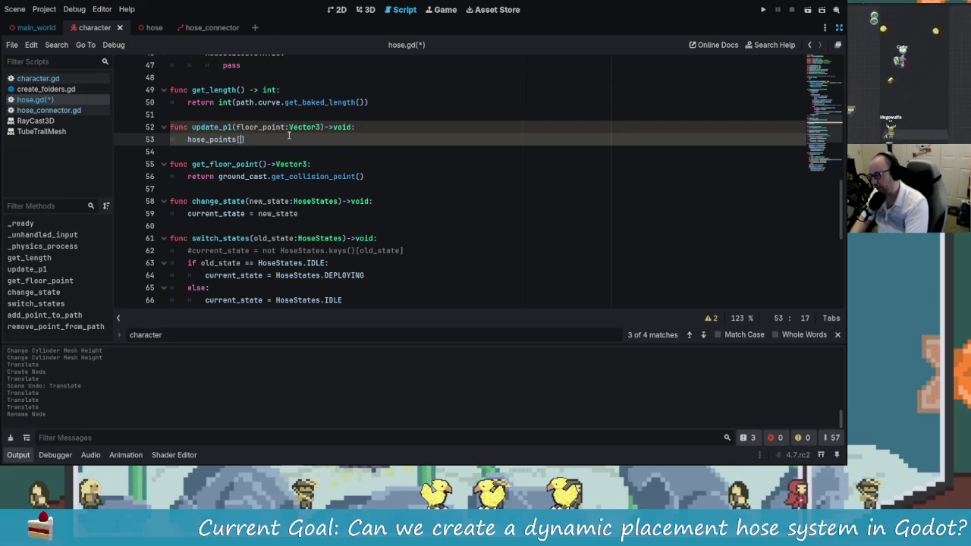
type("1")
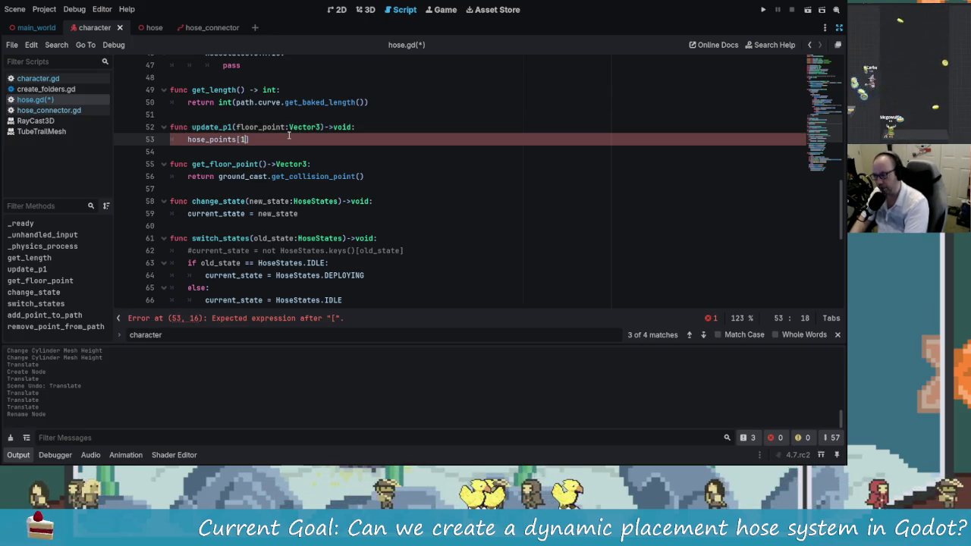
type("].")
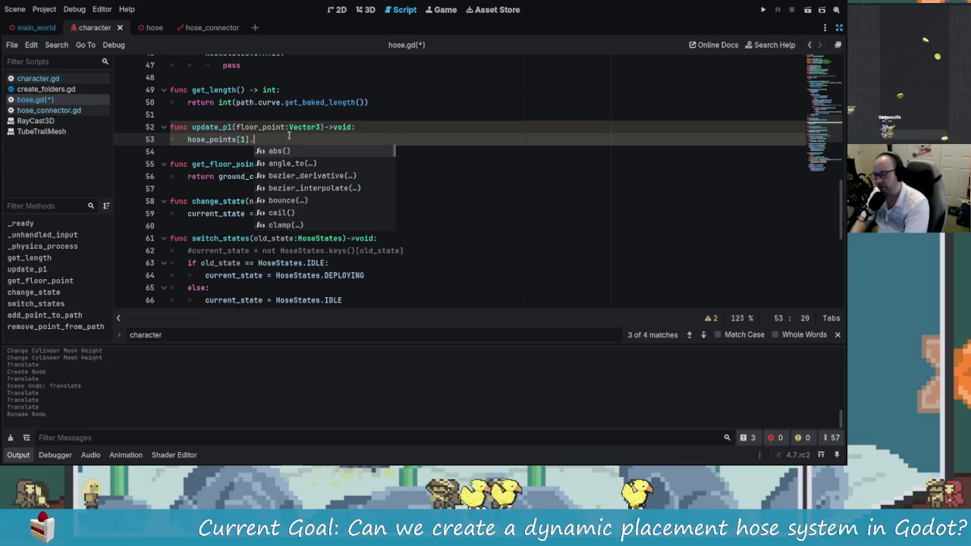
key("BackSpace")
type(" = floor_point")
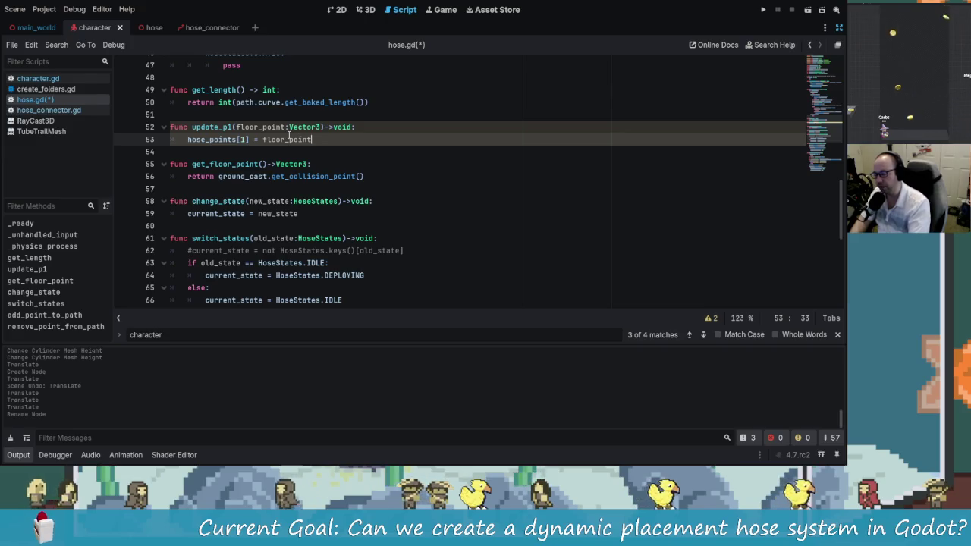
- Insert a new first line in update_p1 beginning with path.curve
scroll(296, 148, "up", 1)
left_click(377, 132)
key("Return")
type("hose(")
key("BackSpace")
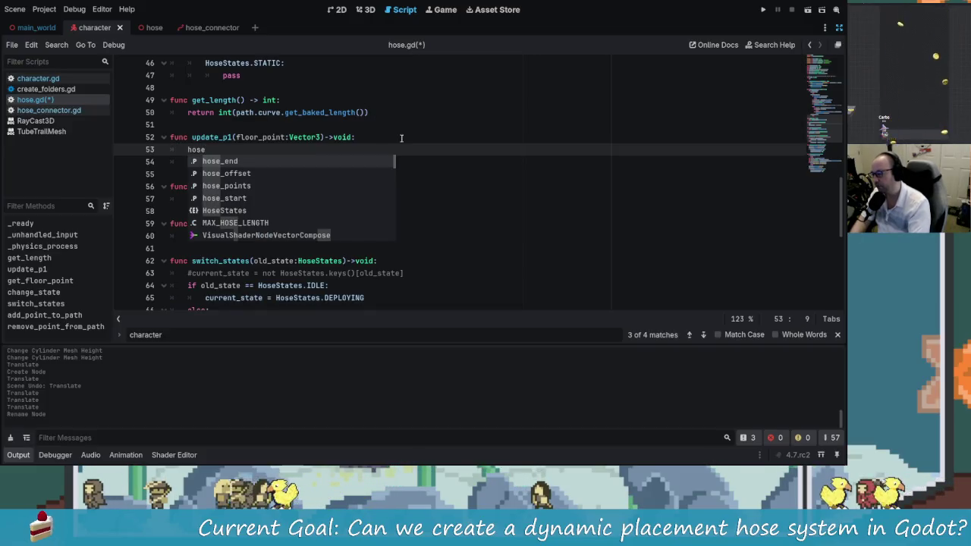
left_click(371, 161)
scroll(353, 227, "down", 4)
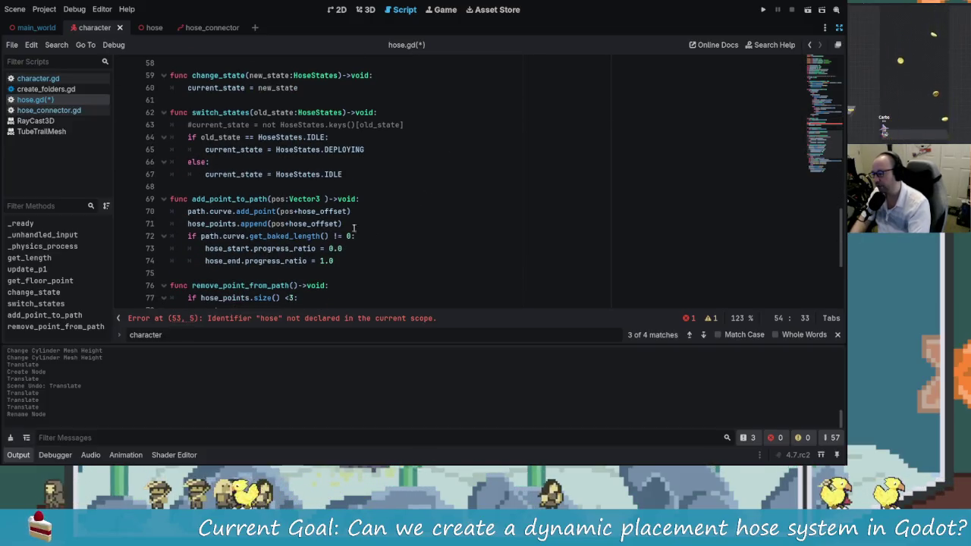
scroll(382, 223, "up", 5)
left_click(399, 223)
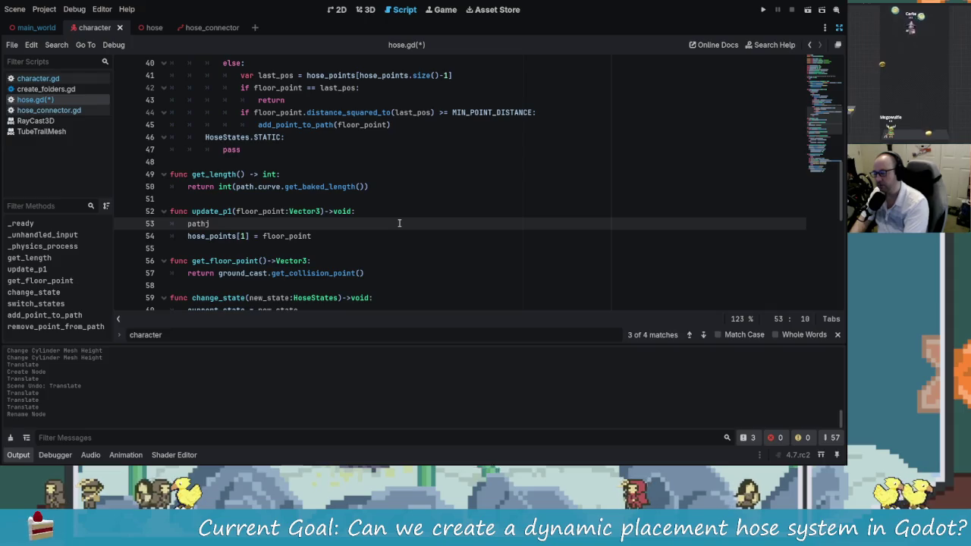
type("cur")
key("Return")
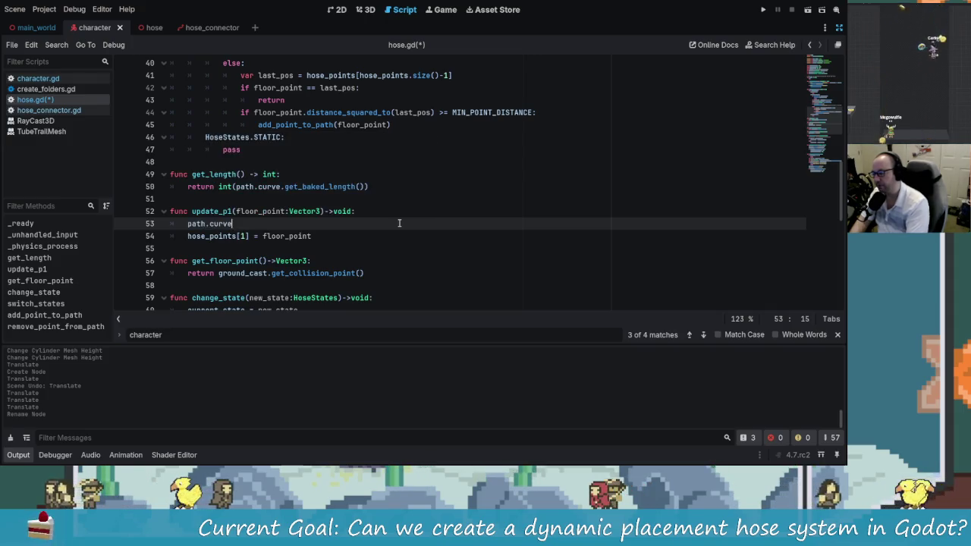
type(".")
key("BackSpace")
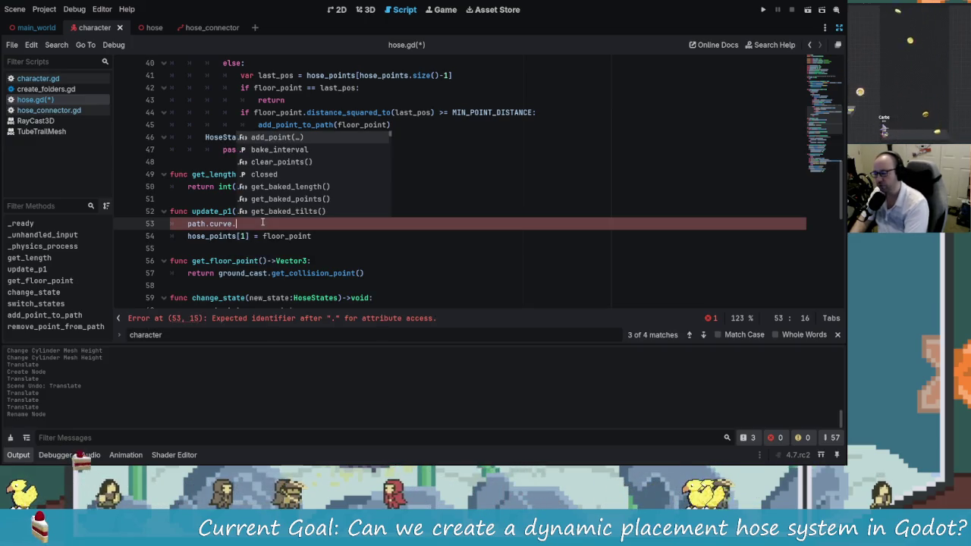
- Complete that line as path.curve.set_point_position(1, floor_point) using autocomplete
type("set")
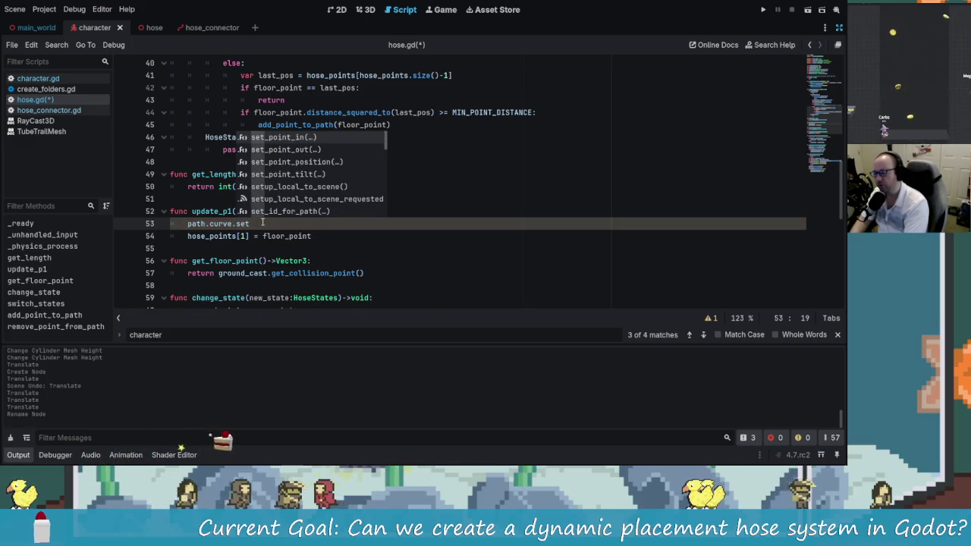
key("Down")
key("Down")
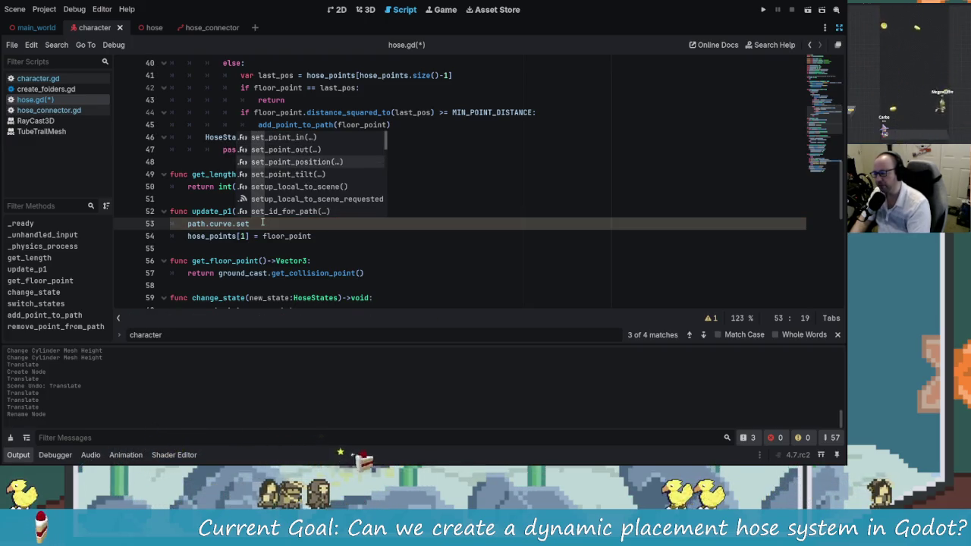
key("Return")
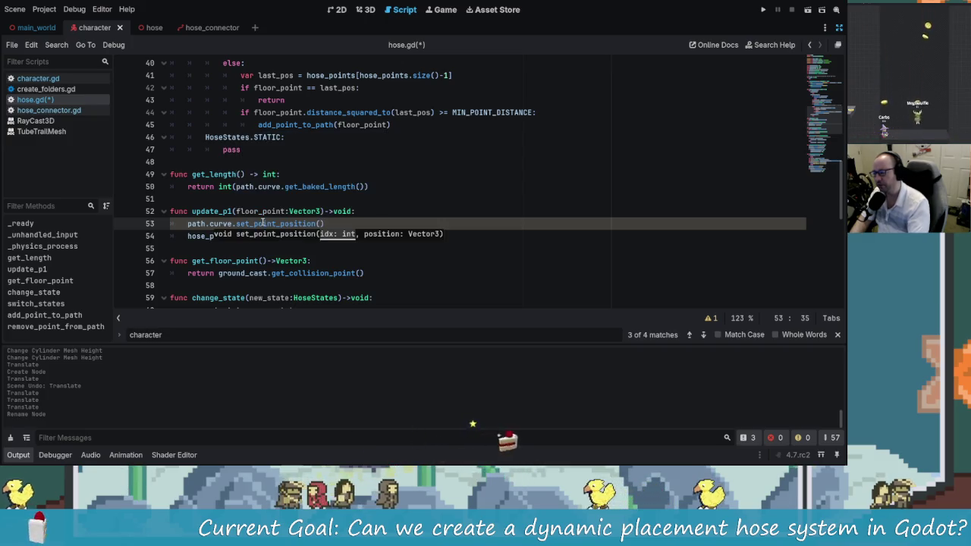
type("1")
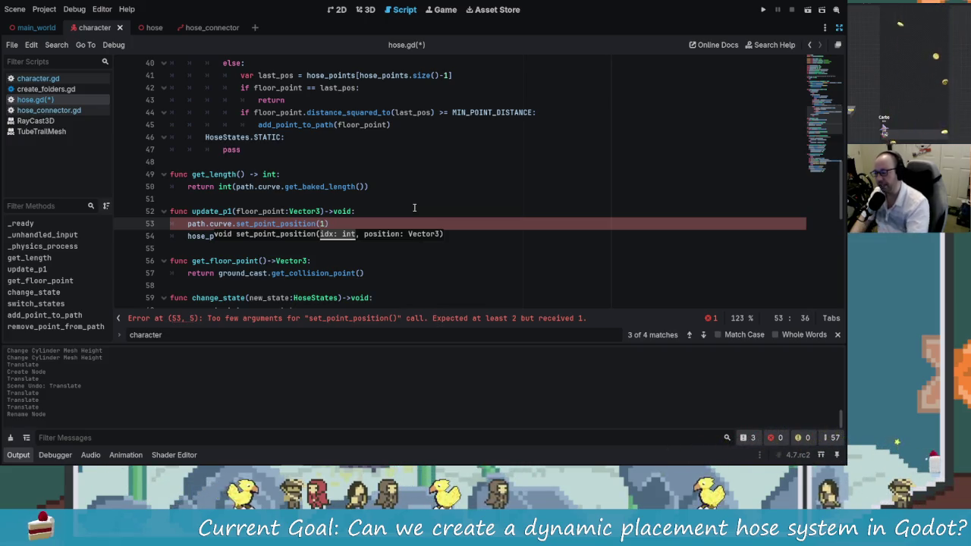
type(",")
key("BackSpace")
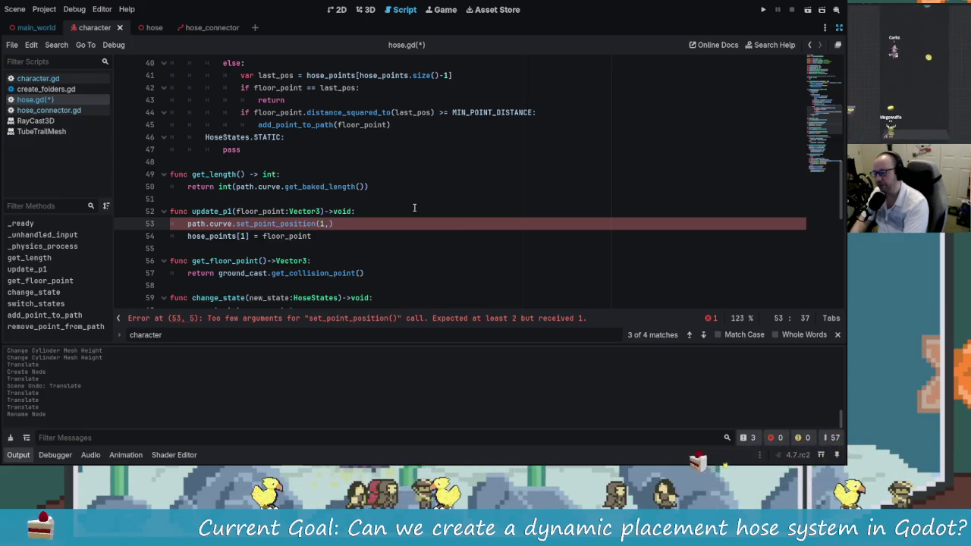
type("_")
key("Return")
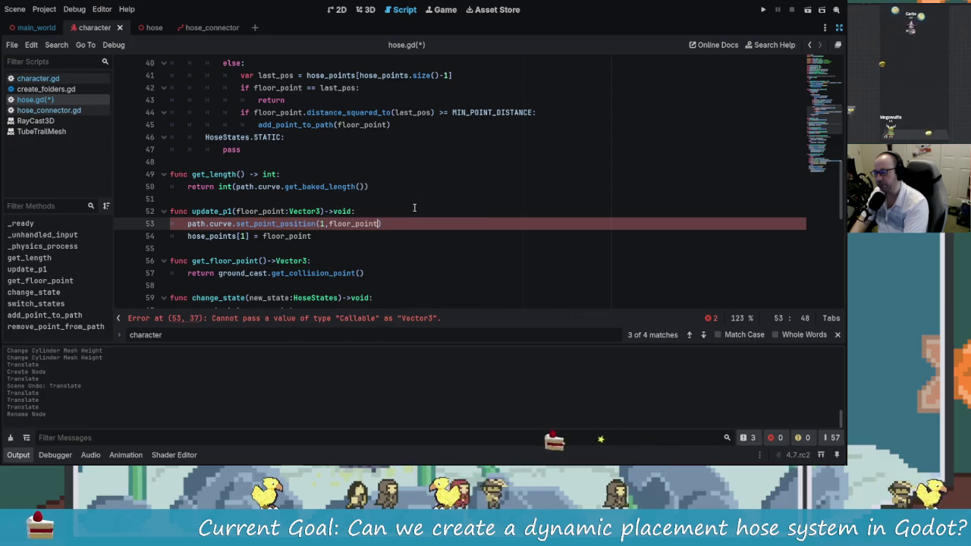
left_click(371, 224)
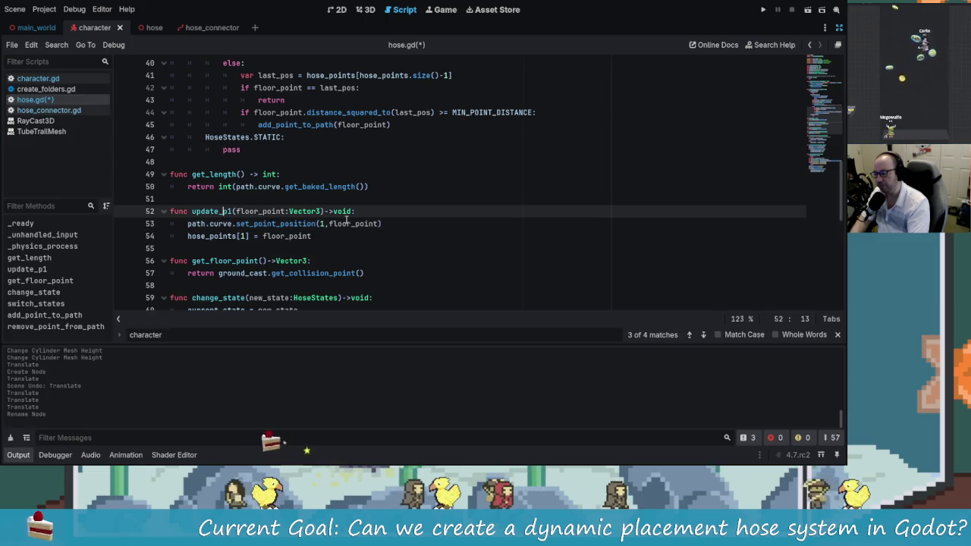
left_click(254, 236)
- Review the finished update_p1 body before scrolling up to the DEPLOYING branch
scroll(335, 248, "up", 1)
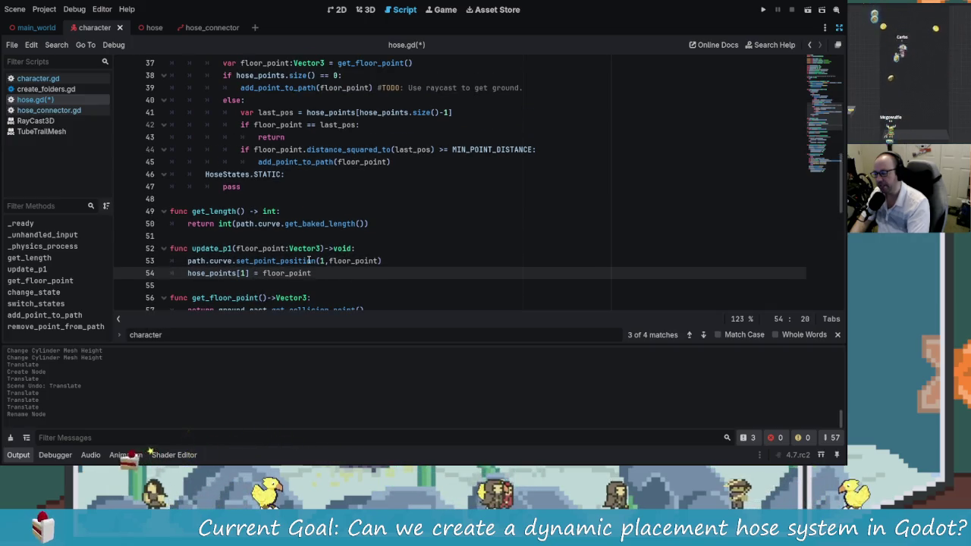
left_click(312, 273)
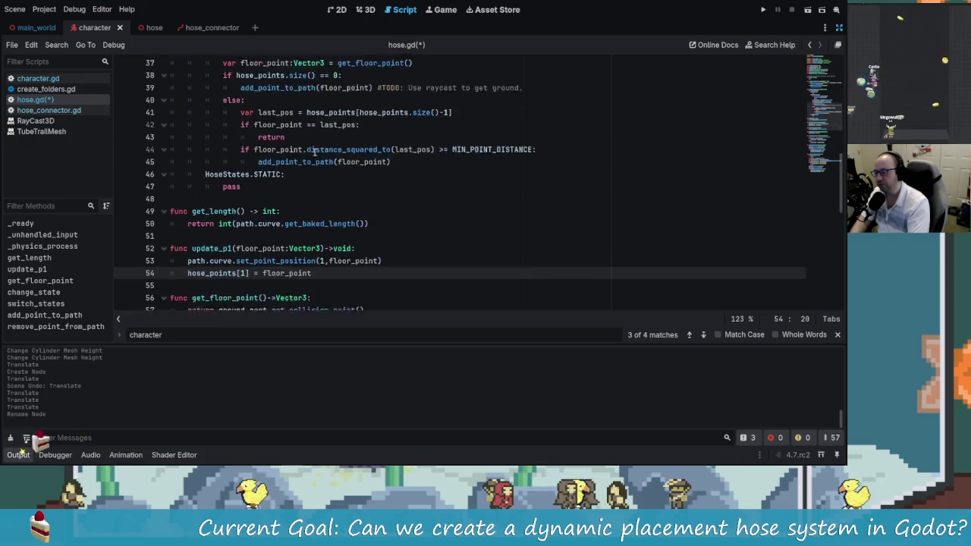
scroll(364, 245, "down", 1)
scroll(367, 245, "up", 4)
scroll(366, 245, "down", 4)
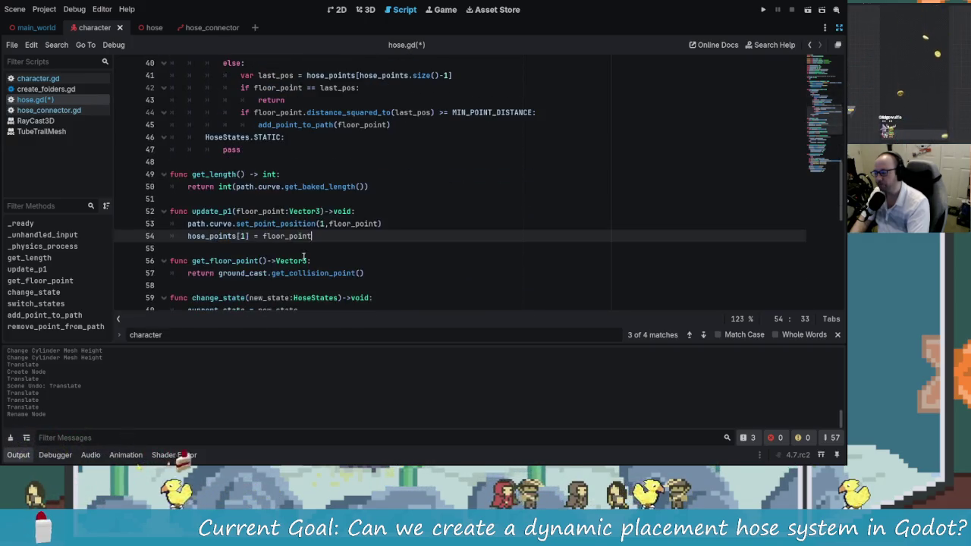
left_click_drag(356, 236, 172, 212)
left_click(210, 224)
scroll(288, 226, "up", 2)
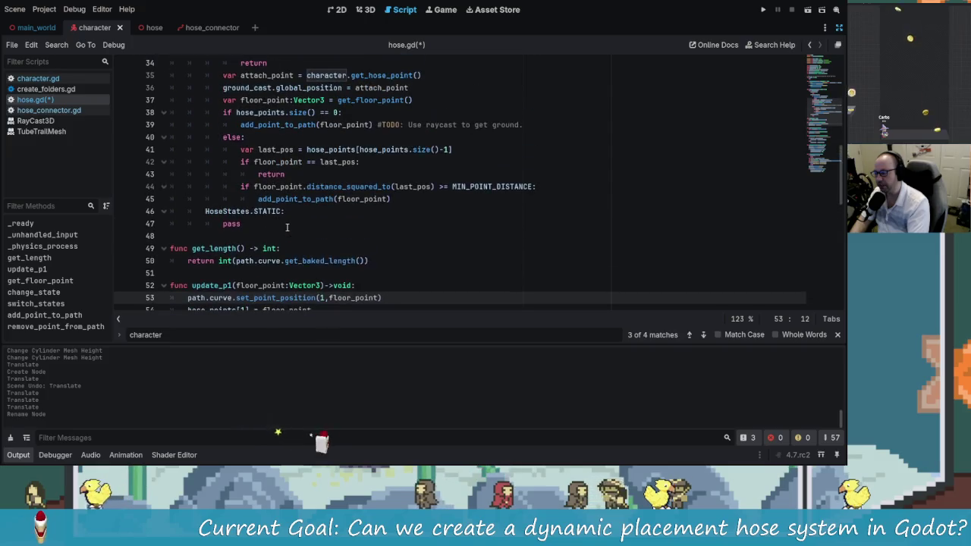
scroll(296, 219, "down", 2)
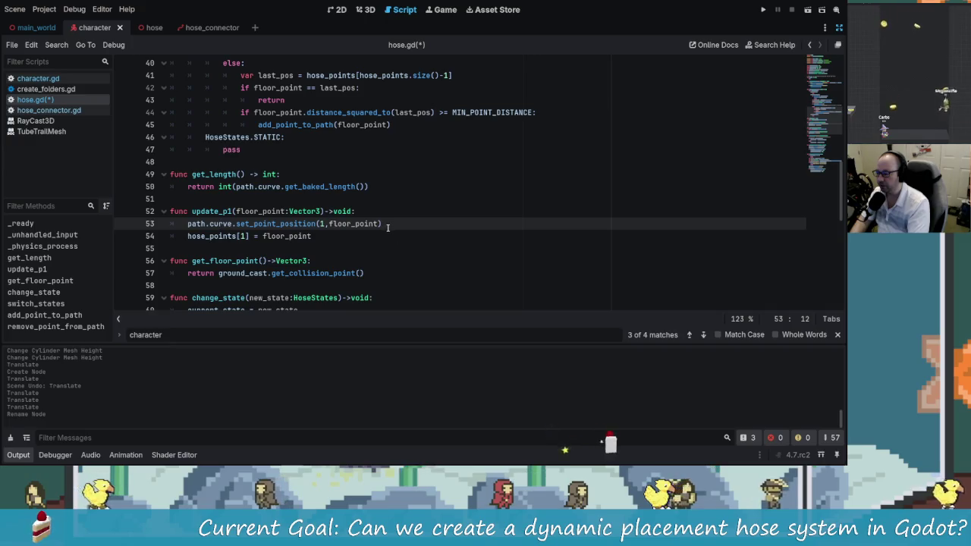
scroll(365, 235, "up", 3)
scroll(319, 260, "down", 2)
key("Down")
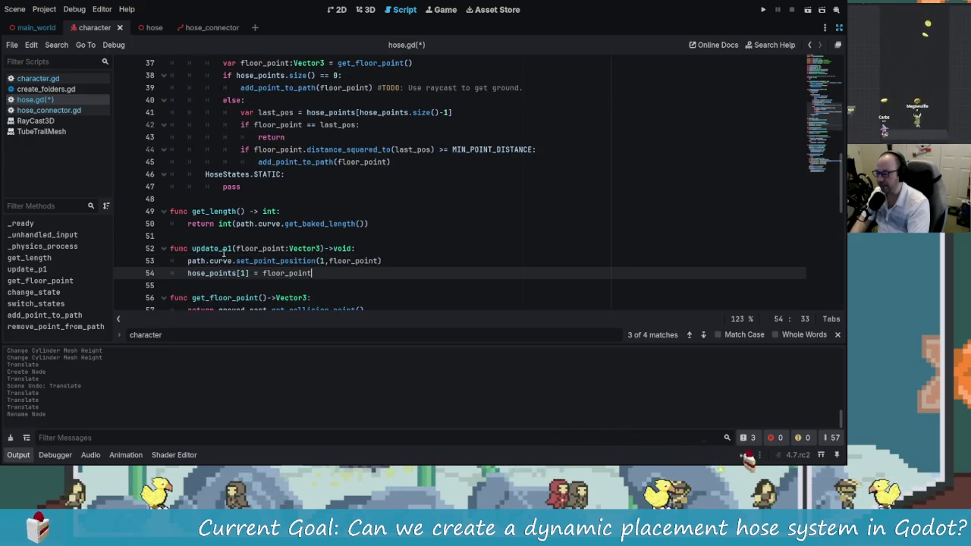
key("Up")
key("Up")
scroll(311, 289, "up", 3)
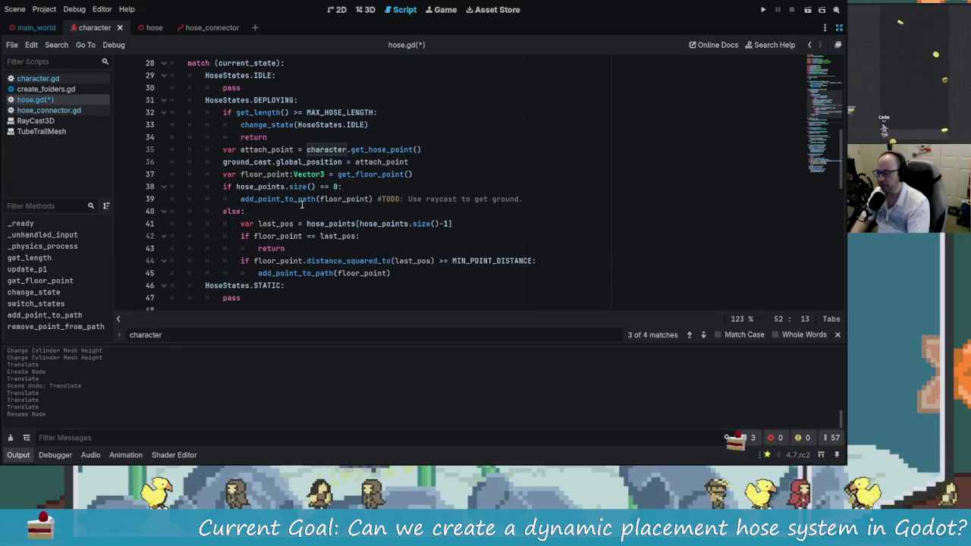
- Delete the #TODO raycast comment and trailing space after add_point_to_path(floor_point) on line 39
mouse_move(242, 199)
left_mouse_down()
mouse_move(372, 199)
mouse_move(253, 198)
left_mouse_up()
left_click(372, 199)
left_click(372, 199)
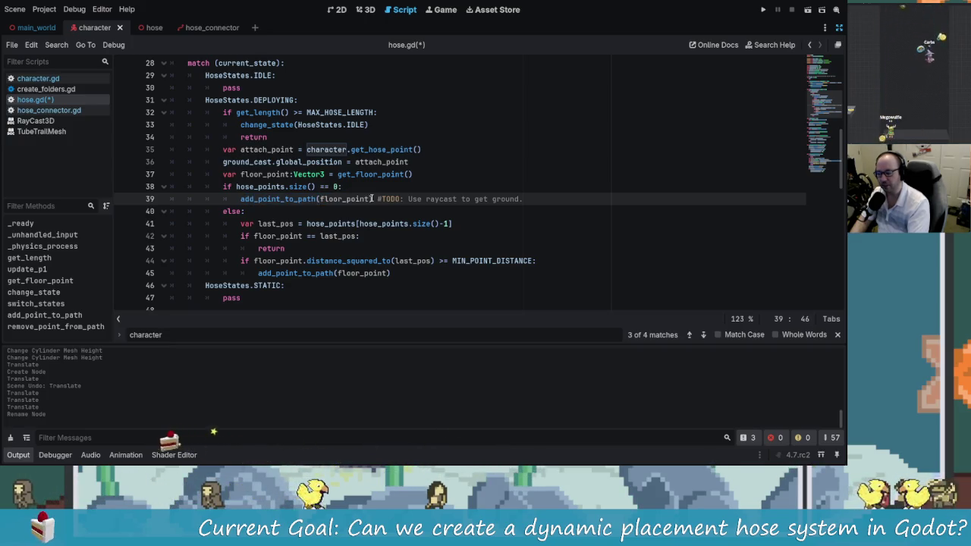
mouse_move(324, 199)
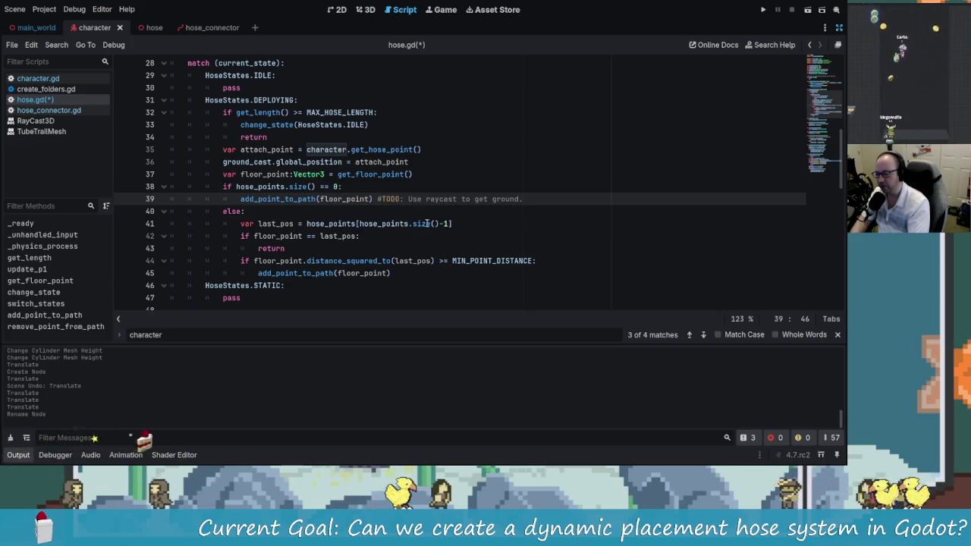
left_click_drag(529, 200, 382, 199)
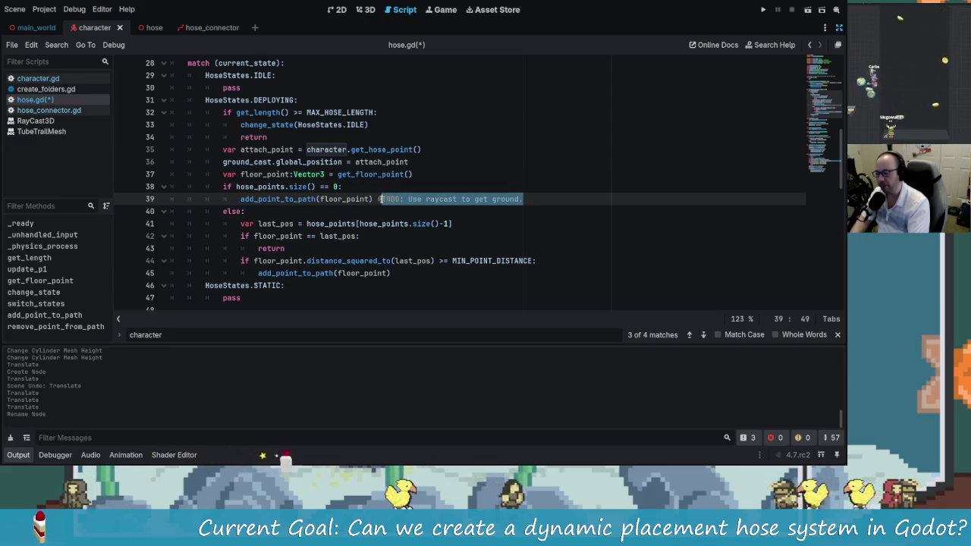
key("BackSpace")
key("BackSpace")
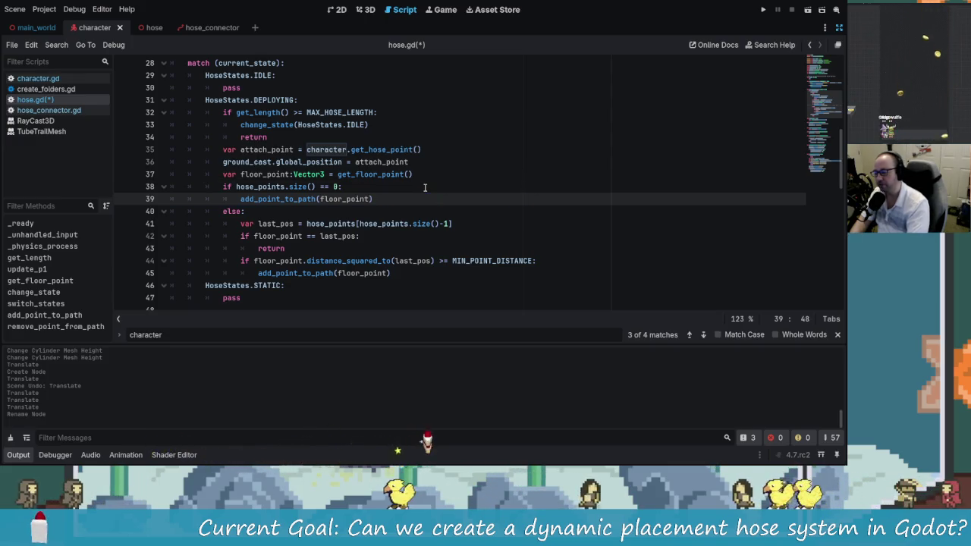
key("BackSpace")
key("BackSpace")
key("BackSpace")
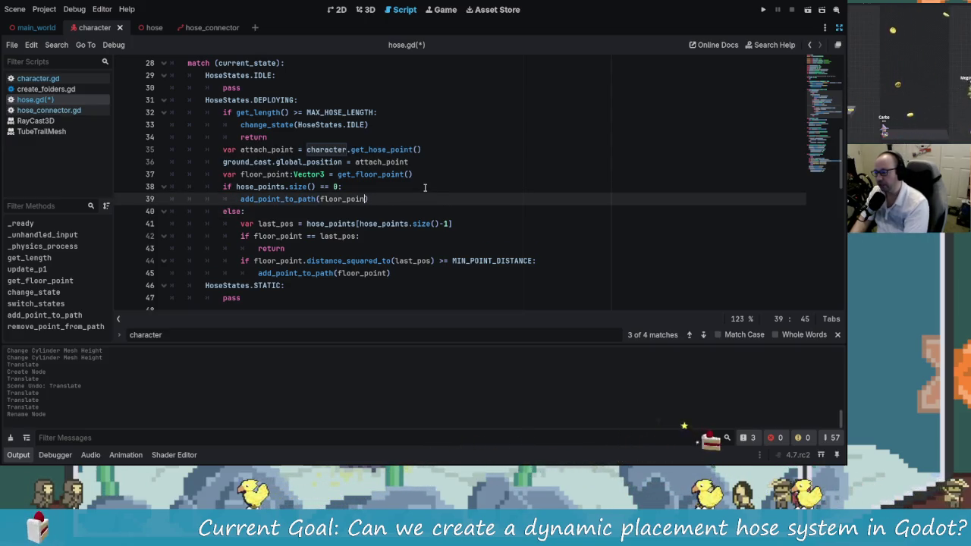
- Change the first add_point_to_path call's argument from floor_point to attach_point
key("ctrl+BackSpace")
type("tach")
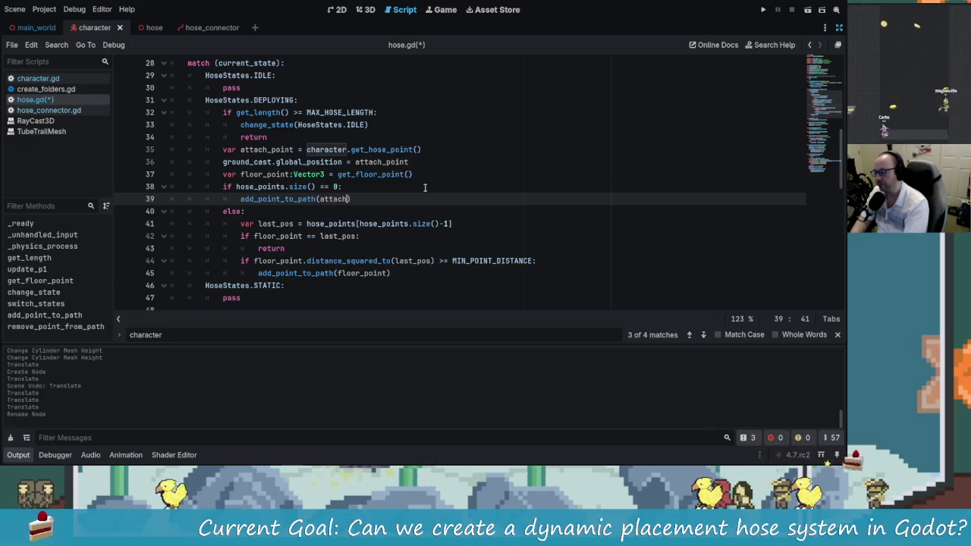
key("Return")
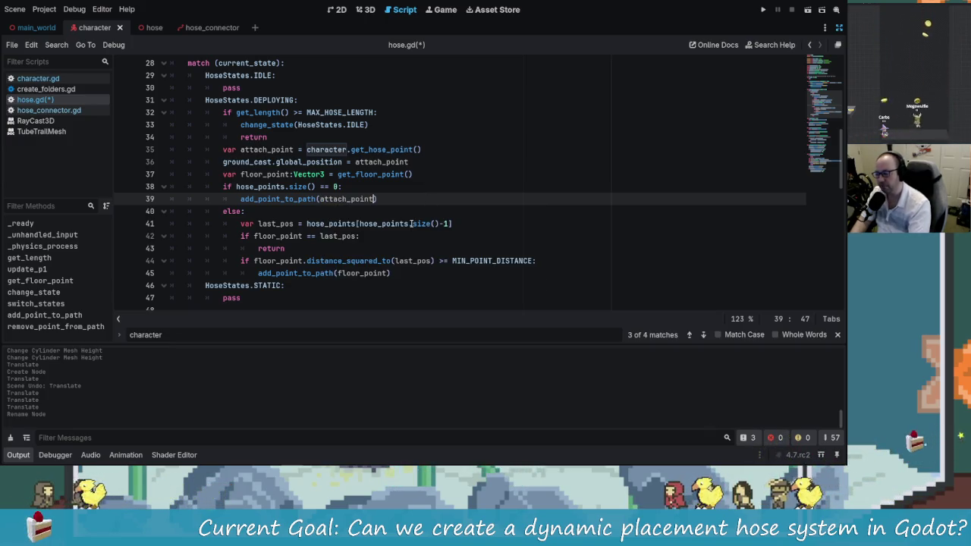
scroll(290, 201, "down", 1)
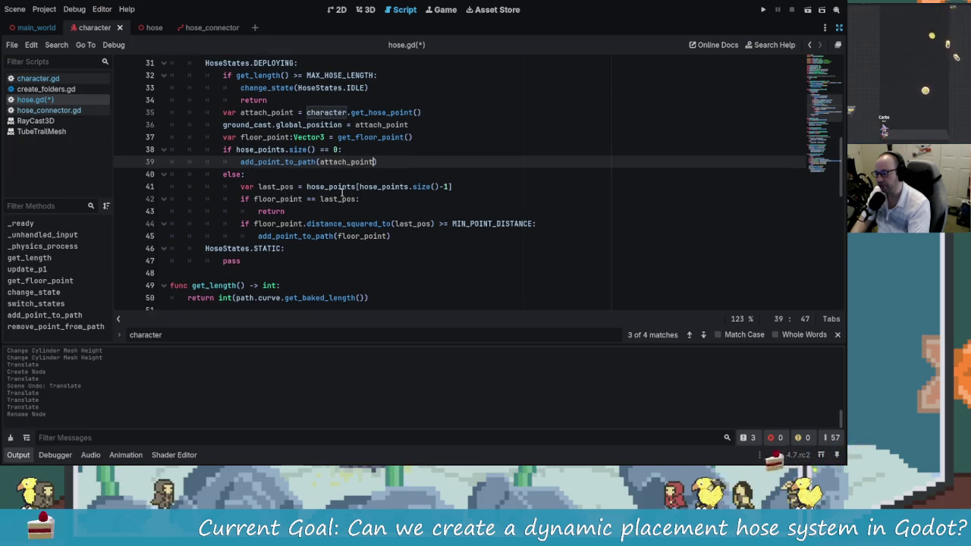
scroll(352, 196, "down", 1)
scroll(338, 185, "up", 1)
scroll(285, 282, "down", 1)
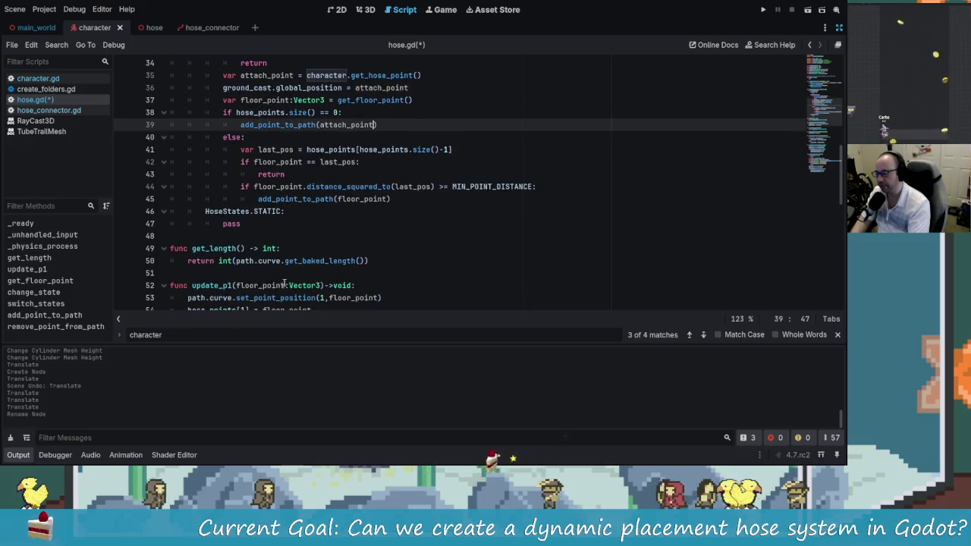
scroll(214, 292, "up", 1)
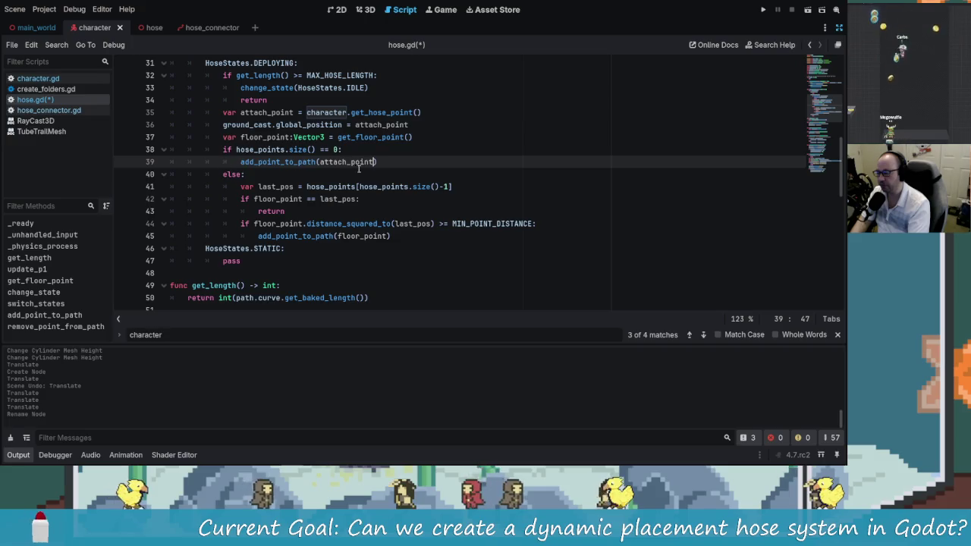
- Make line 45 read add_point_to_path(attach_point) and start a new line below it
left_click(244, 186)
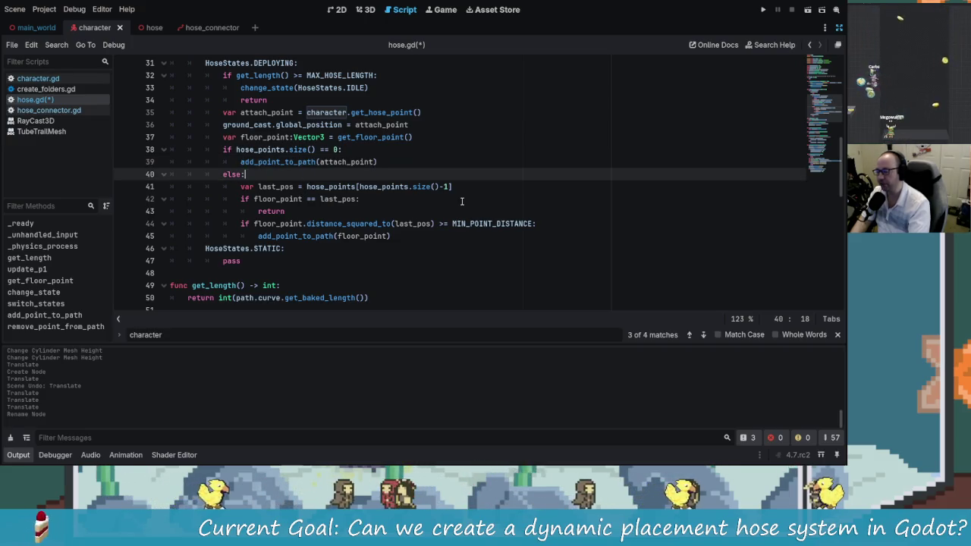
key("Down")
key("Down")
key("Down")
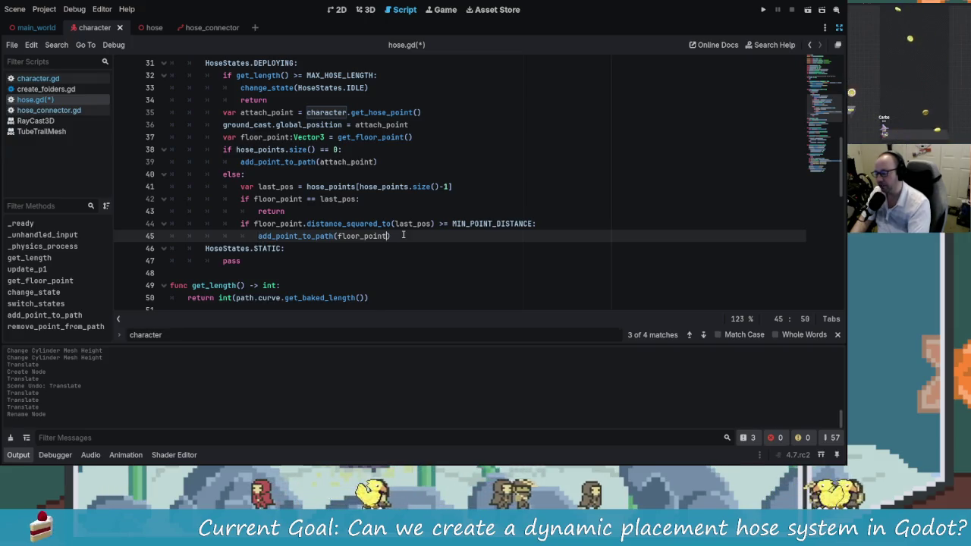
key("BackSpace")
key("BackSpace")
key("BackSpace")
type("at")
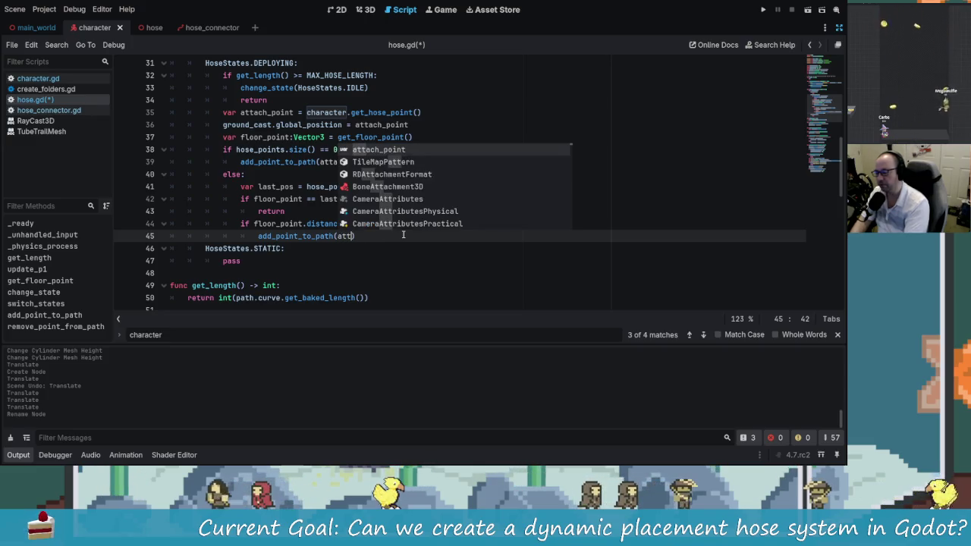
key("Return")
type(")")
key("Return")
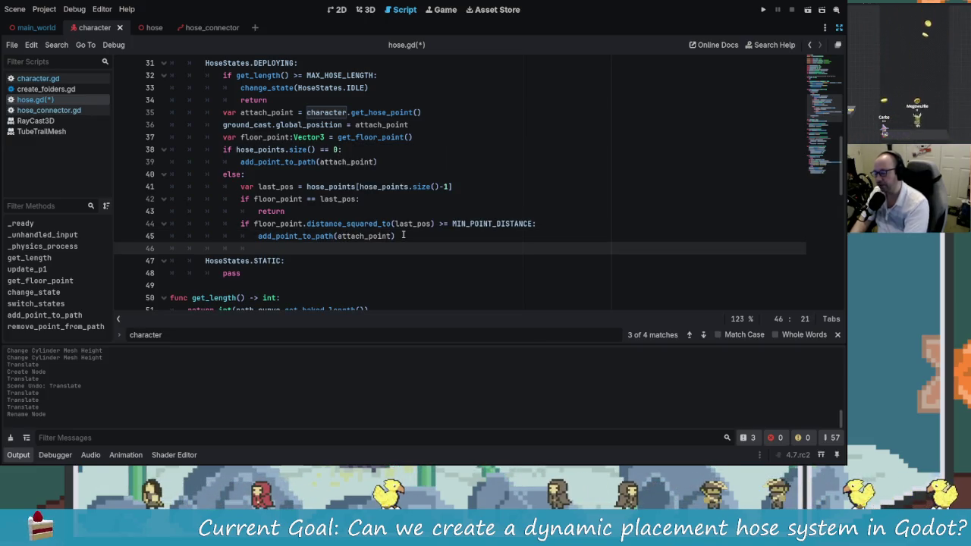
scroll(338, 262, "down", 2)
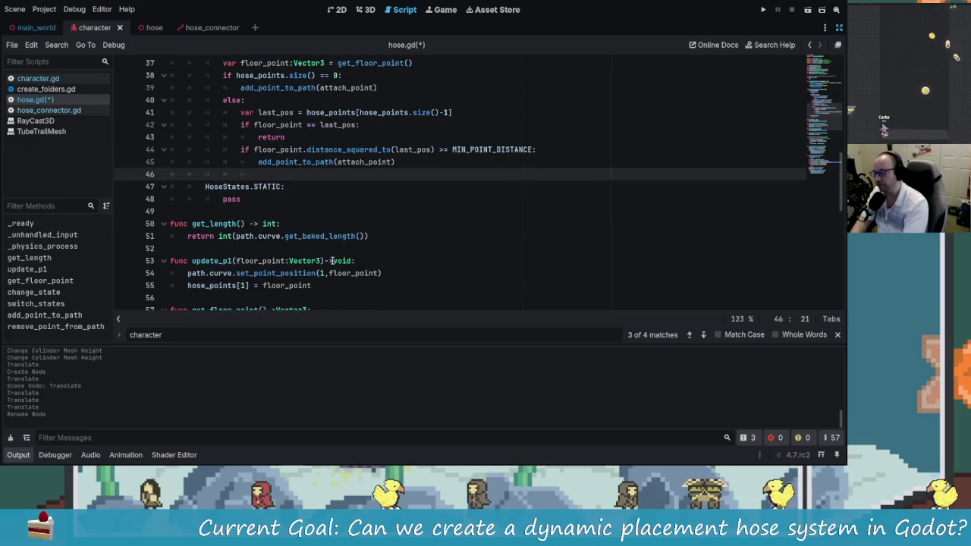
- Add update_p1(floor_point) on line 46, then review the last_pos check on lines 41-42
type("update_p1(")
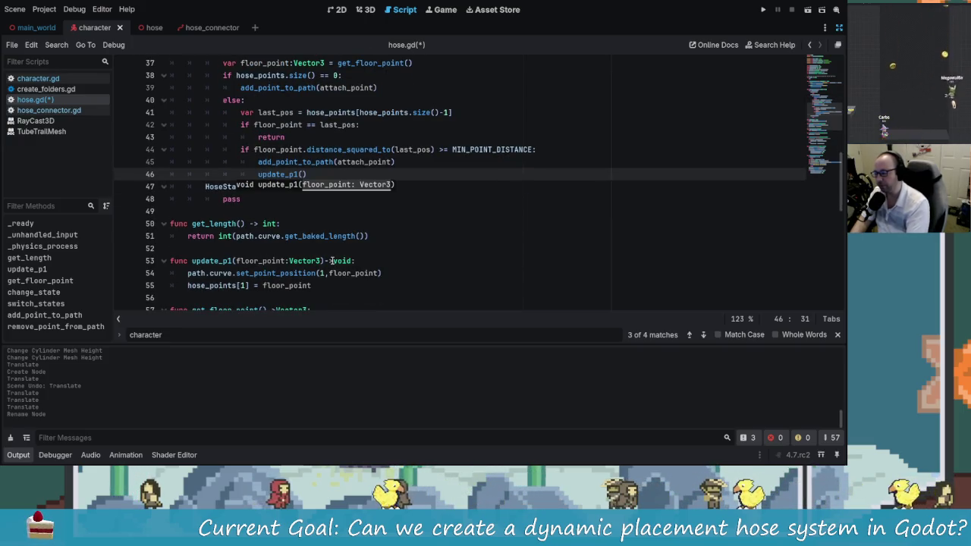
type("flo")
key("Return")
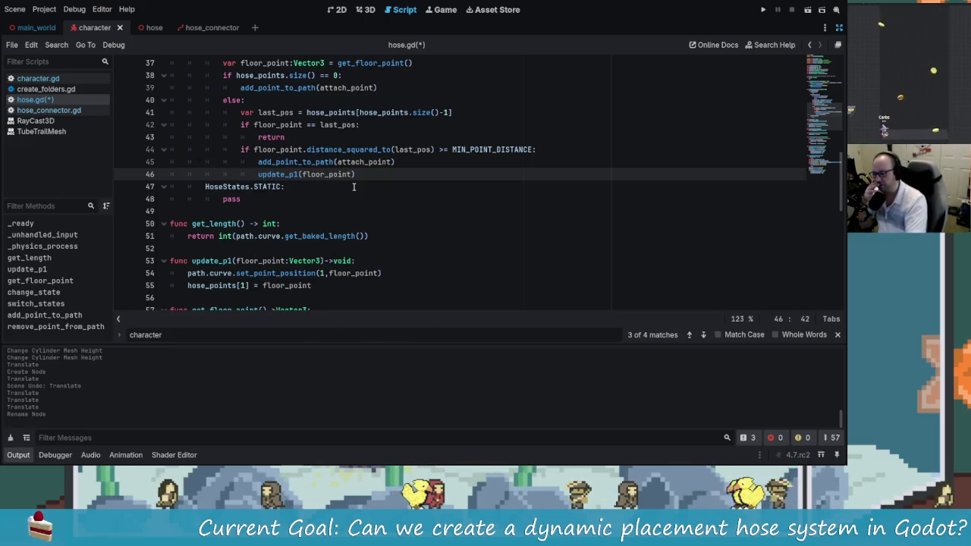
scroll(379, 212, "up", 1)
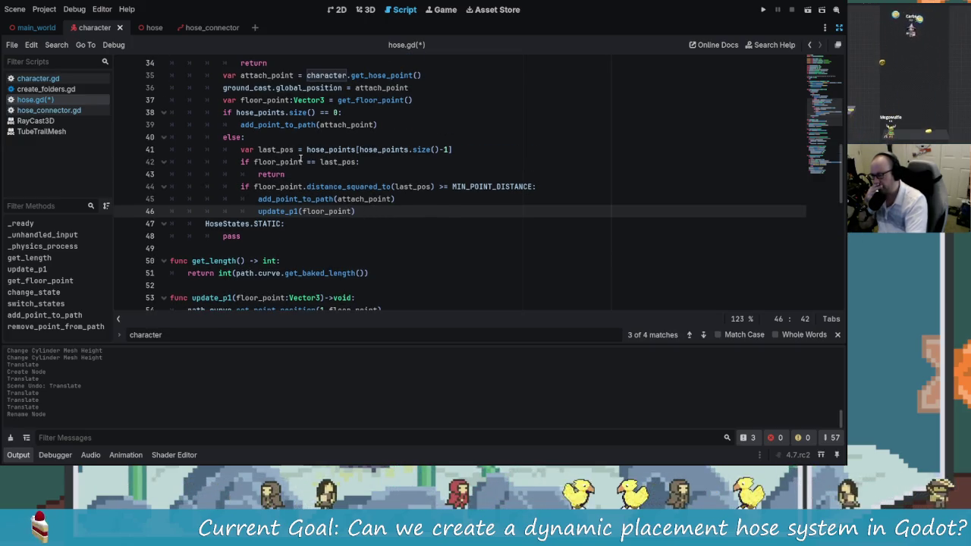
left_click(348, 150)
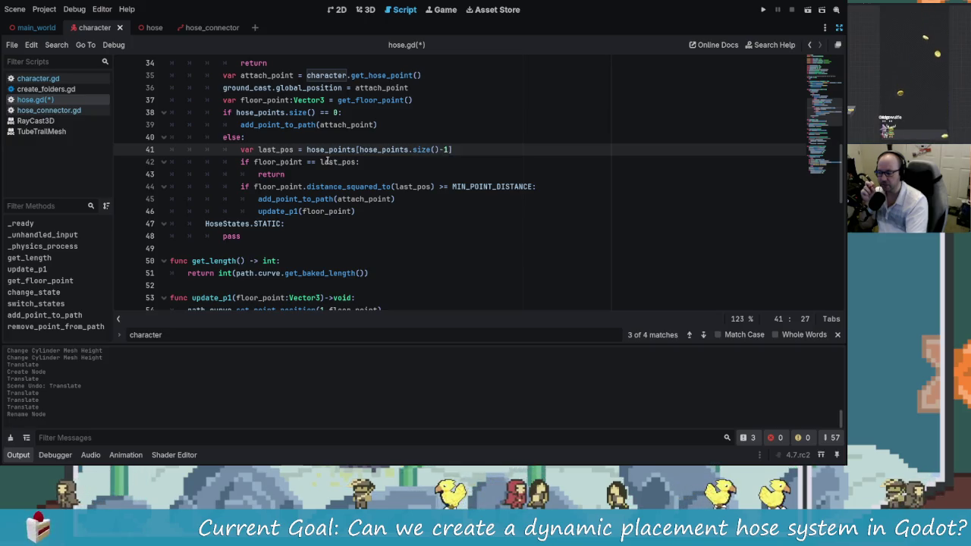
left_click(303, 162)
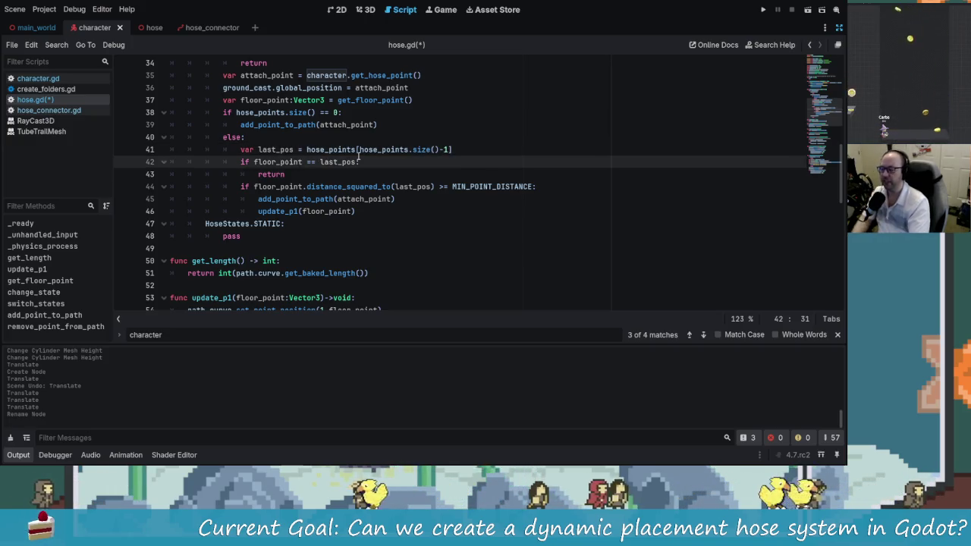
- Replace floor_point with attach_point in line 42's last_pos comparison and review the return line
key("BackSpace")
key("BackSpace")
key("BackSpace")
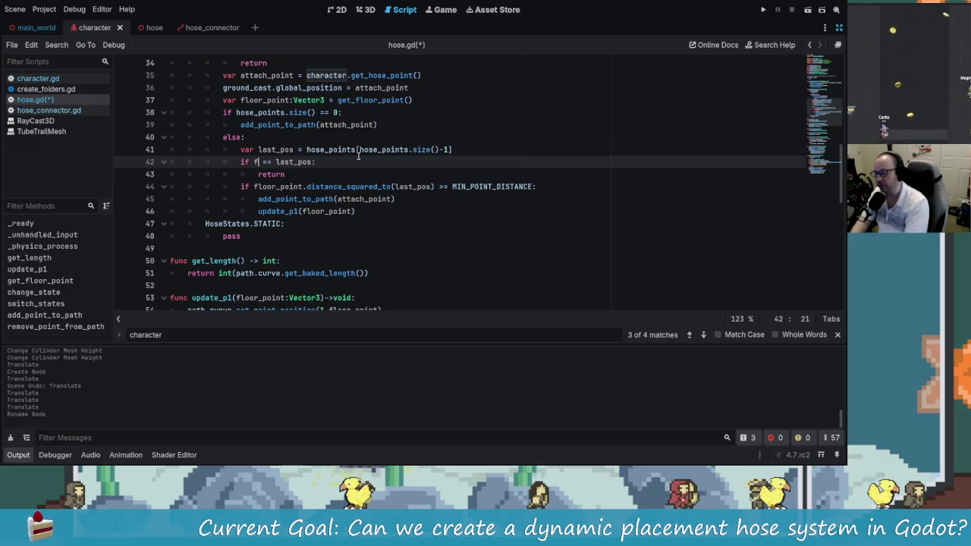
type("atta")
key("Return")
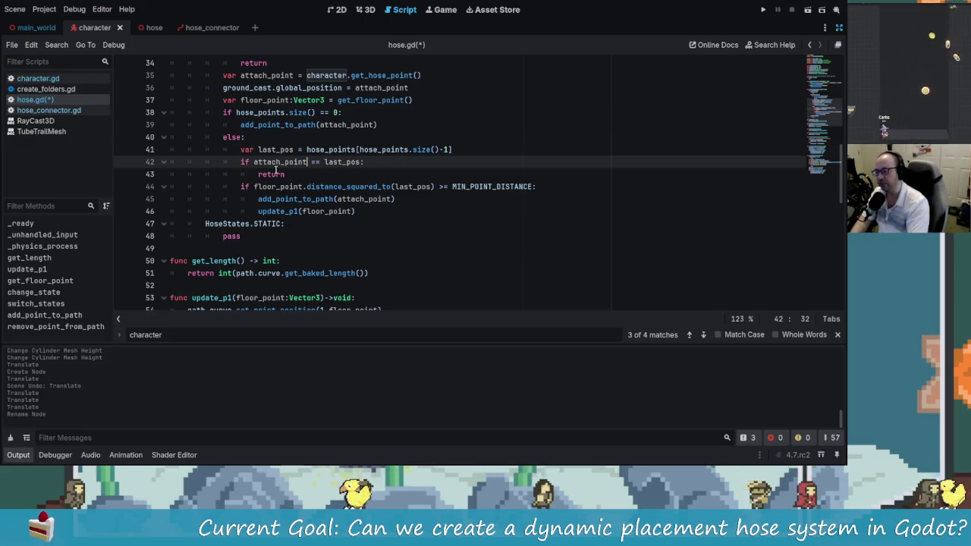
key("Left")
key("Left")
key("Left")
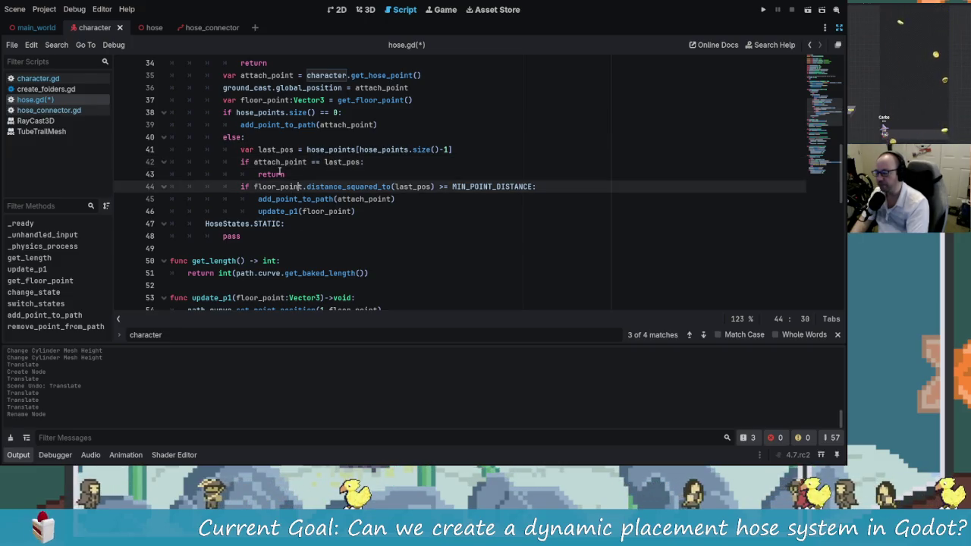
left_click(301, 170)
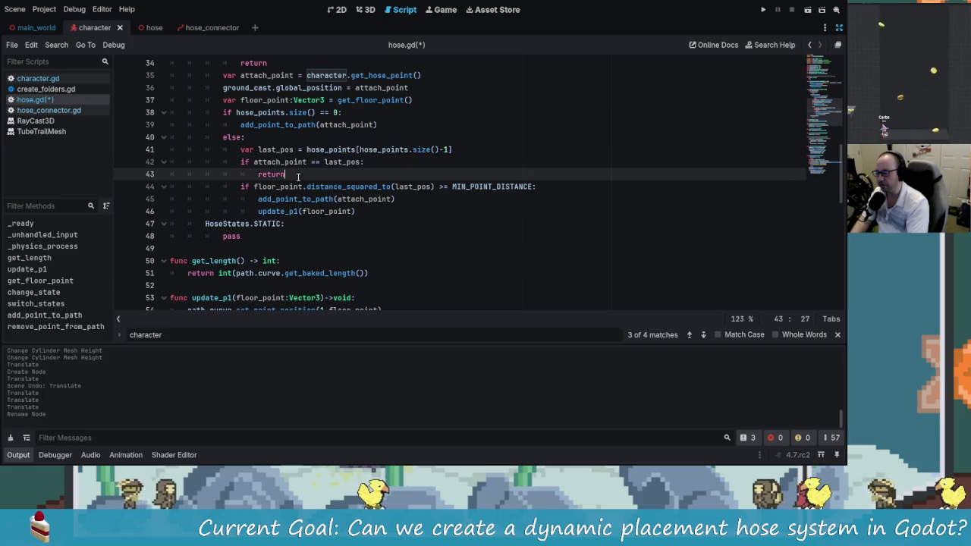
double_click(268, 163)
key("Right")
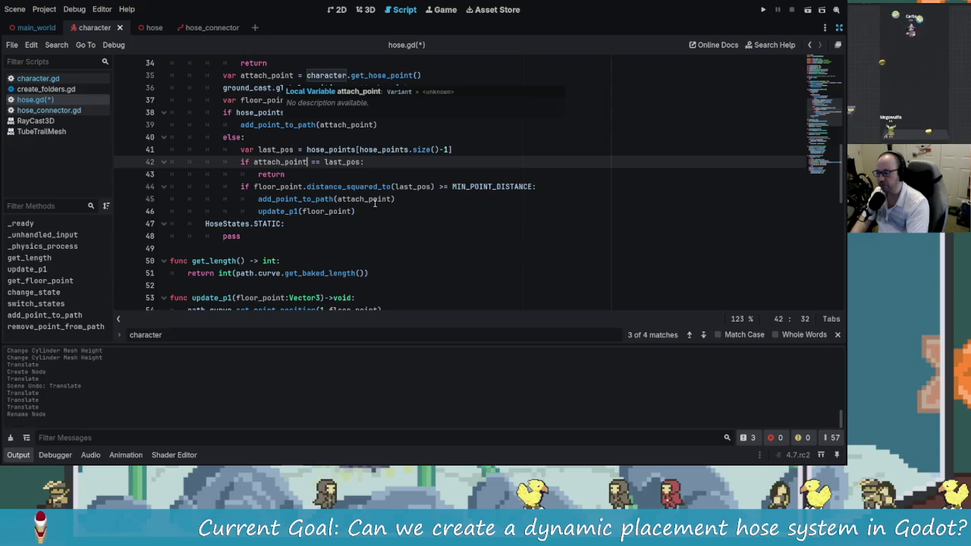
left_click(321, 175)
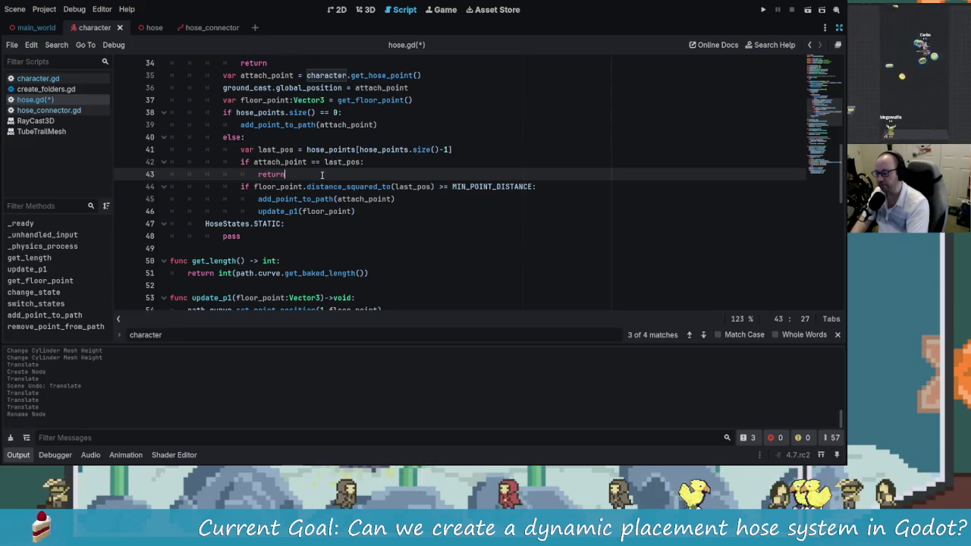
scroll(346, 199, "down", 3)
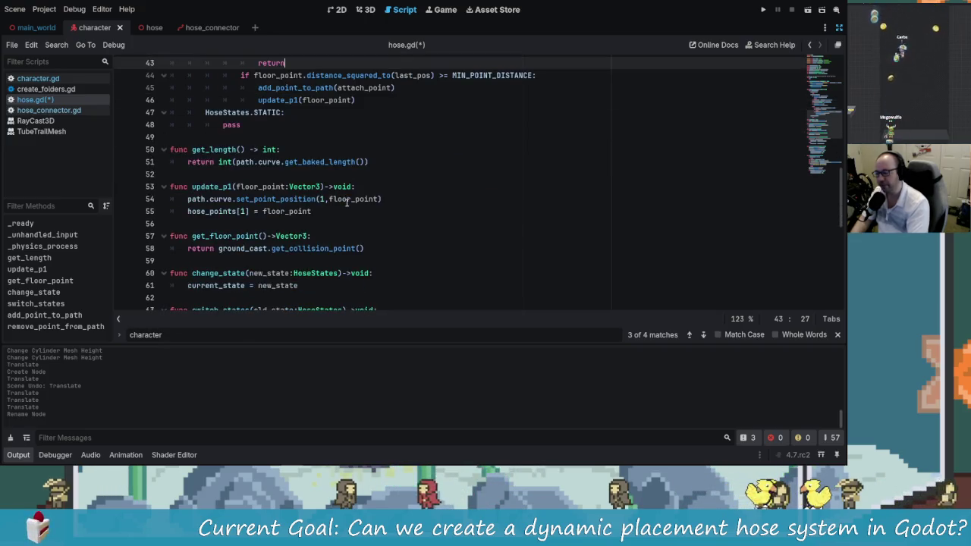
mouse_move(341, 198)
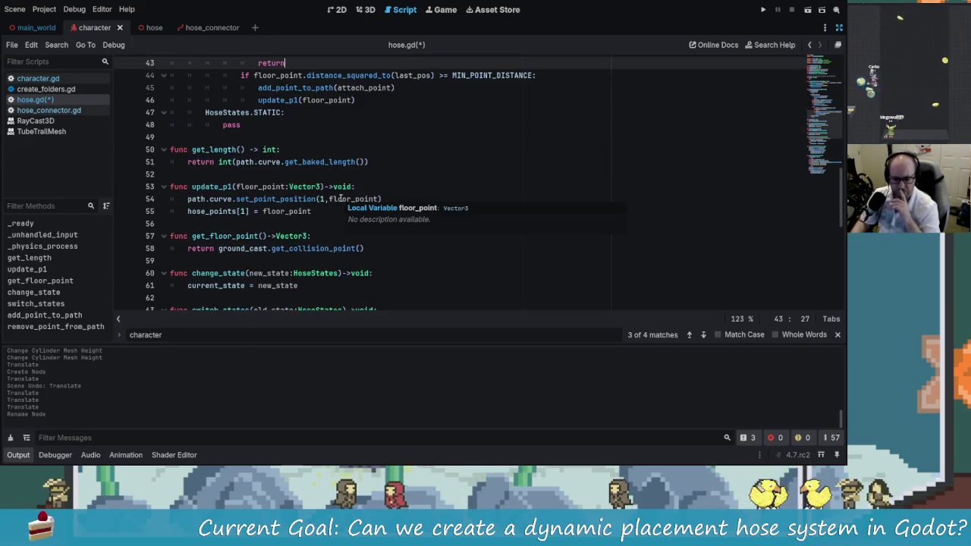
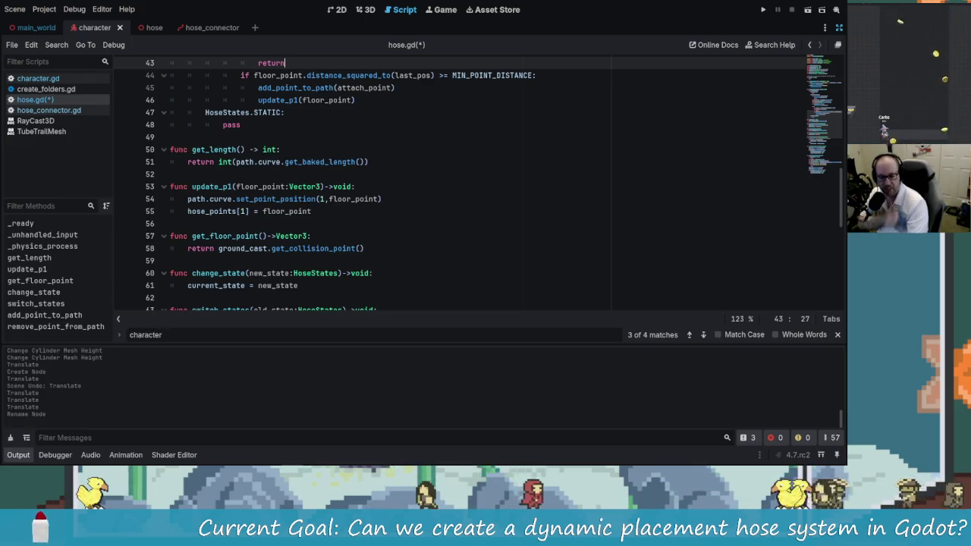
- Save hose.gd with the early return for an unchanged attach point
left_click(399, 117)
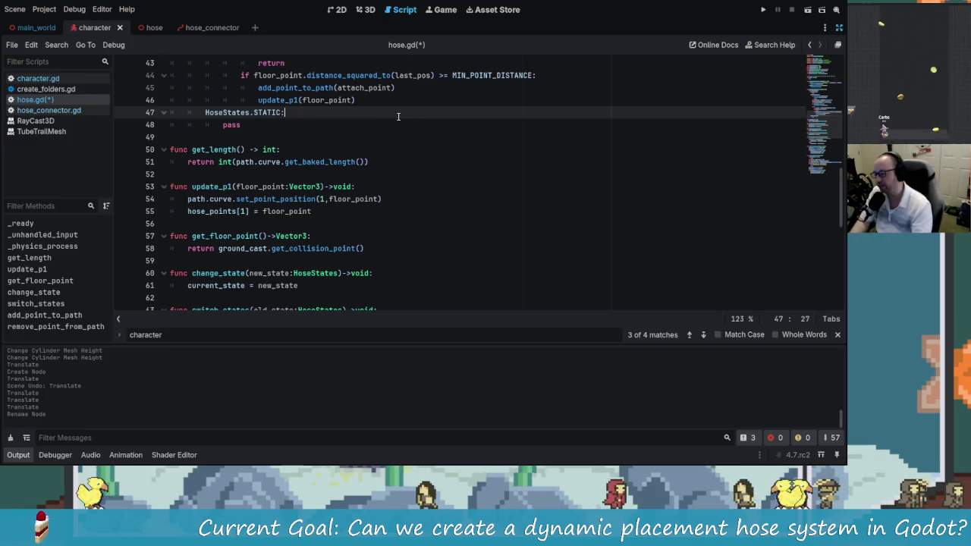
scroll(399, 117, "up", 3)
key("Up")
key("Up")
key("Up")
key("ctrl+s")
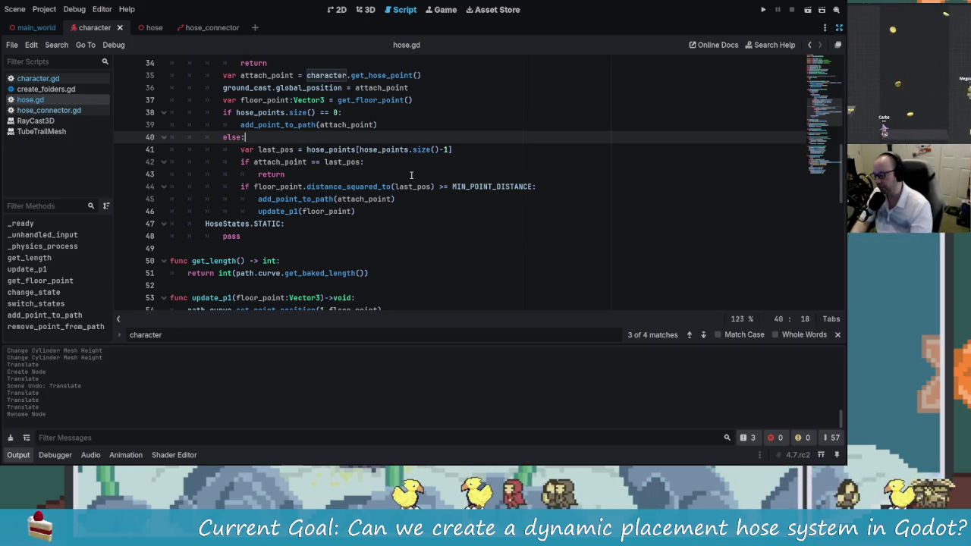
key("Down")
key("Down")
key("Down")
key("Up")
key("Up")
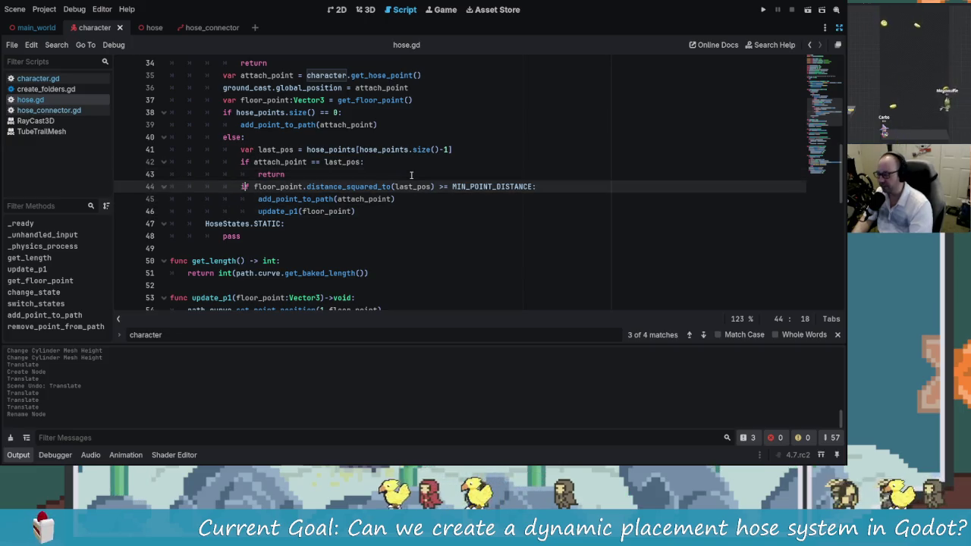
key("Up")
key("Up")
key("ctrl+s")
key("Down")
key("Down")
key("Down")
key("Down")
key("ctrl+s")
- Review _physics_process around line 34, then run the project to test the hose
scroll(334, 225, "up", 1)
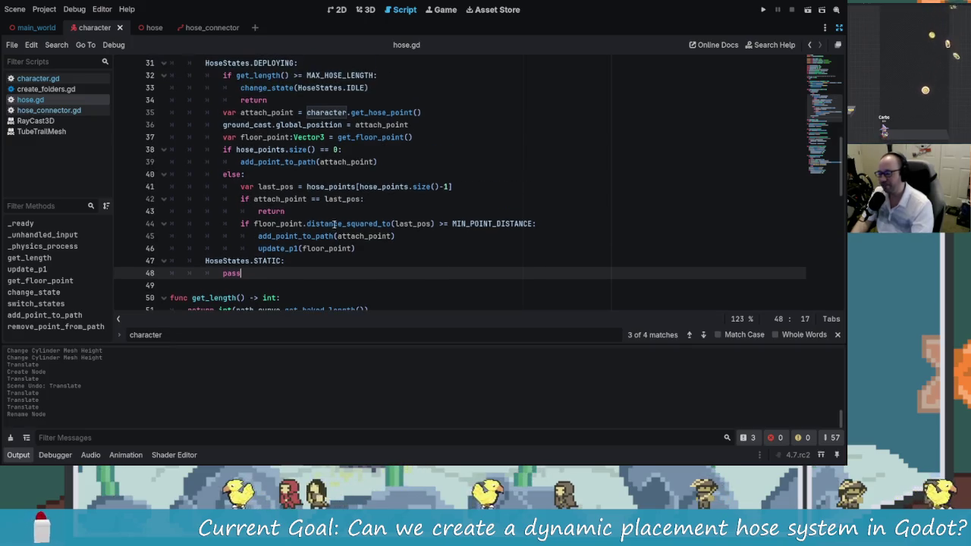
scroll(334, 226, "up", 1)
left_click(312, 143)
scroll(313, 161, "down", 1)
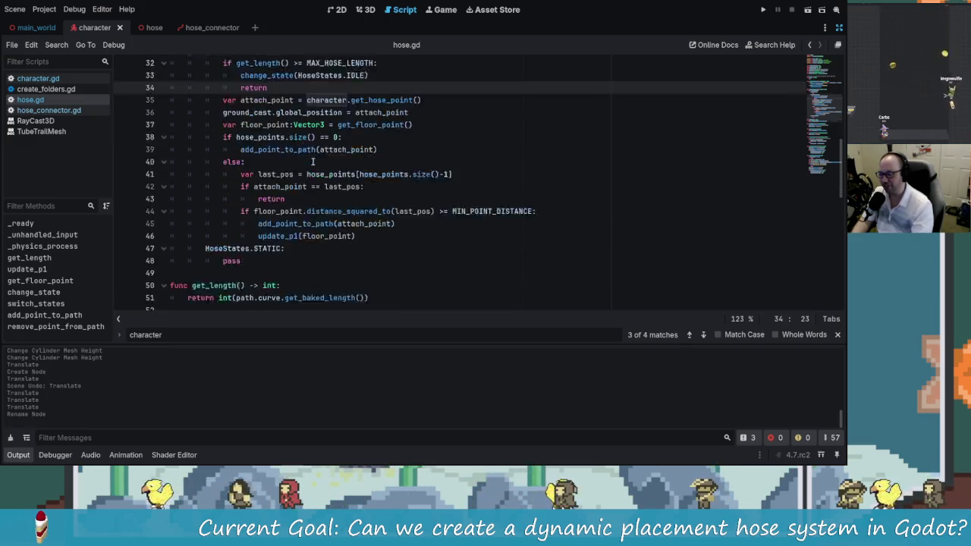
scroll(312, 161, "down", 5)
scroll(481, 143, "up", 7)
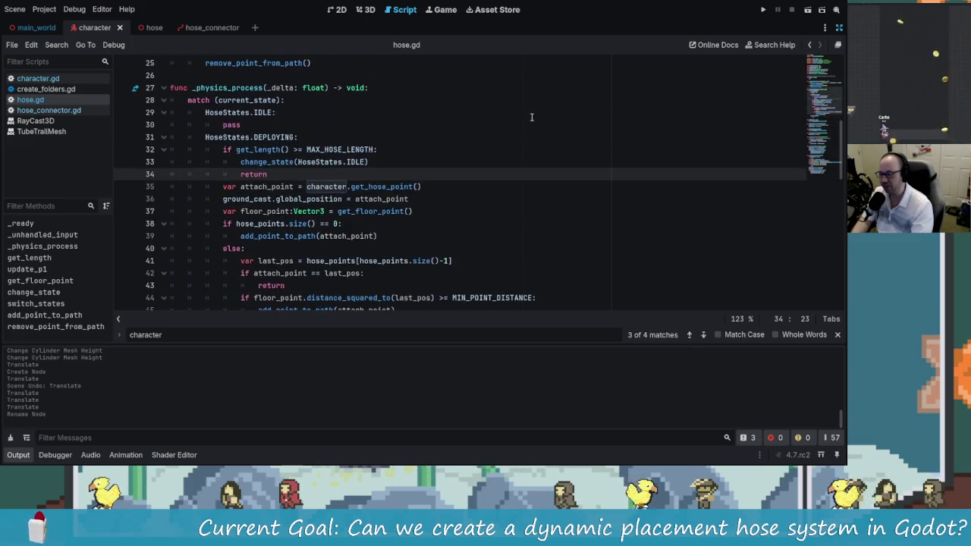
scroll(430, 192, "up", 3)
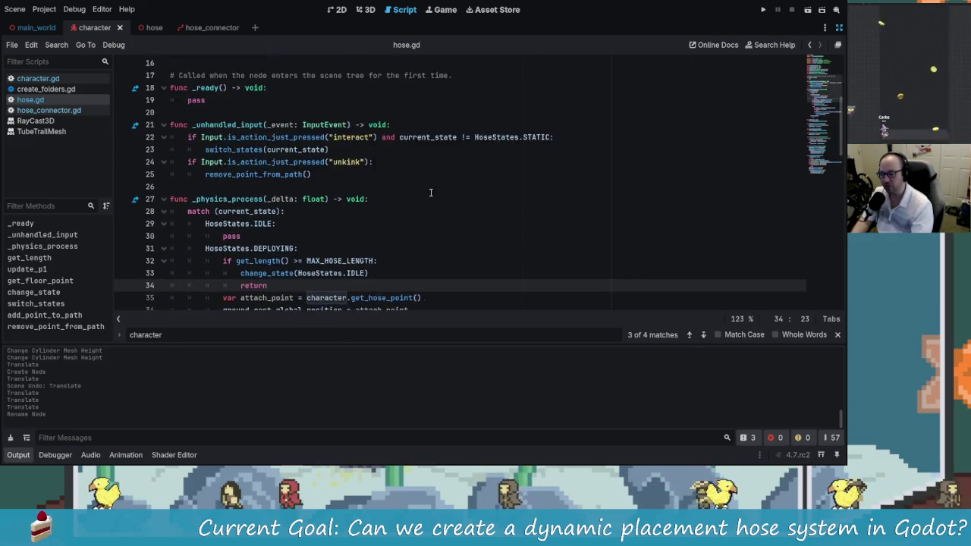
scroll(431, 193, "up", 5)
left_click(763, 10)
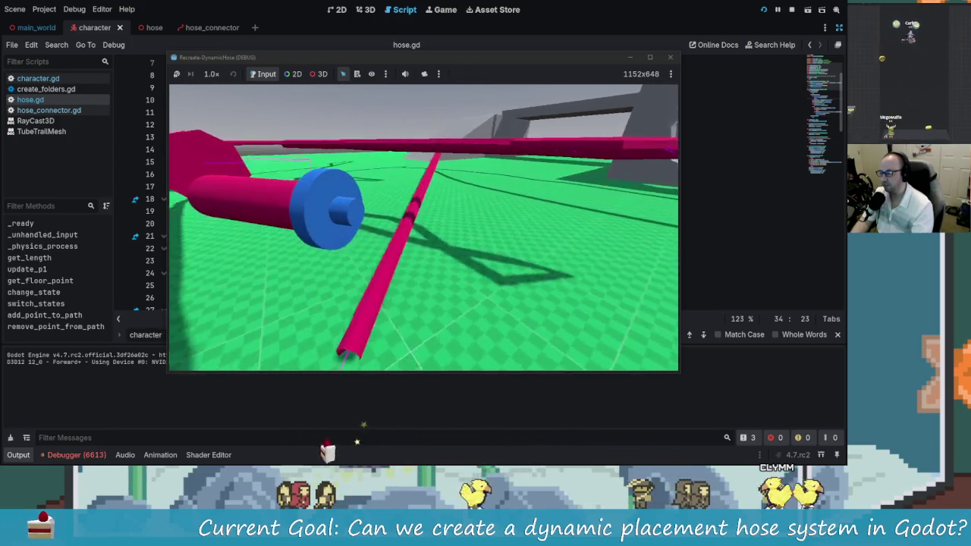
- Return to the hose.gd script after testing hose placement in the game
left_click(434, 275)
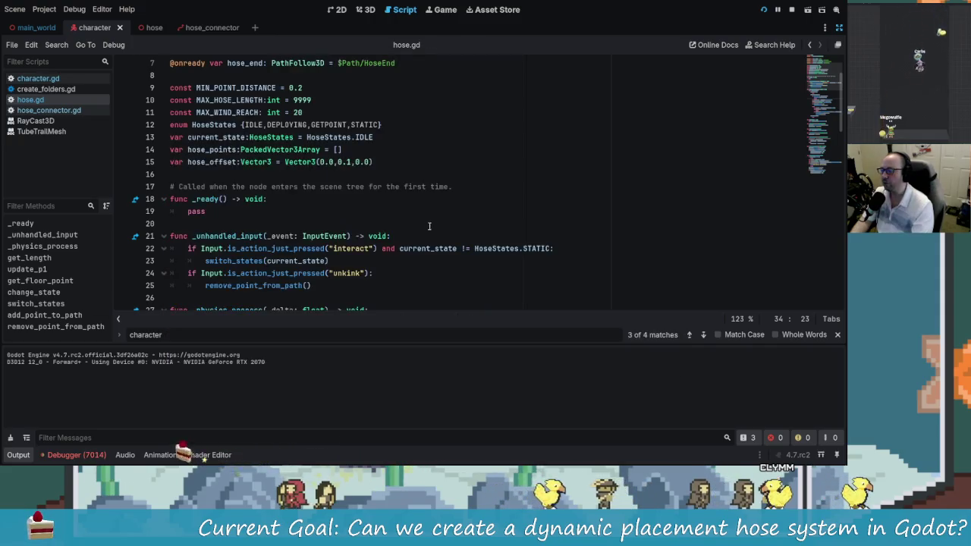
- In update_p1, replace set_point_position's index 1 with hose_points.size()-1
scroll(418, 244, "down", 10)
scroll(418, 245, "down", 10)
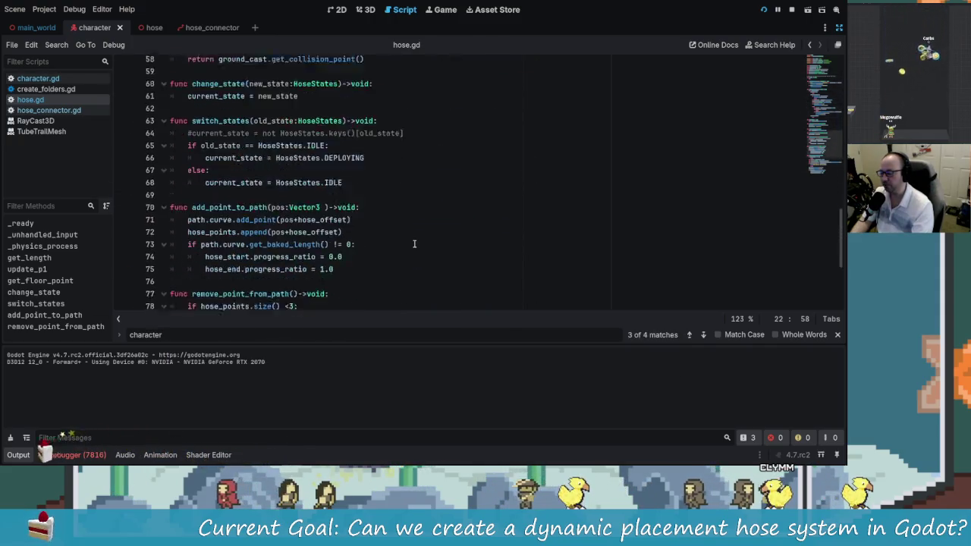
scroll(374, 225, "up", 14)
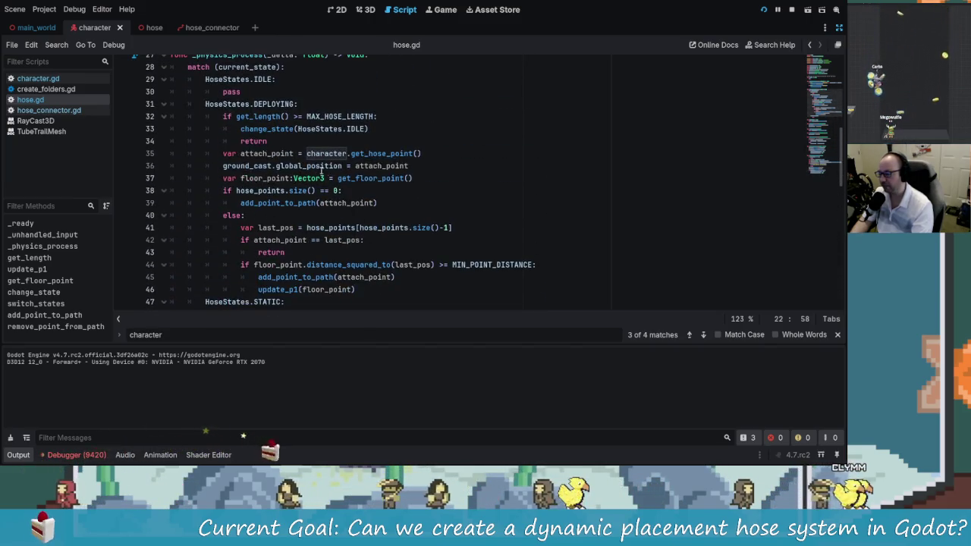
scroll(367, 229, "up", 2)
scroll(315, 204, "down", 1)
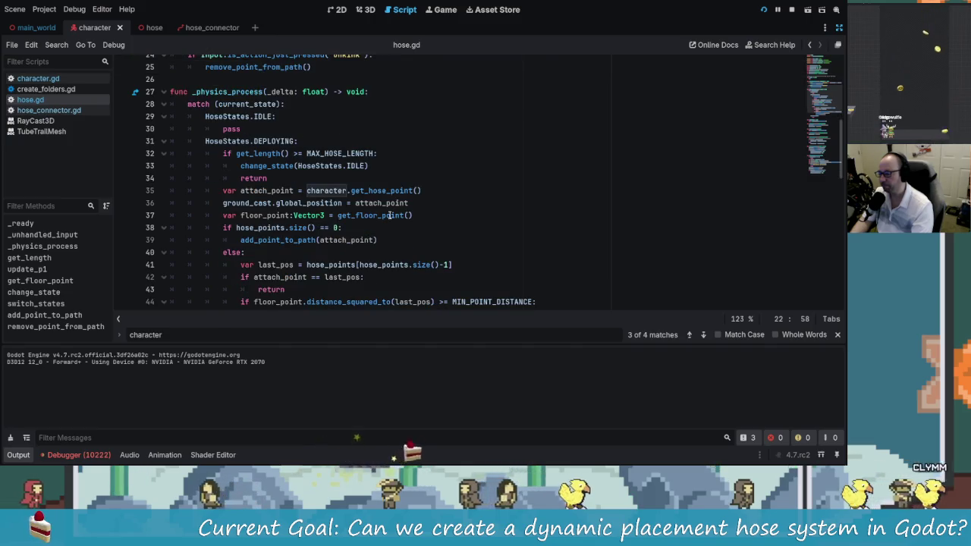
scroll(315, 205, "down", 2)
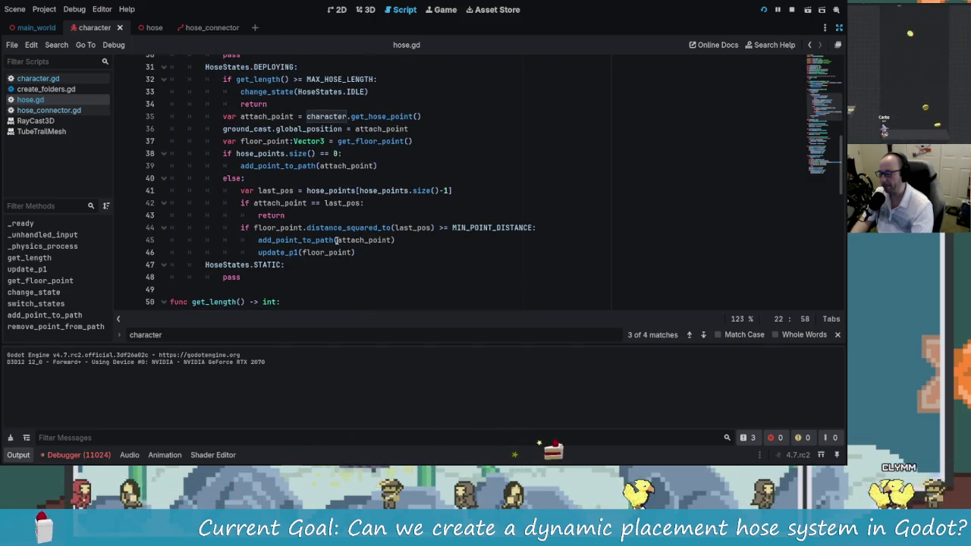
left_click(295, 252)
scroll(294, 252, "down", 3)
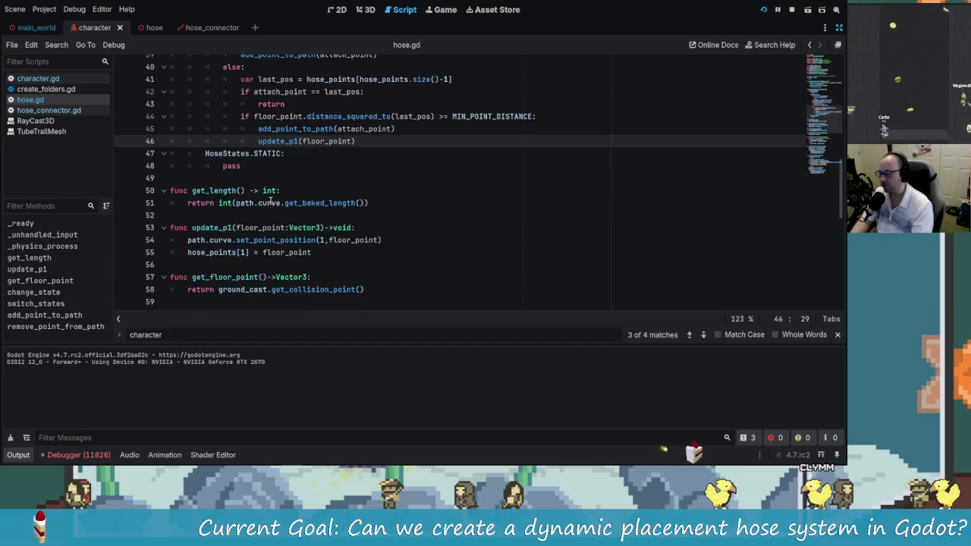
scroll(306, 205, "down", 1)
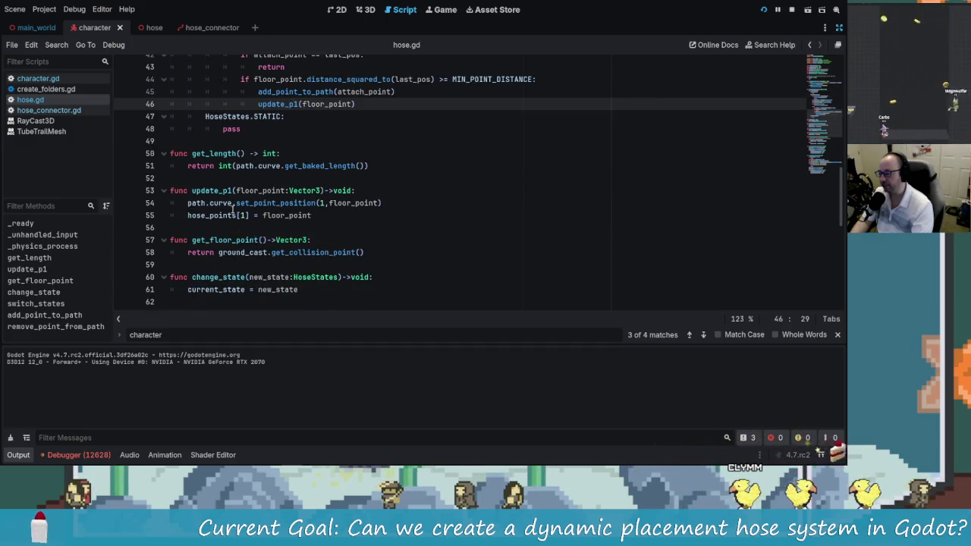
scroll(232, 213, "down", 1)
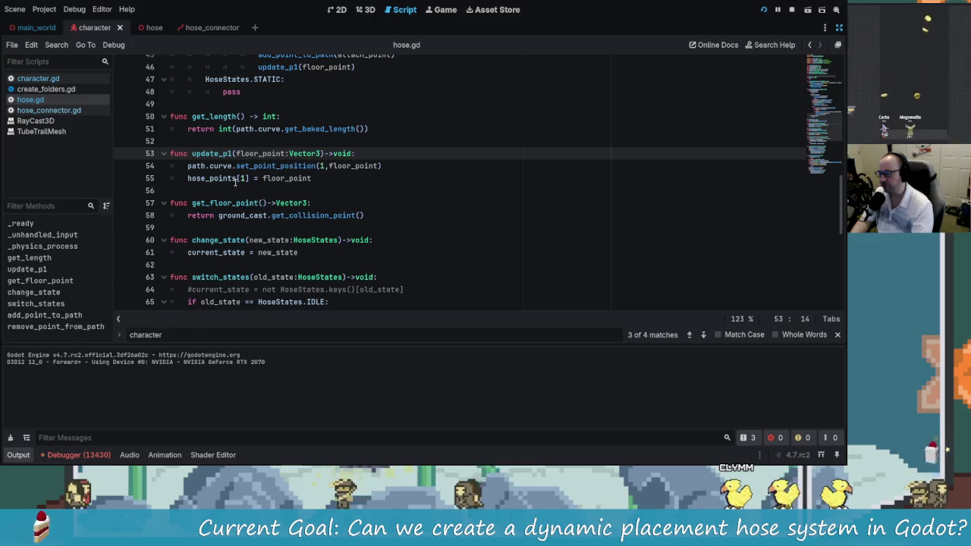
left_click(325, 165)
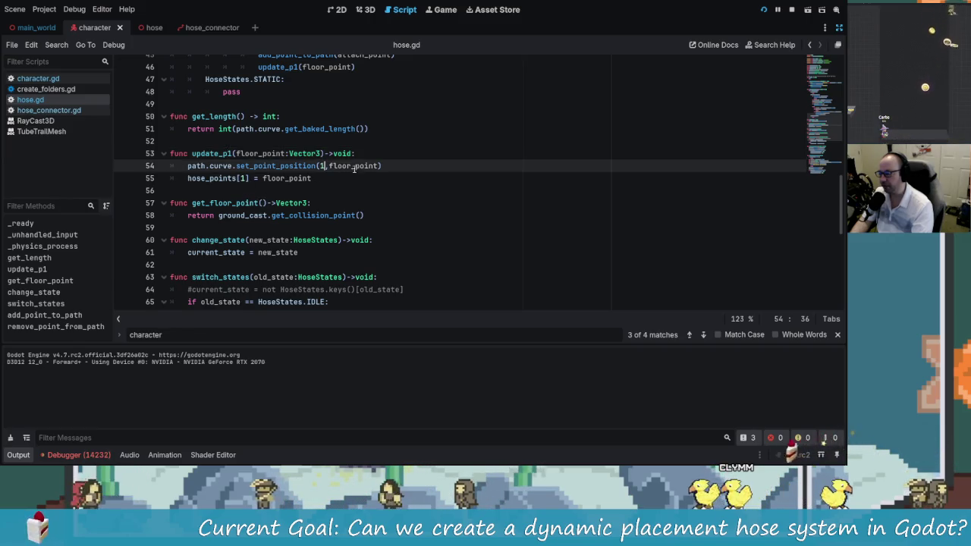
key("BackSpace")
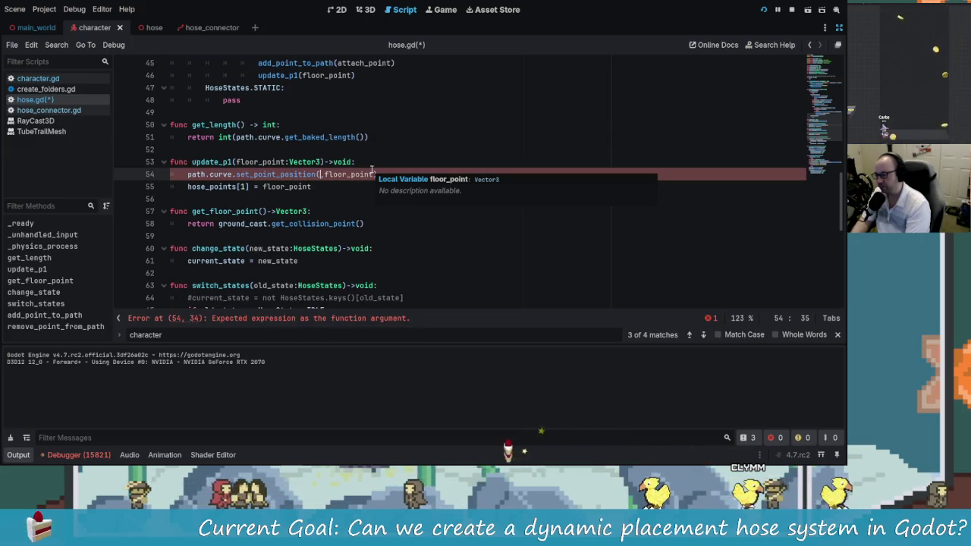
type("ho")
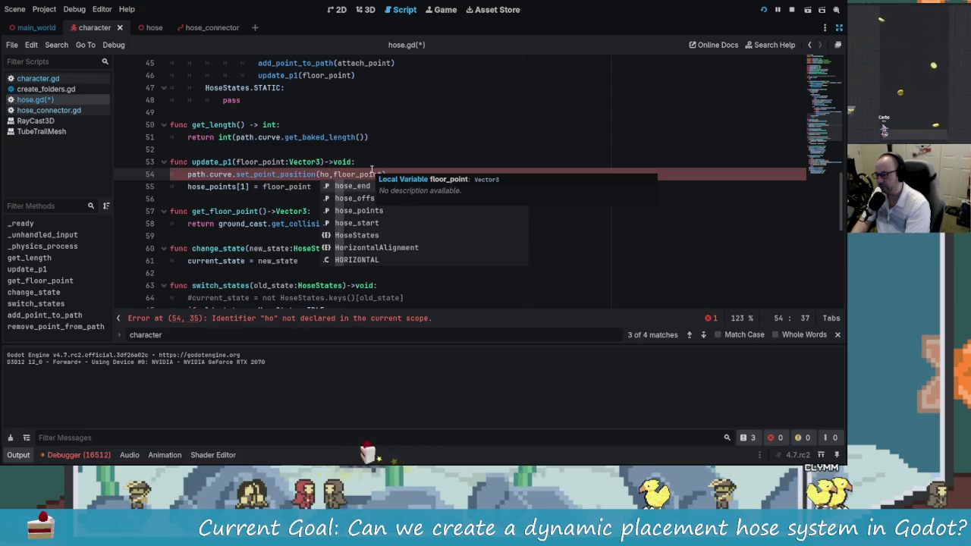
type("se")
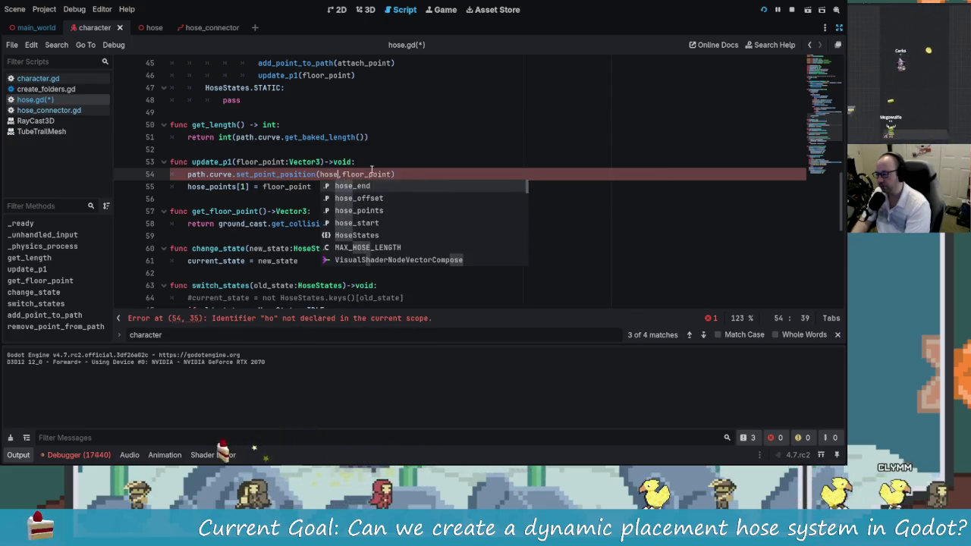
type("_points")
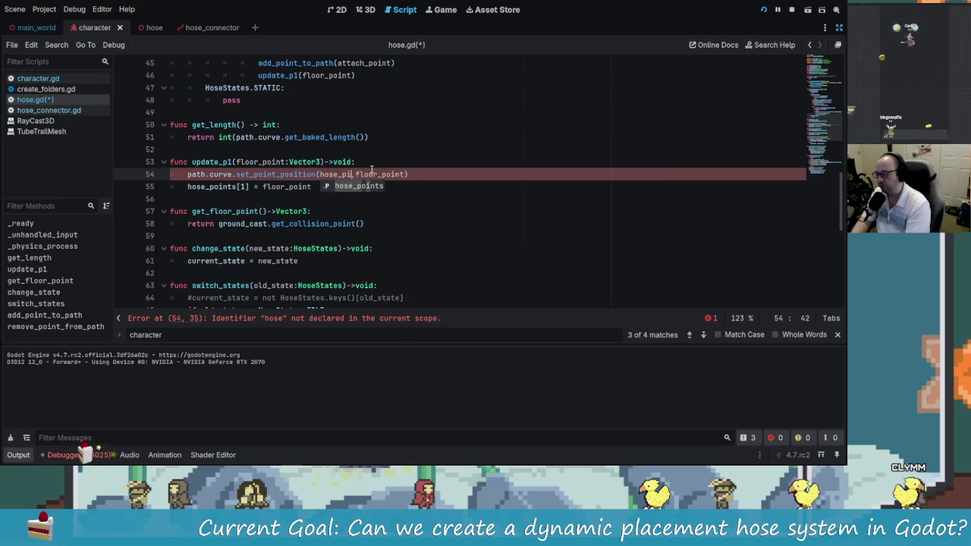
type(".size()-1")
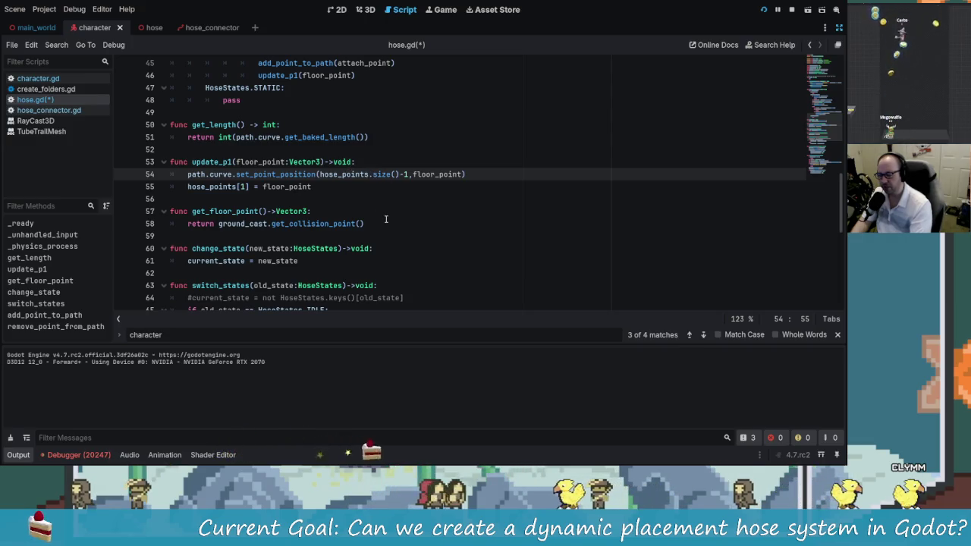
- Point the hose_points[] assignment at the last index too and save hose.gd
left_click(243, 186)
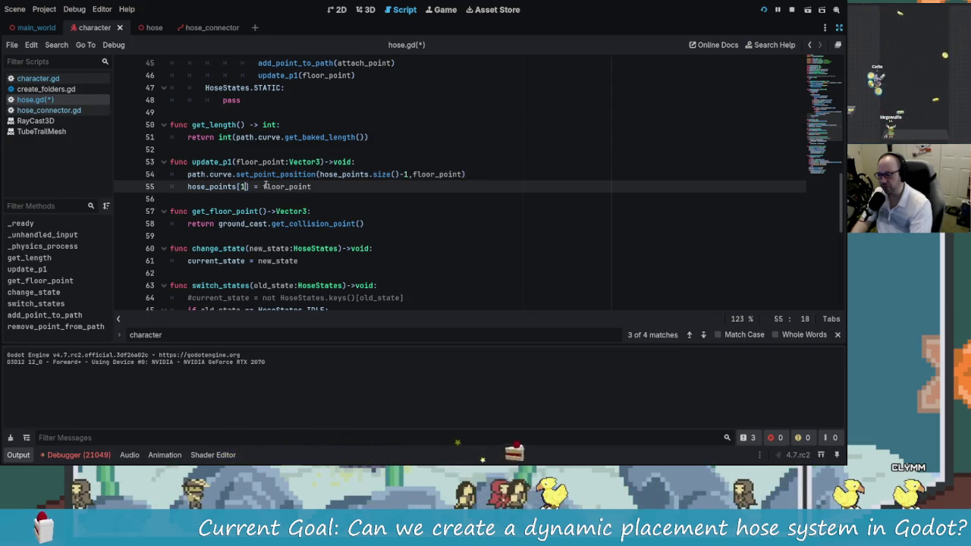
type("hous")
key("BackSpace")
key("BackSpace")
type("se-")
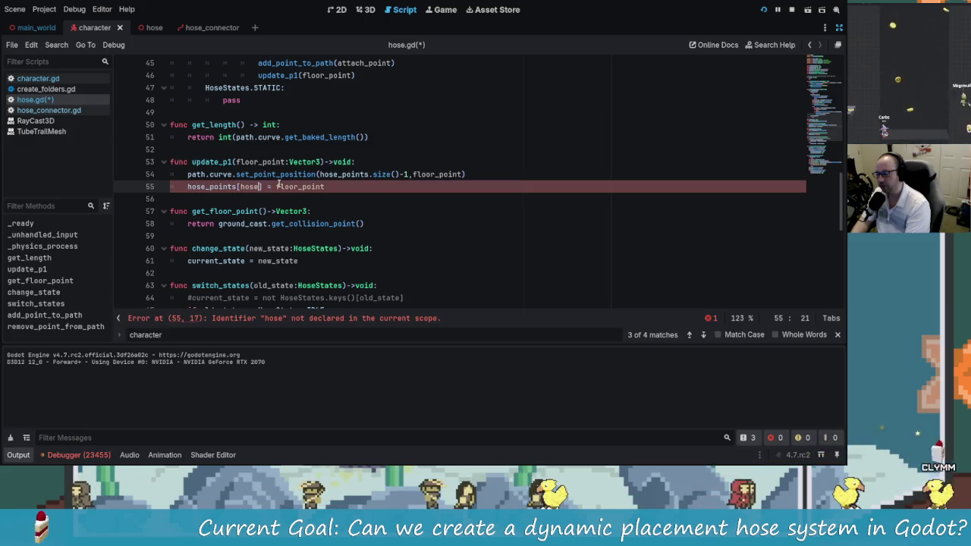
type("points.")
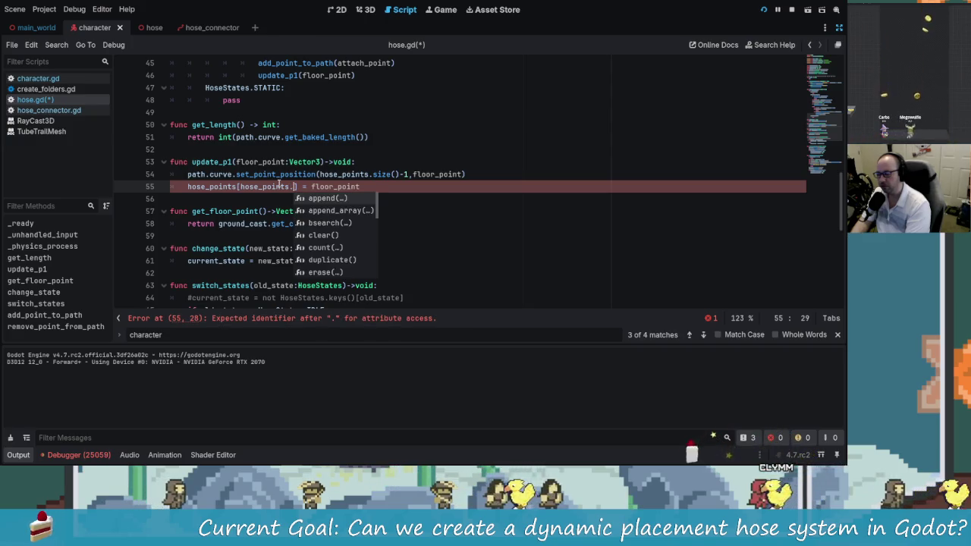
type("size()-1")
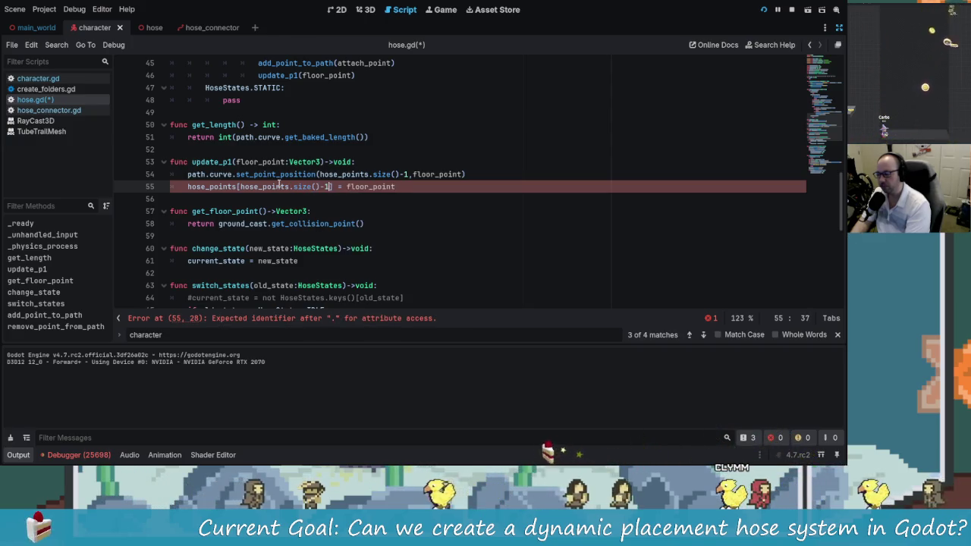
key("ctrl+s")
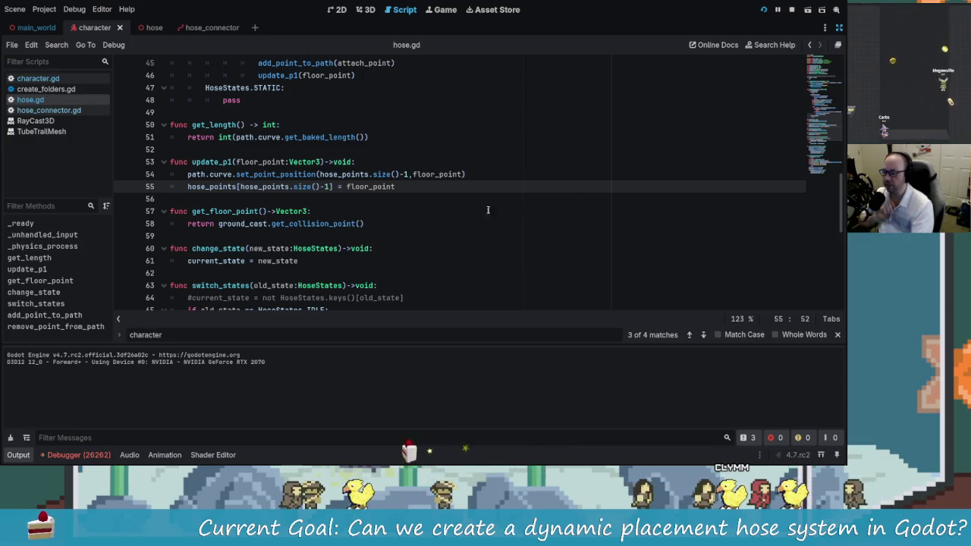
- Restart the game, lay hose from the connector, then stop the run
left_click(765, 10)
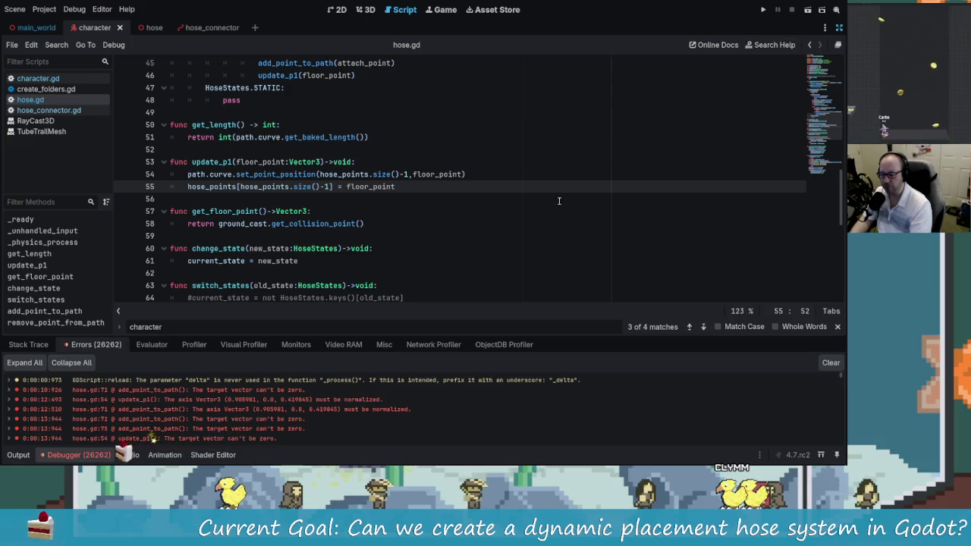
left_click(764, 10)
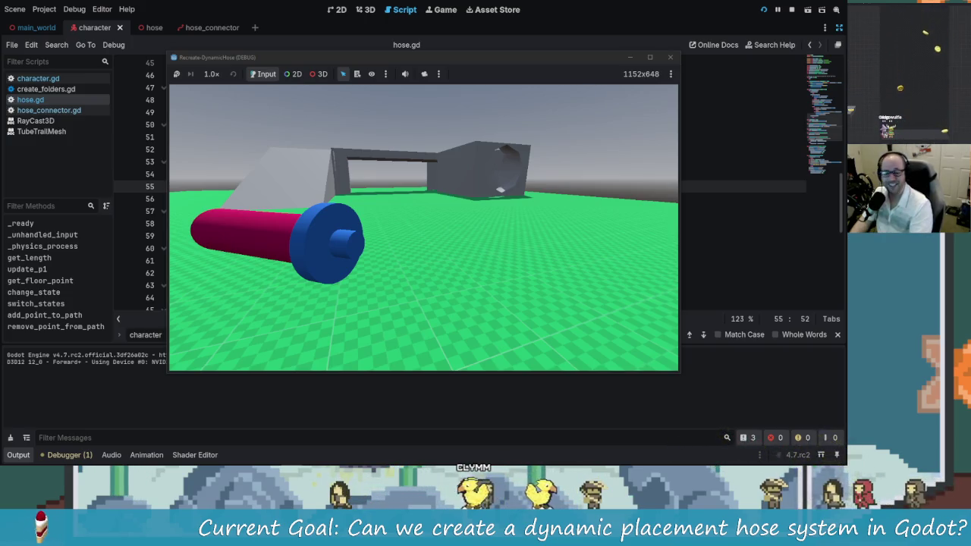
mouse_move(423, 227)
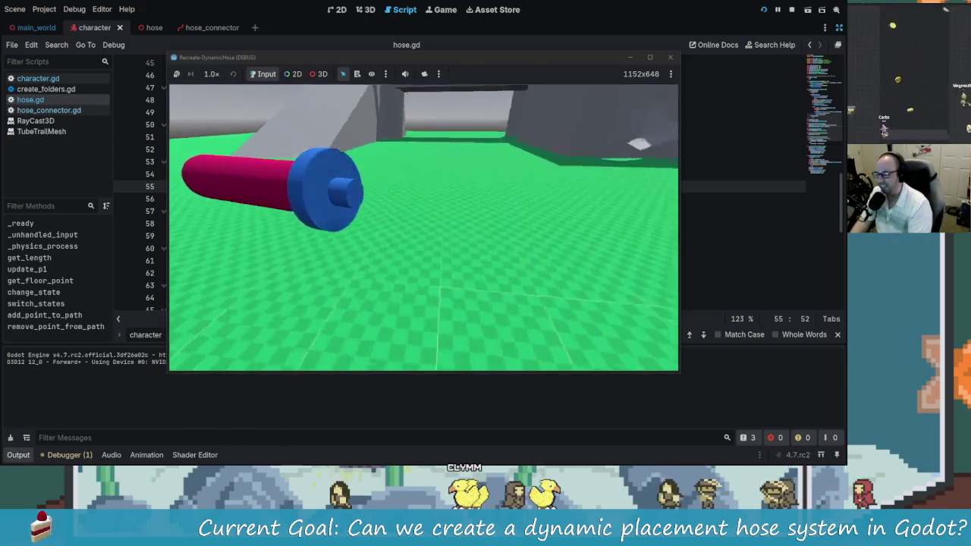
left_click(423, 228)
mouse_move(423, 227)
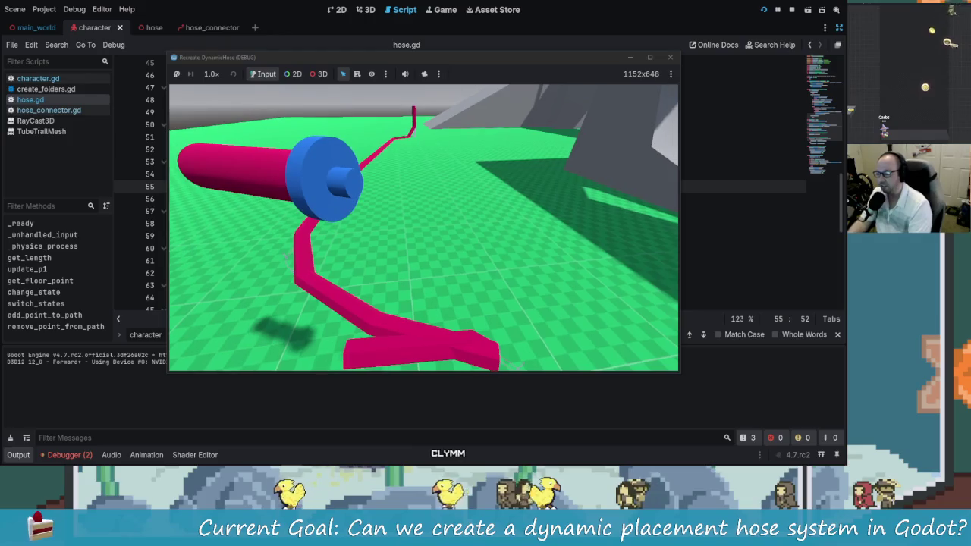
left_click(675, 59)
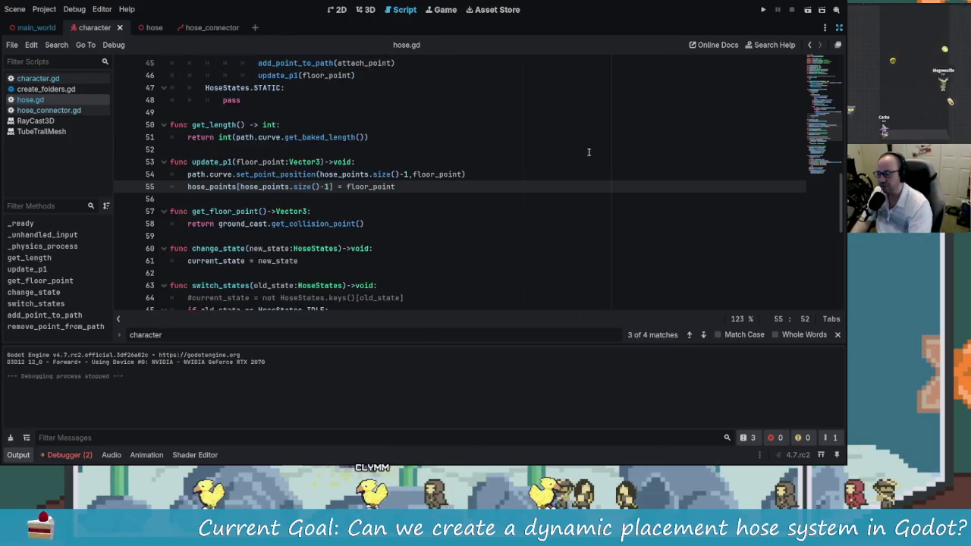
- Change update_p1's indexes on lines 54 and 55 to size()-2 and save hose.gd
left_click(411, 174)
key("BackSpace")
type("2,")
left_click(386, 186)
key("Left")
key("Left")
key("Left")
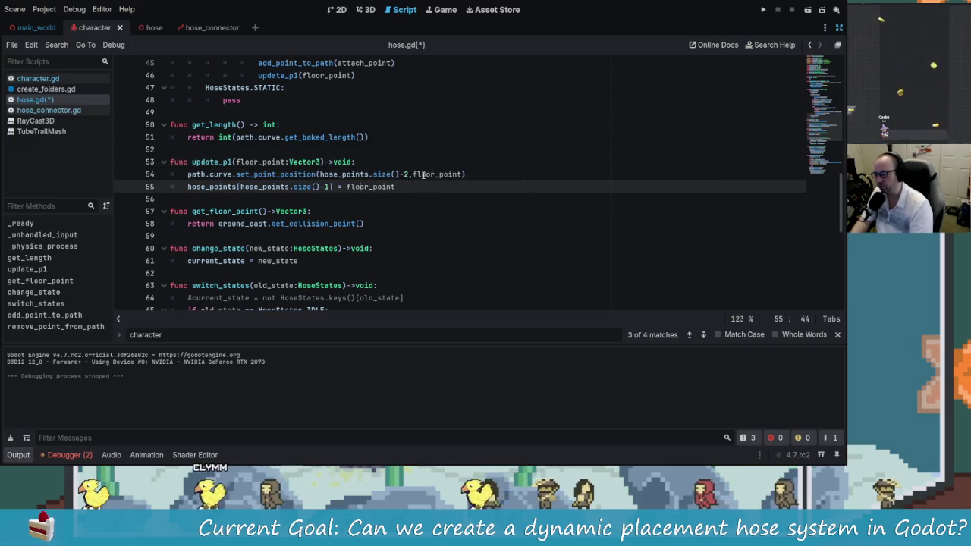
key("ctrl+a")
key("ctrl+s")
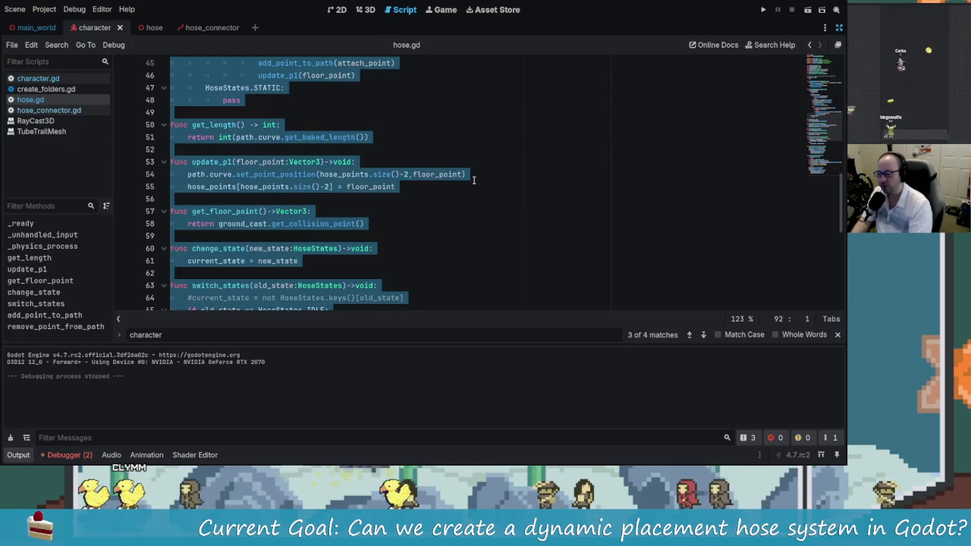
left_click(474, 180)
- Run the game to test the size()-2 change, then stop it with F8
left_click(763, 10)
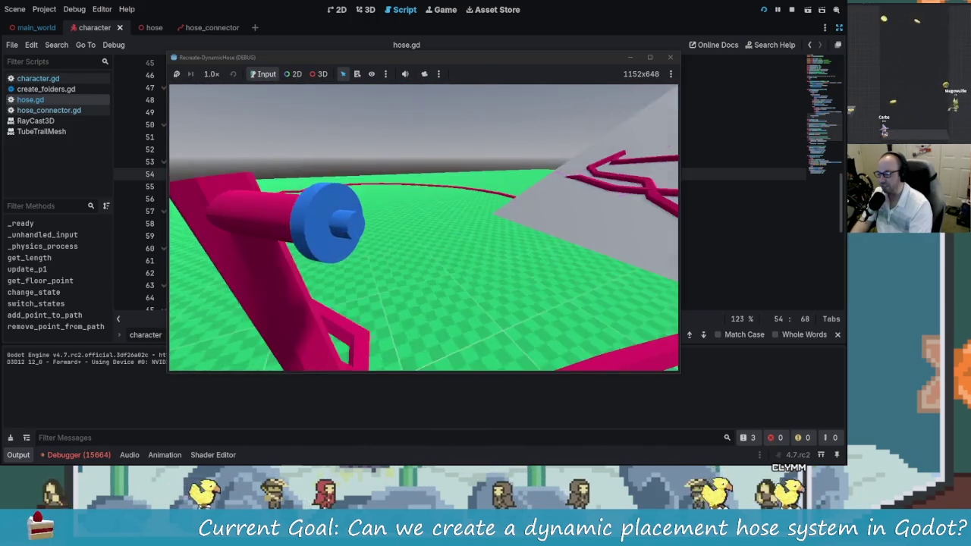
key("F8")
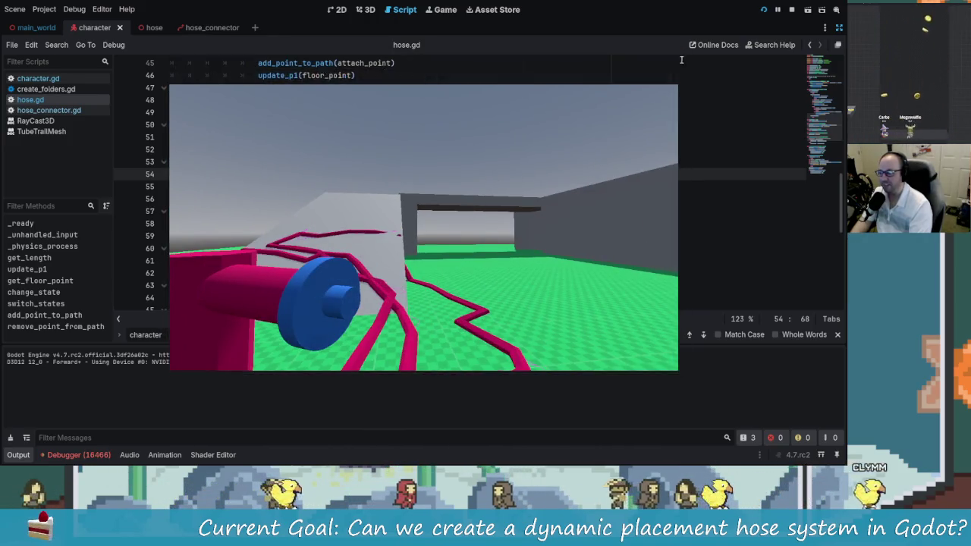
left_click(432, 188)
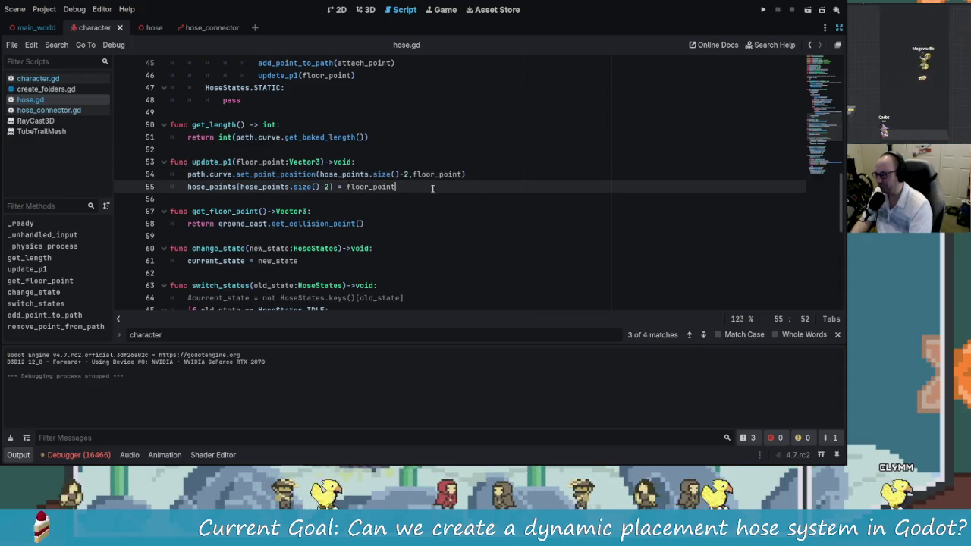
- Review the Debugger errors and jump to the hose.gd:54 update_p1 error
left_click(76, 455)
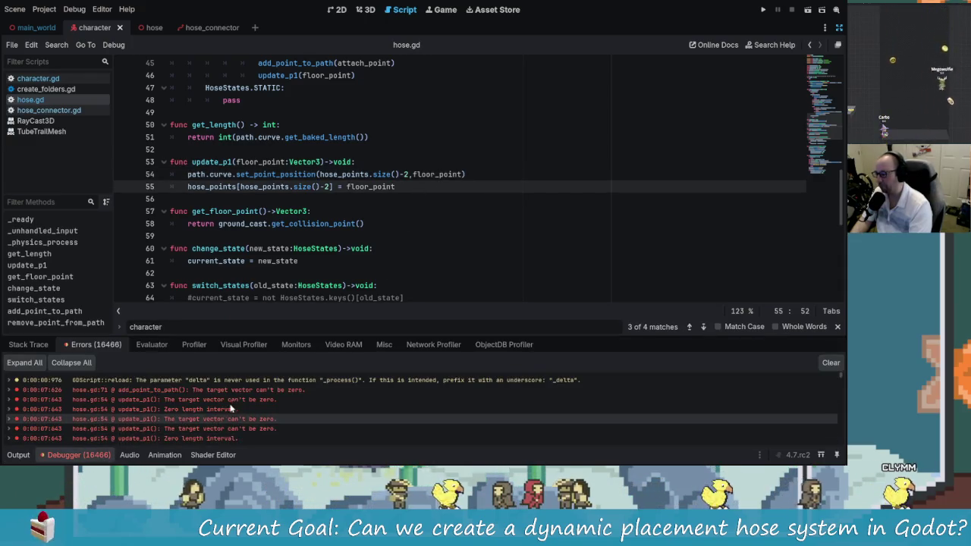
scroll(228, 422, "down", 1)
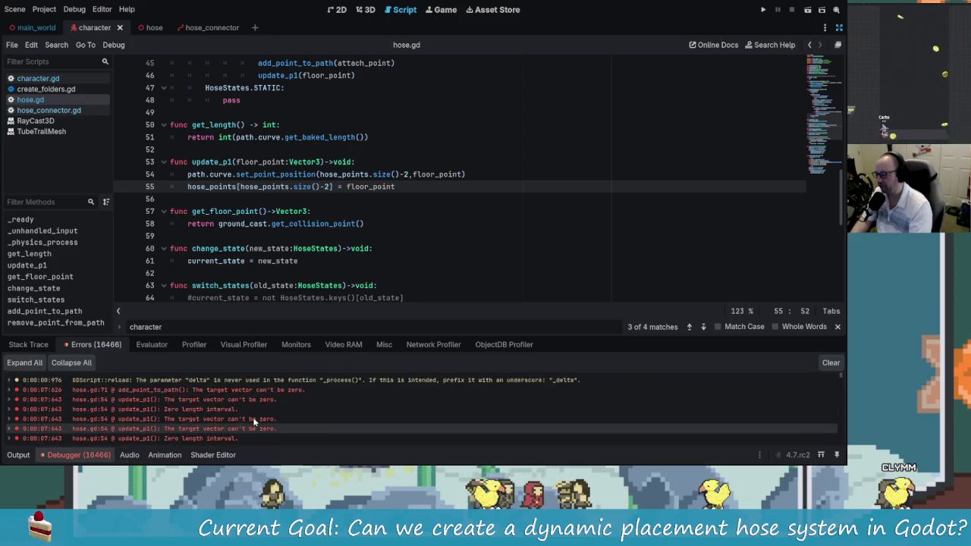
scroll(225, 417, "up", 2)
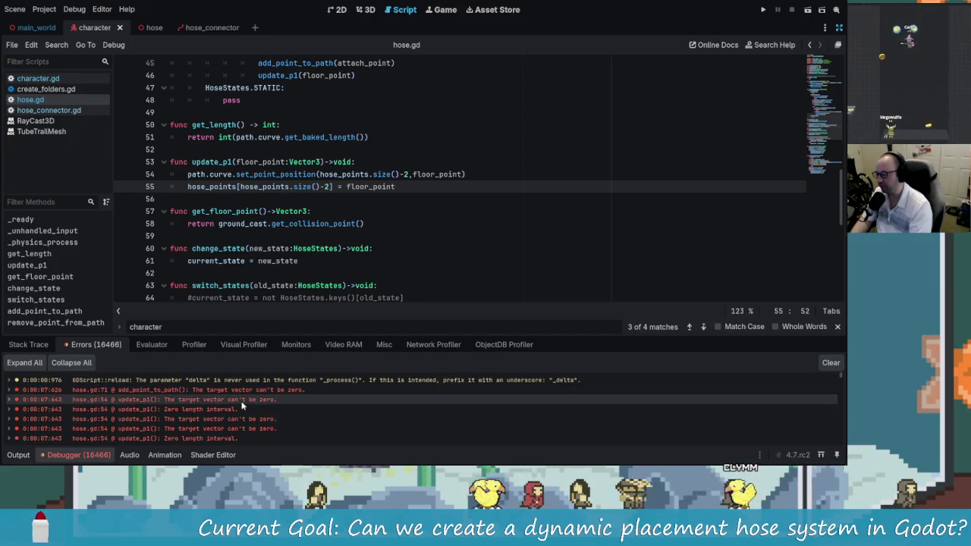
left_click(193, 399)
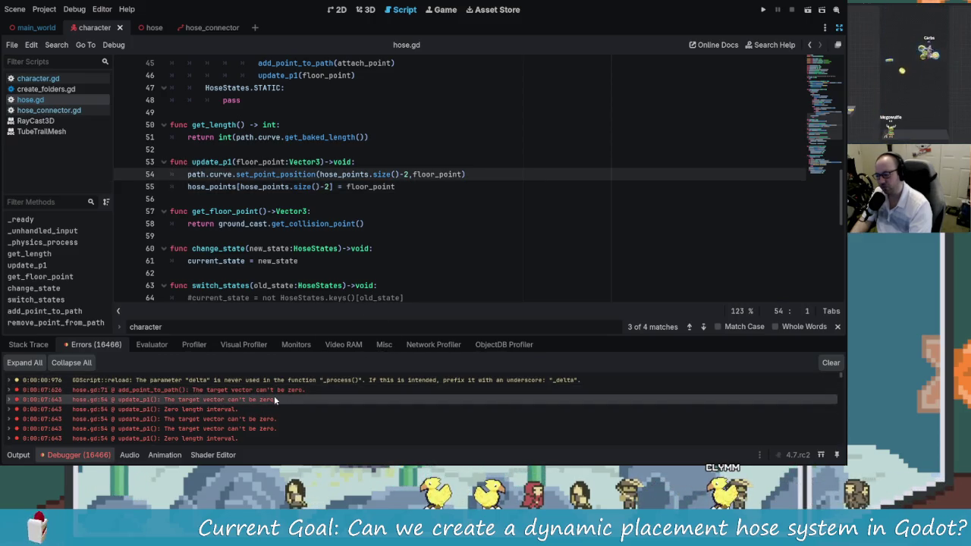
- Change the update_p1 indexes on lines 54 and 55 to size()-3 and run with F5
scroll(274, 396, "down", 1)
scroll(211, 394, "up", 1)
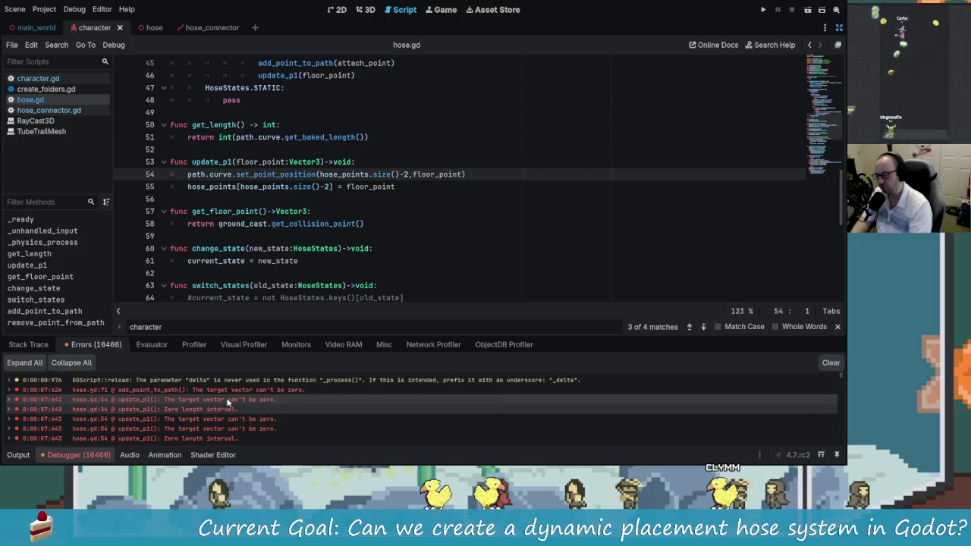
scroll(201, 415, "down", 5)
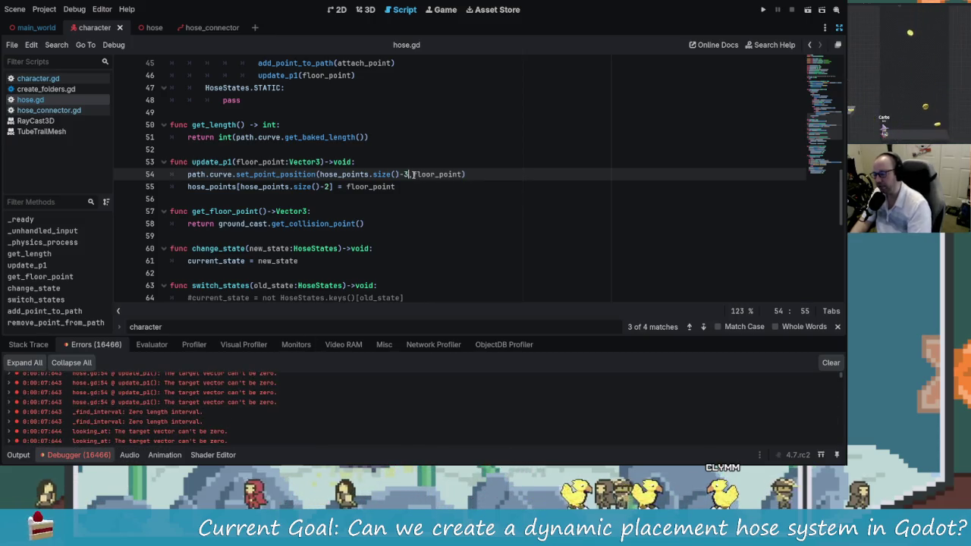
key("BackSpace")
key("BackSpace")
type("3,")
key("Down")
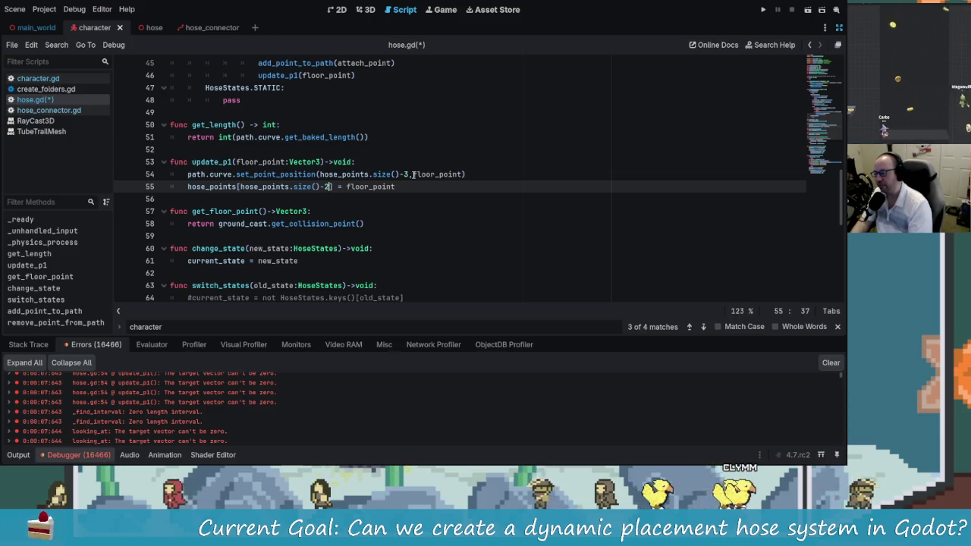
key("BackSpace")
key("F5")
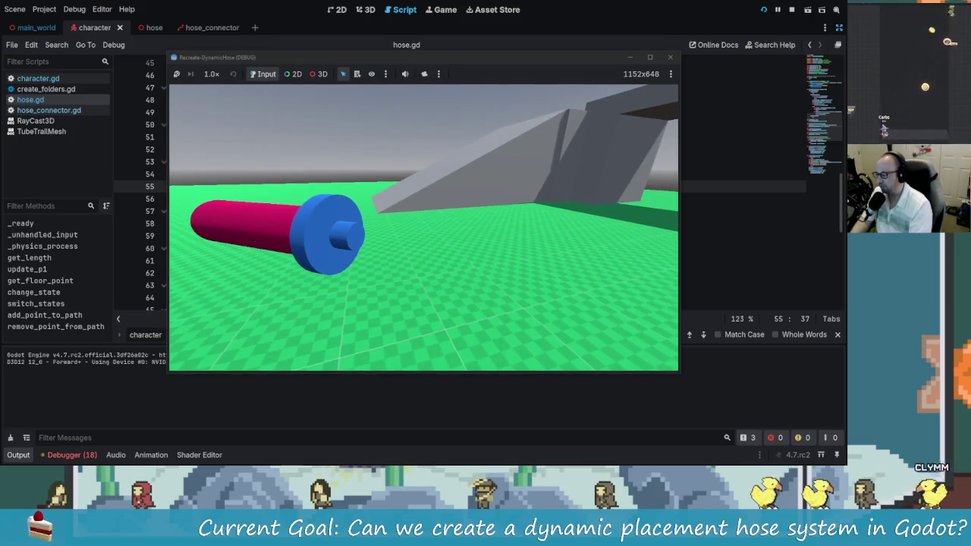
- Walk the character forward with W to trail hose, then close the game and reopen hose.gd
key("w")
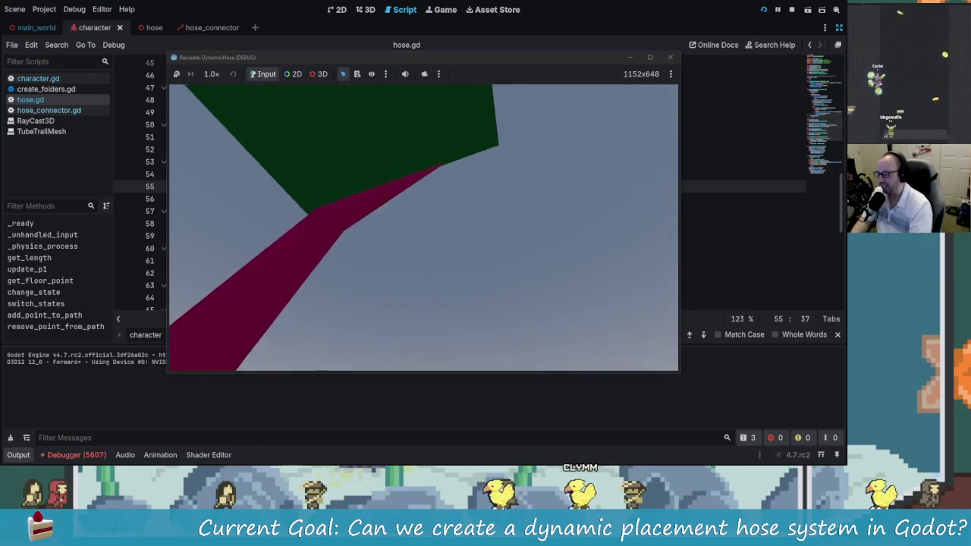
left_click(672, 57)
left_click(361, 211)
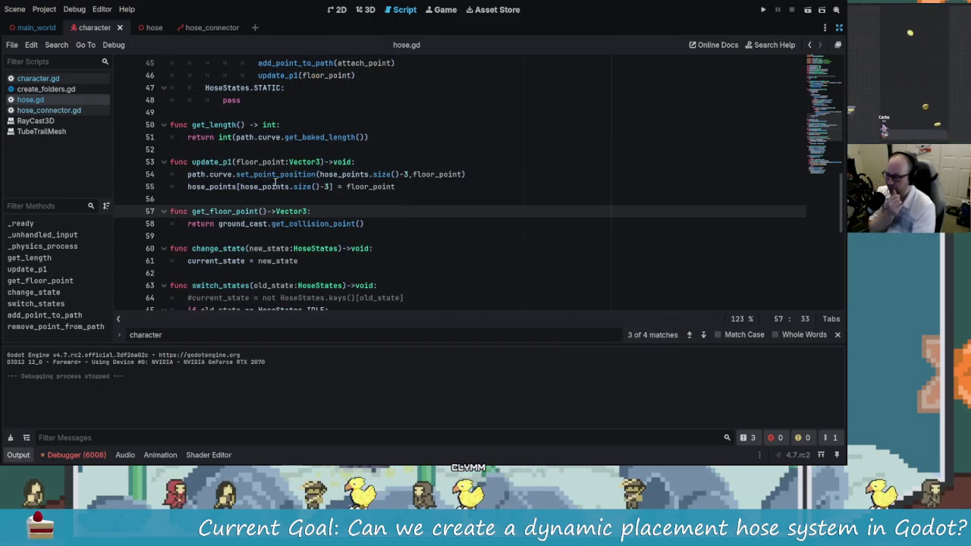
- Locate the attach_point check on line 42 in _physics_process
left_click(218, 162)
scroll(422, 263, "up", 5)
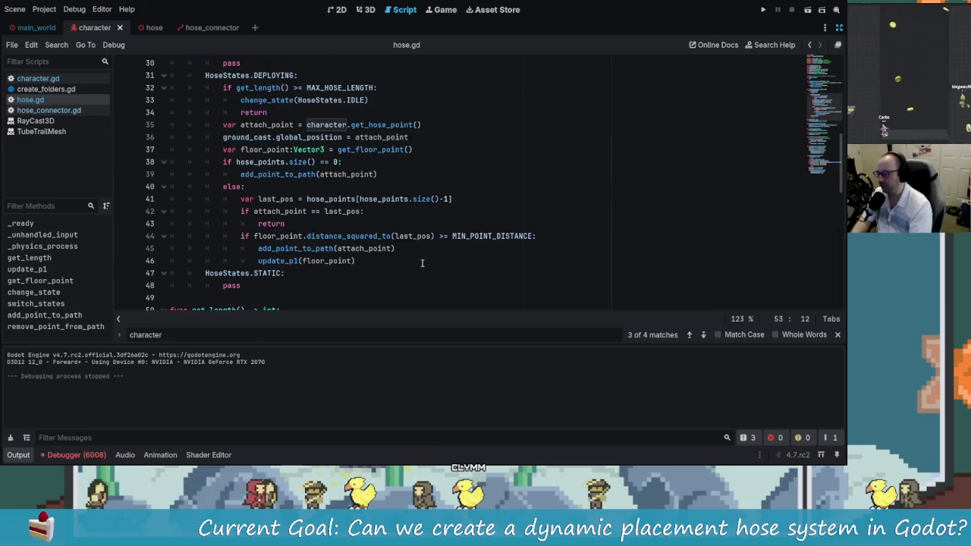
scroll(292, 152, "up", 1)
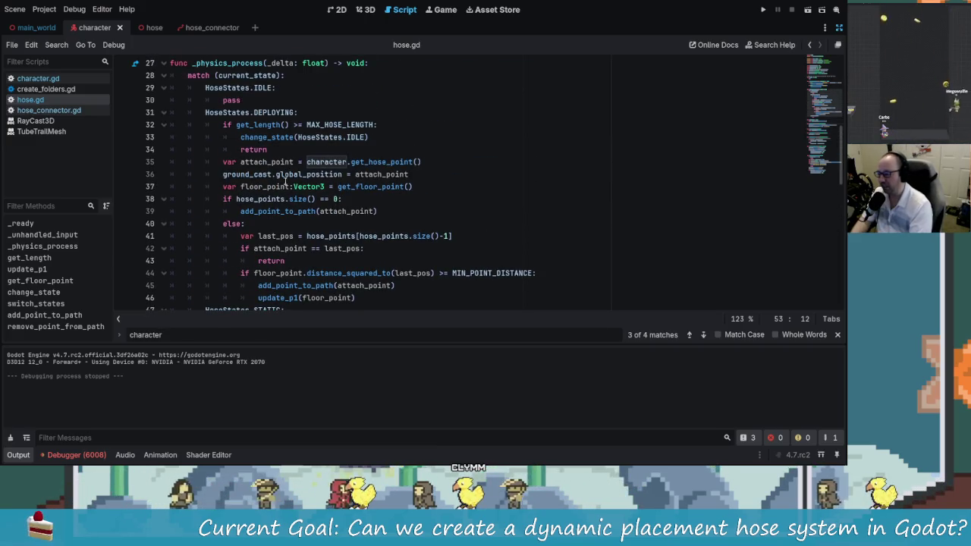
scroll(410, 301, "down", 1)
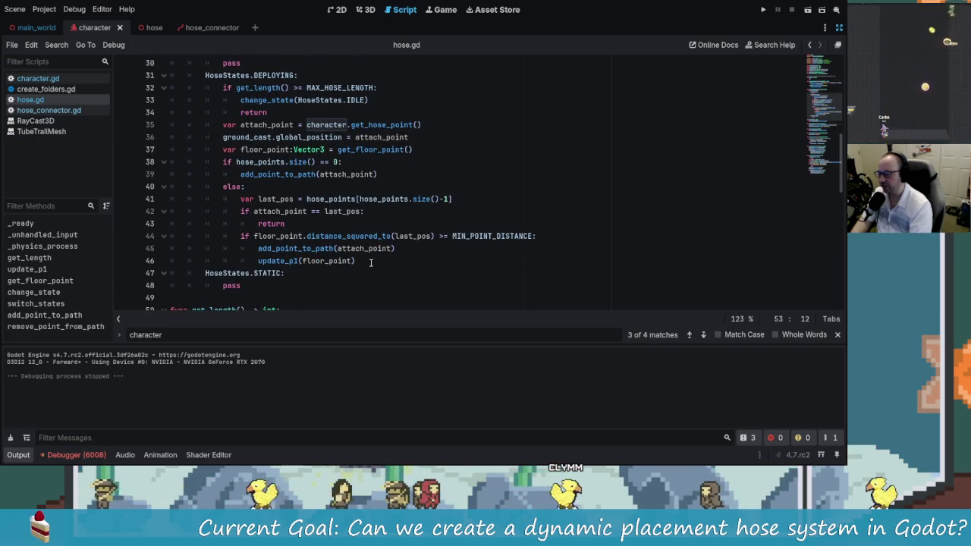
left_click(284, 211)
double_click(280, 211)
left_click(295, 211)
left_click(309, 211)
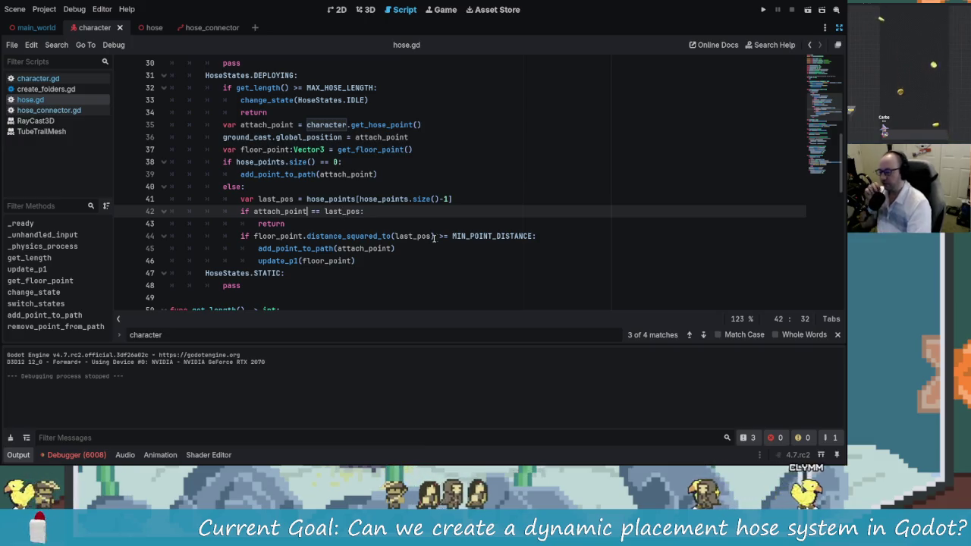
scroll(379, 209, "down", 1)
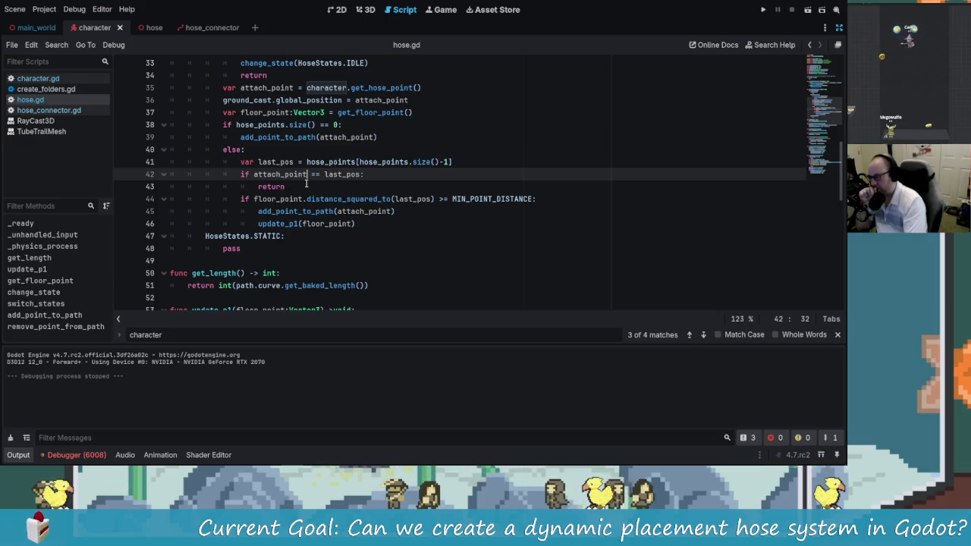
scroll(355, 188, "up", 2)
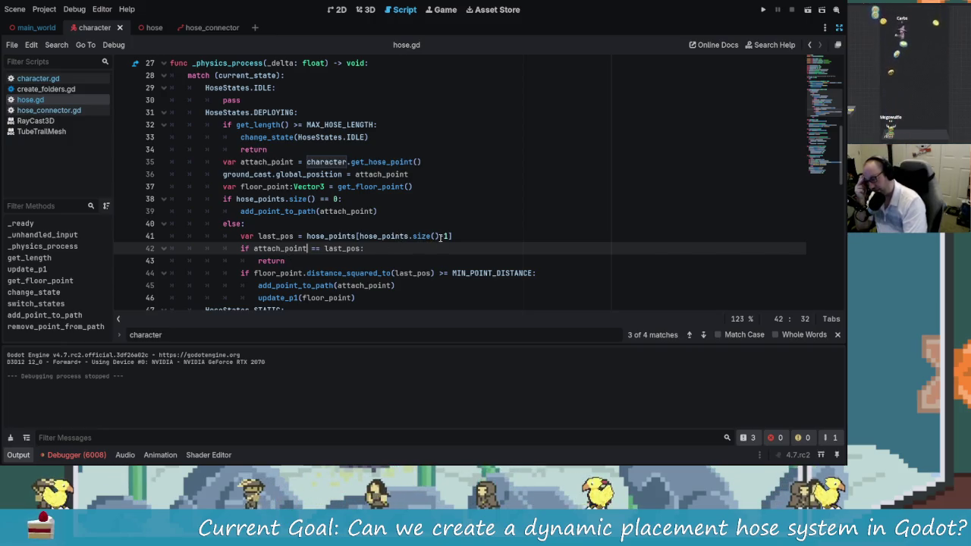
double_click(294, 249)
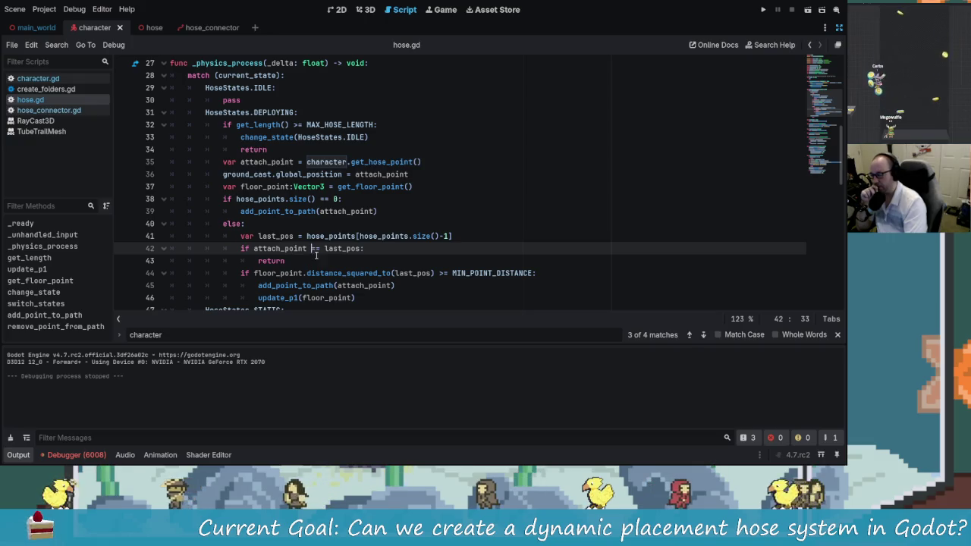
- Insert a print("ADDING POINT") line right after the early return
key("Up")
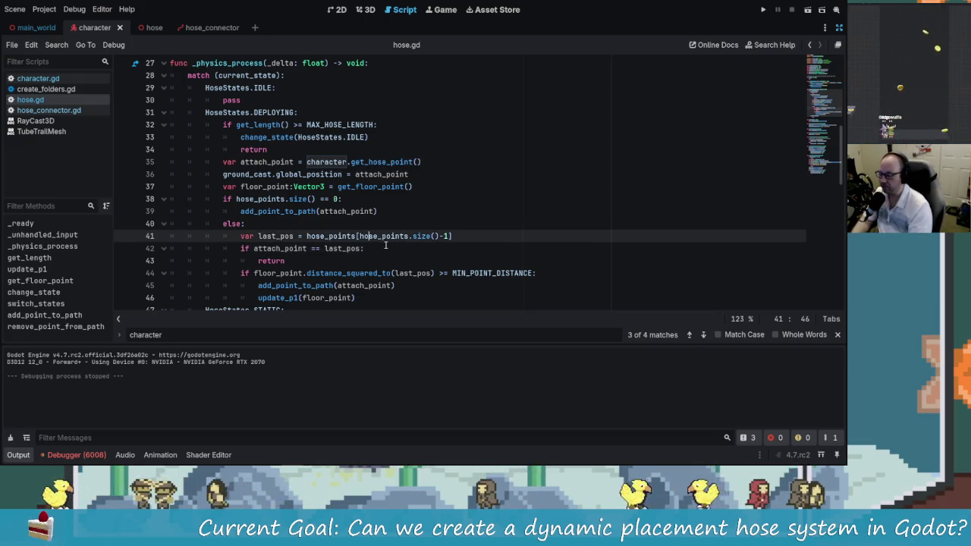
key("Down")
key("Down")
key("Return")
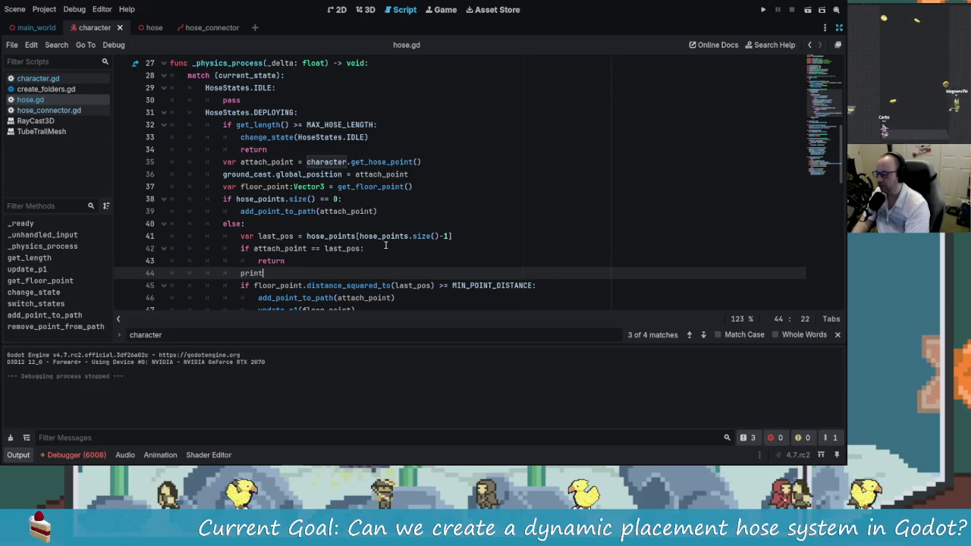
type("ADDING POINT\")")
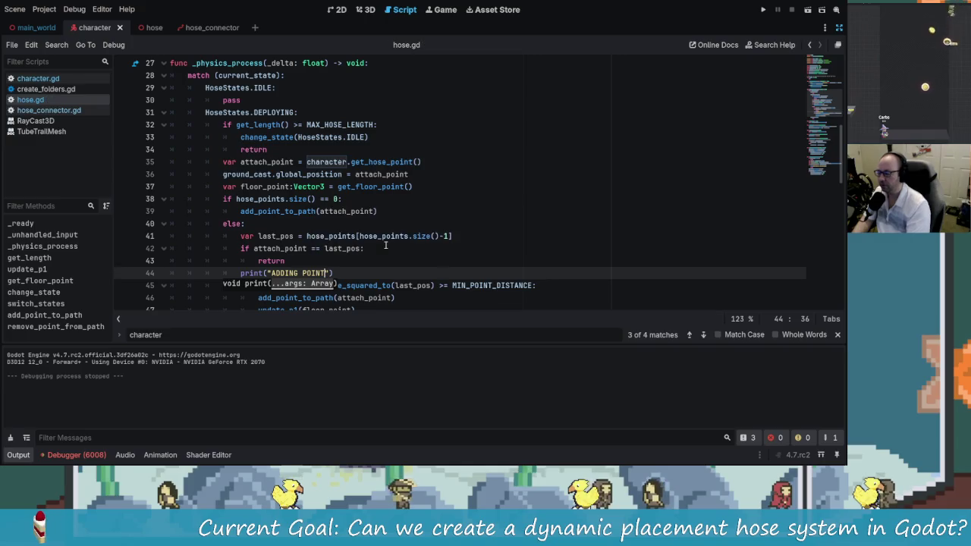
- Run and stop the game, adjust the Output message filters, and restore the scene, file and inspector docks
left_click(764, 9)
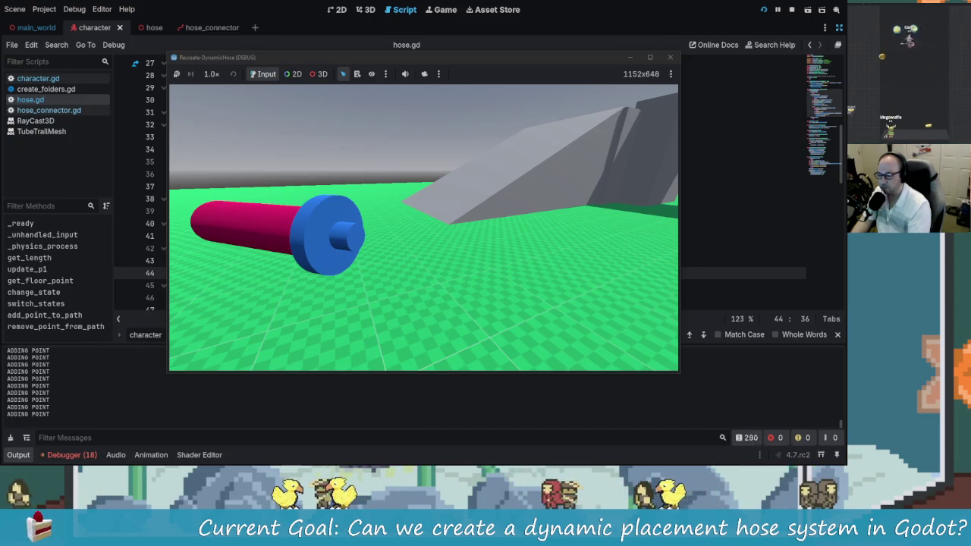
left_click(671, 57)
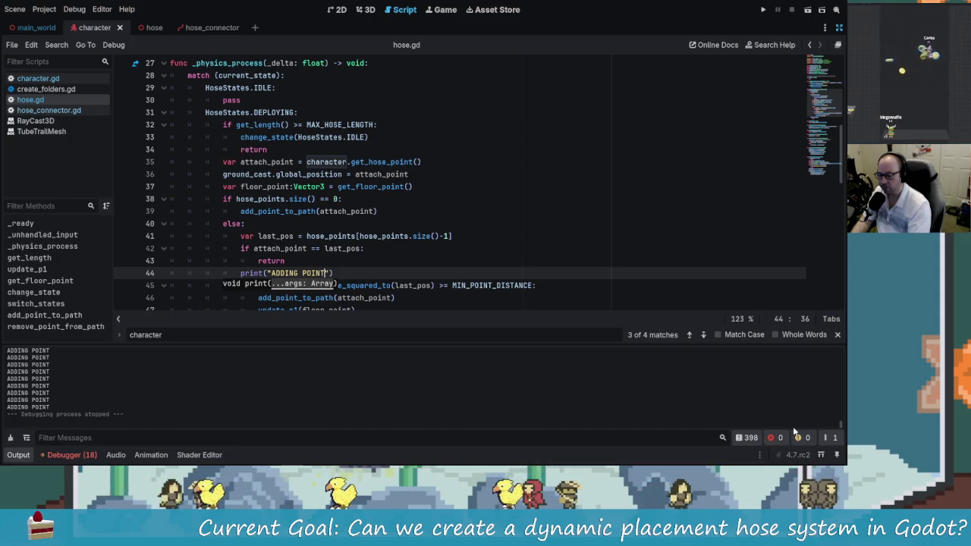
left_click(750, 439)
left_click(753, 439)
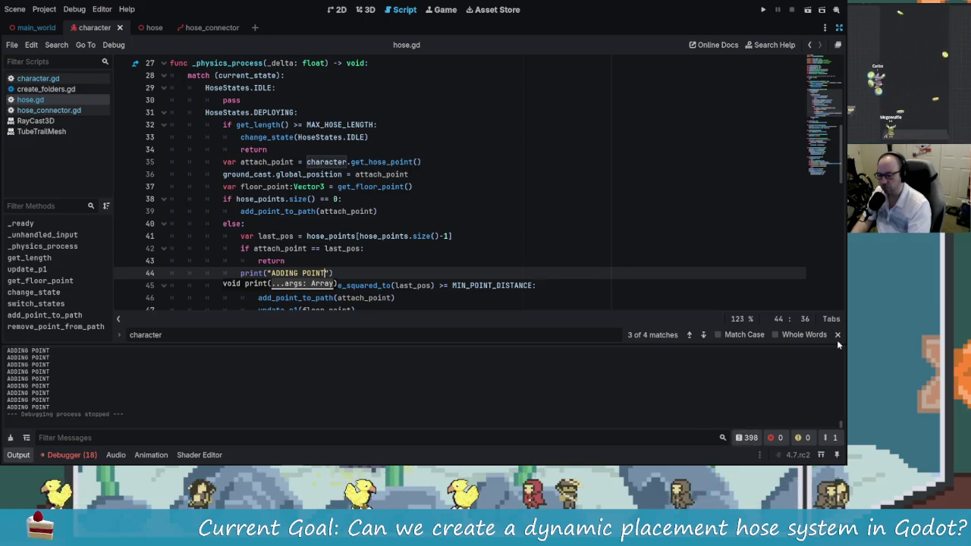
left_click(836, 439)
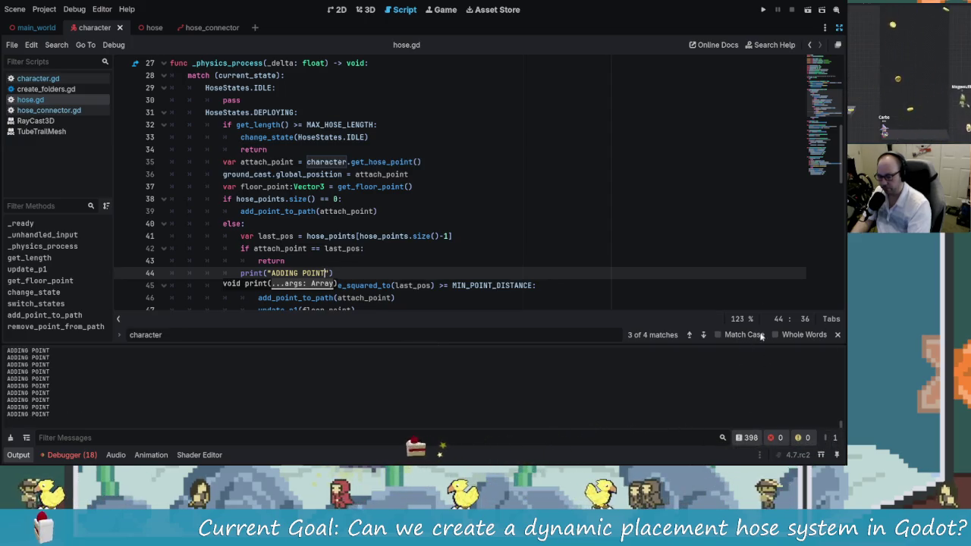
left_click(839, 27)
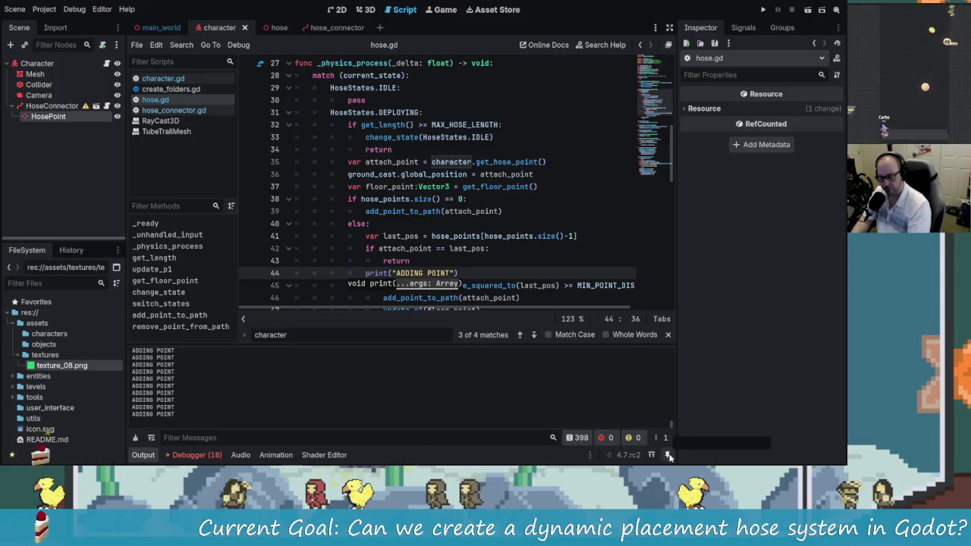
- Inspect the 18 runtime errors and their stack trace, then return to Output
left_click(196, 454)
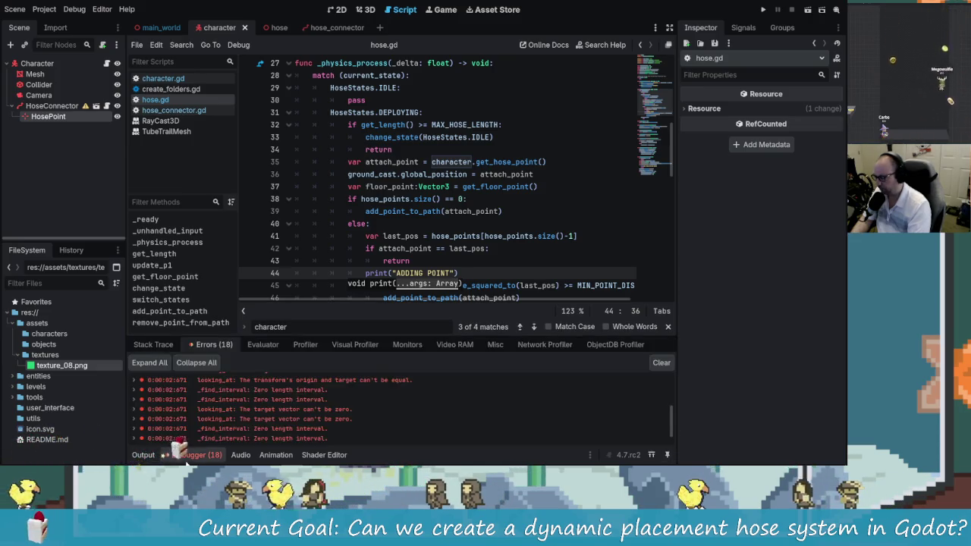
left_click(156, 344)
left_click(212, 345)
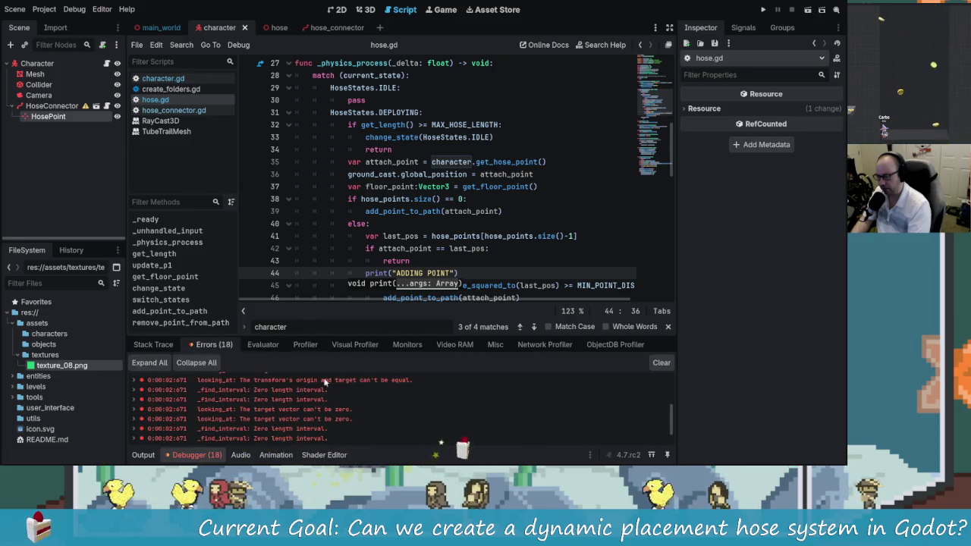
key("alt+o")
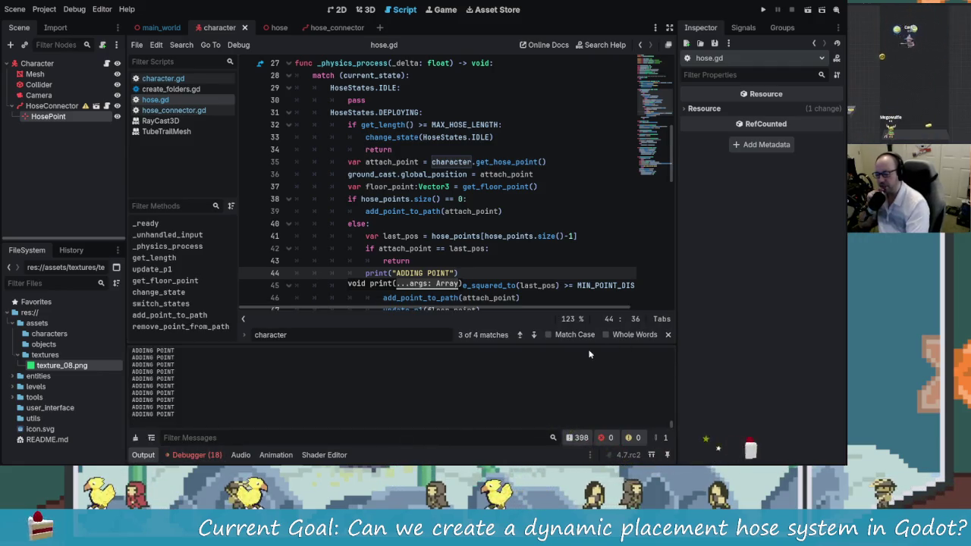
- Enable Collapse Duplicate Messages so ADDING POINT shows as one (395) entry
left_click(658, 440)
left_click(659, 441)
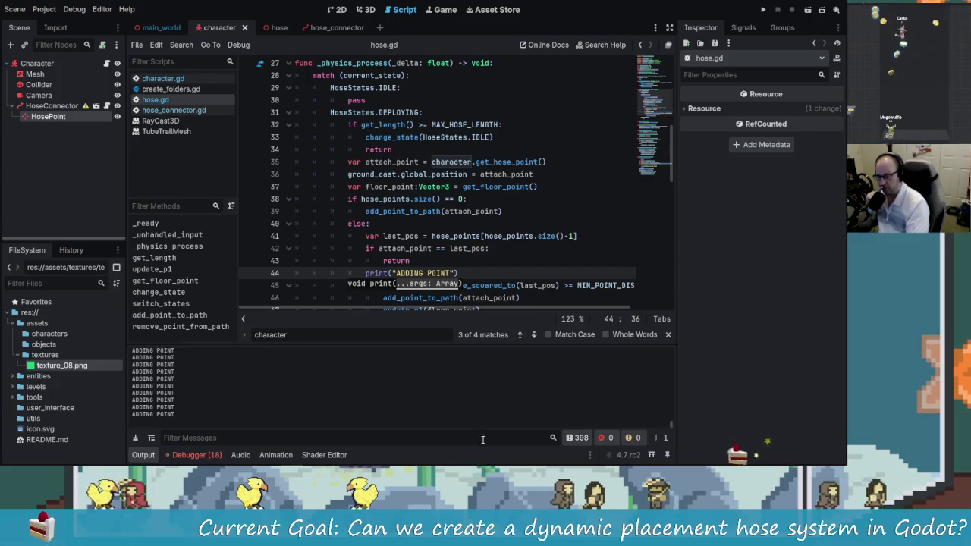
left_click(151, 438)
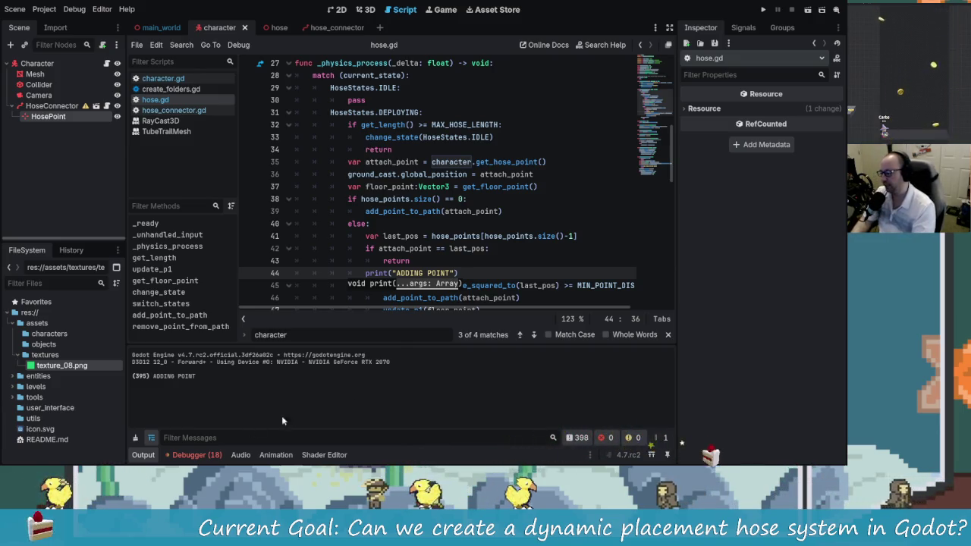
key("Up")
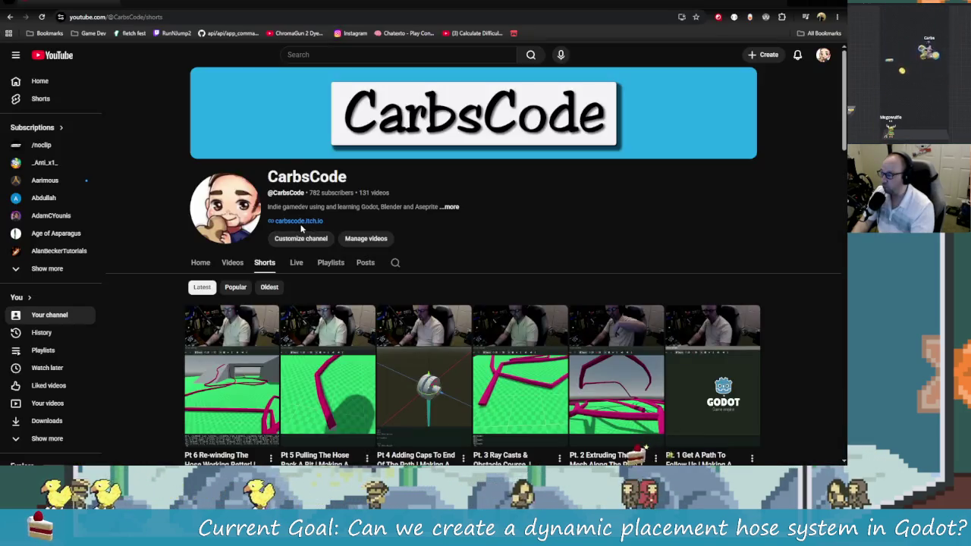
- Open the Aarimous channel and play its newest video about releasing Steam demos
left_click(44, 186)
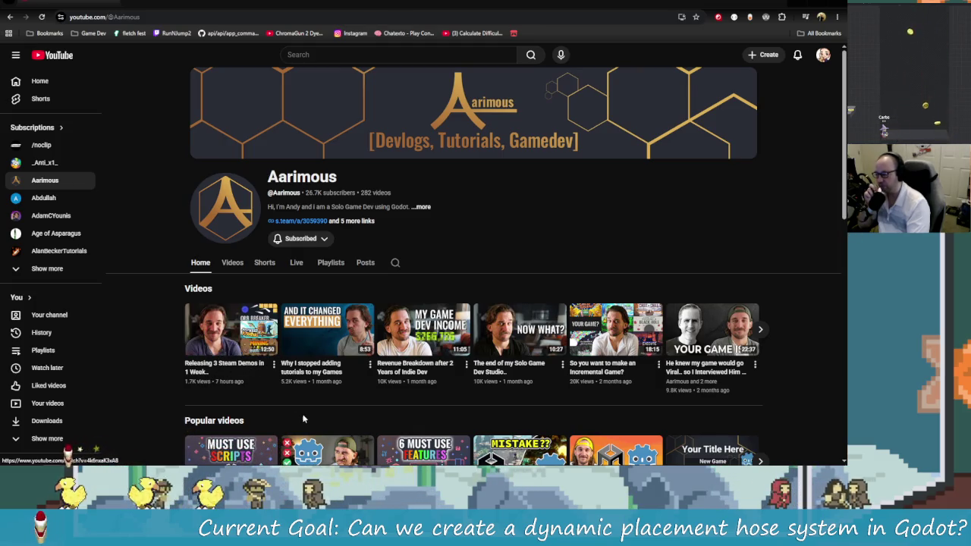
left_click(231, 330)
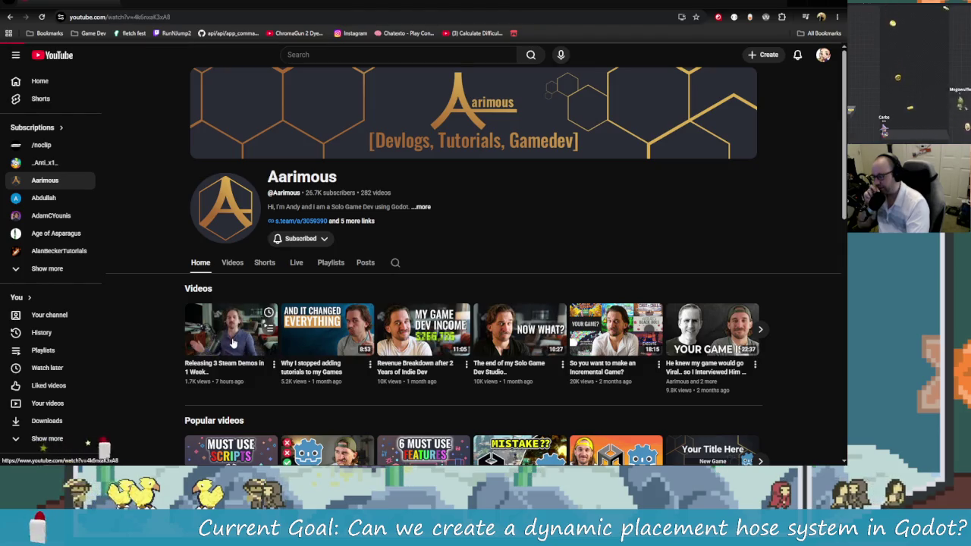
left_click(21, 393)
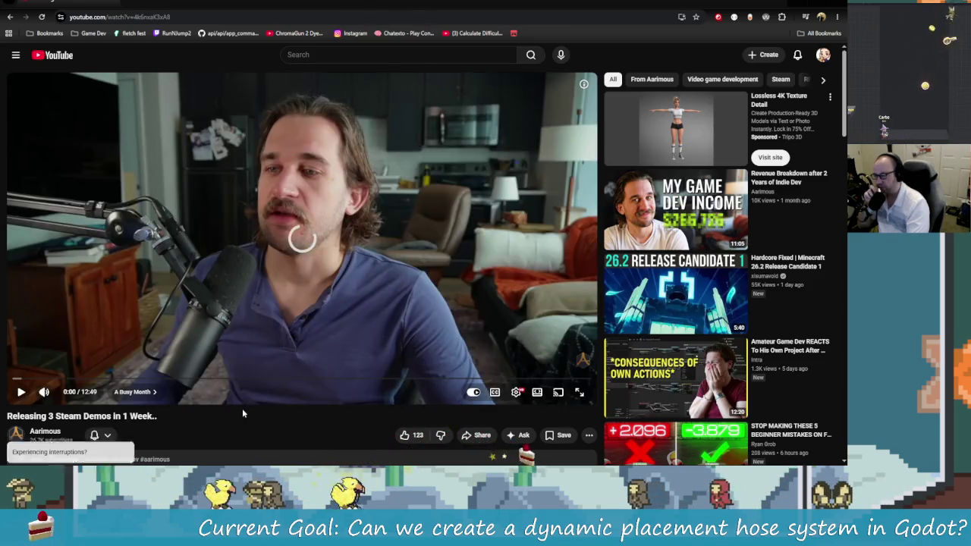
- Expand the video description and follow its Steam link to the developer page
scroll(152, 417, "down", 2)
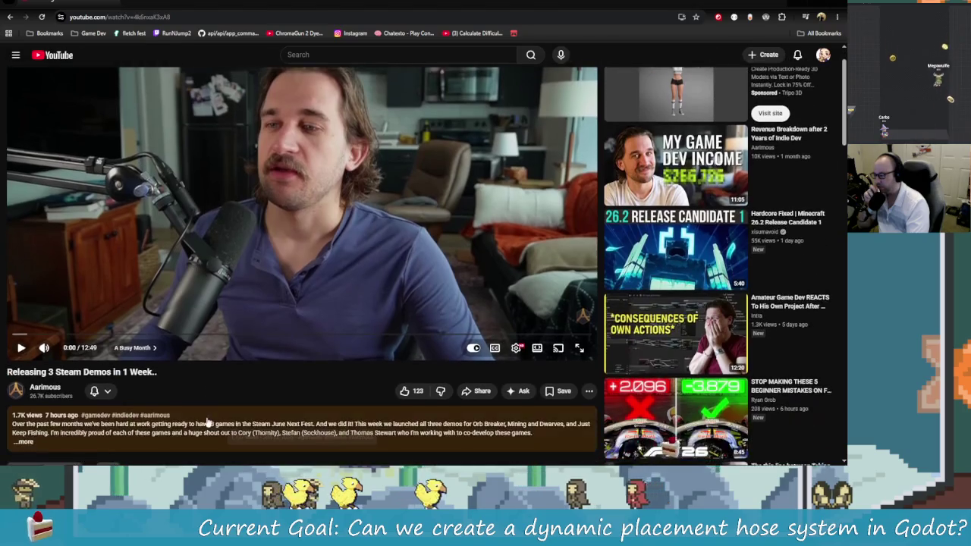
left_click(30, 396)
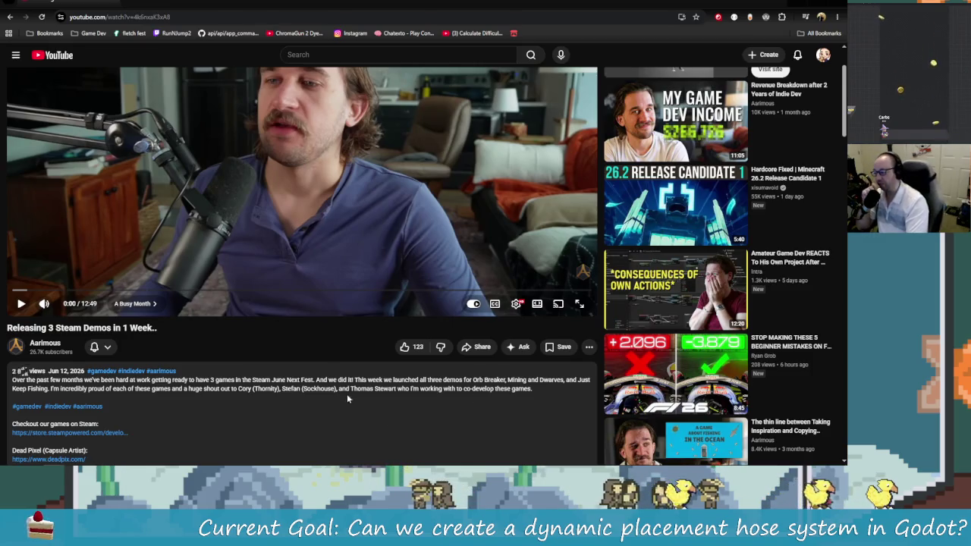
scroll(203, 387, "down", 1)
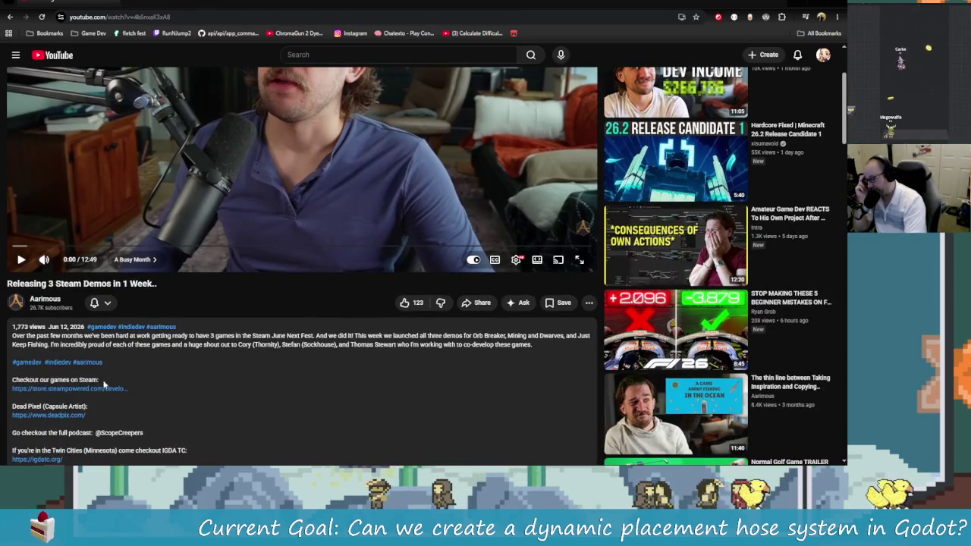
left_click(96, 393)
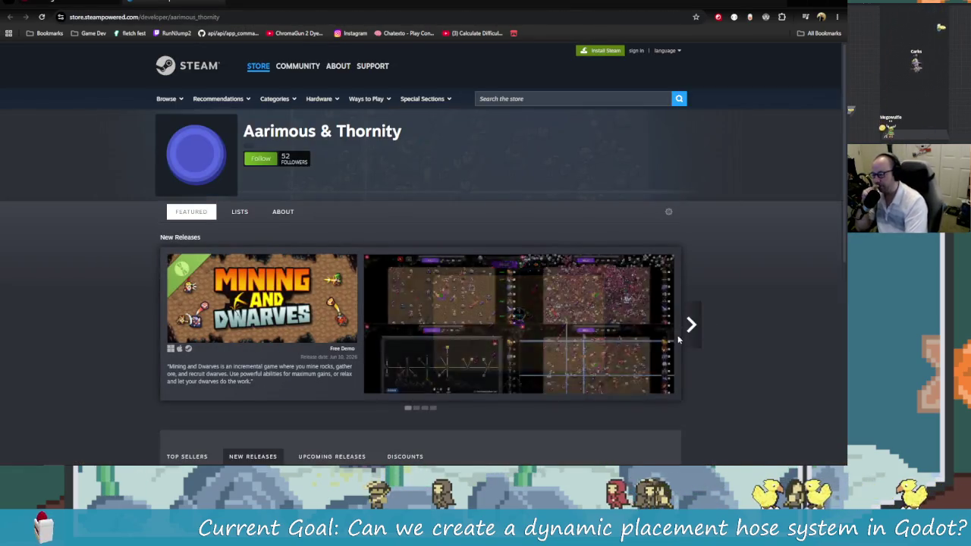
- Scroll to the developer's New Releases and open the Just Keep Fishing Demo page
scroll(818, 385, "down", 1)
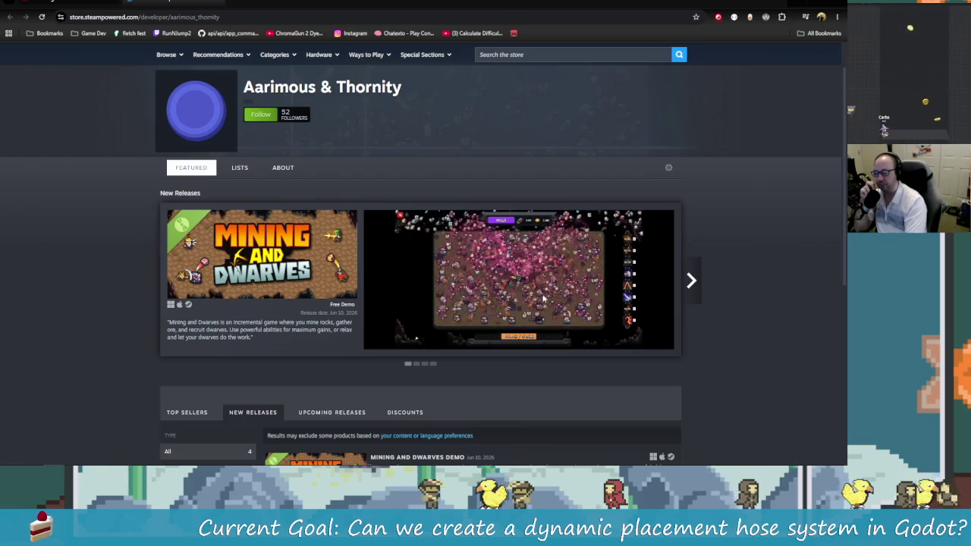
scroll(690, 365, "down", 3)
scroll(690, 365, "down", 2)
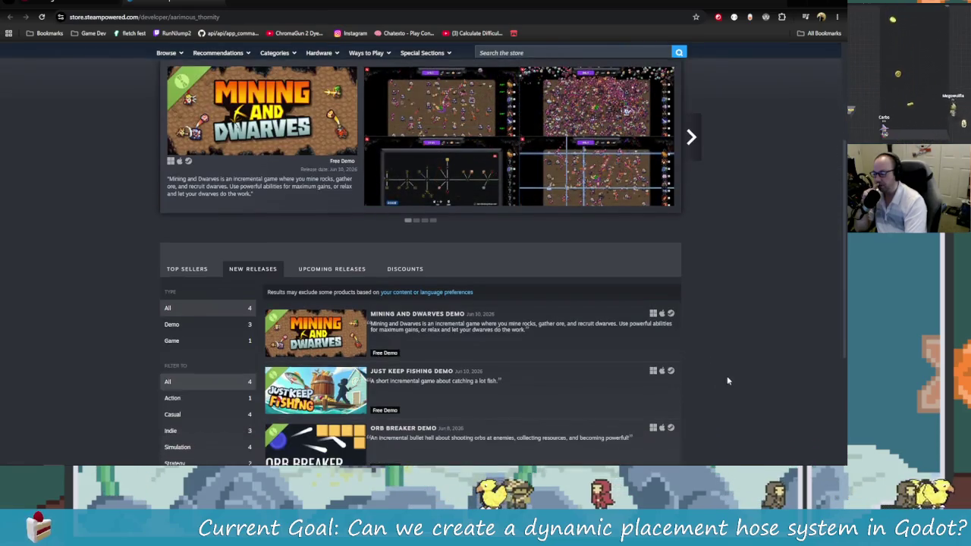
left_click(513, 324)
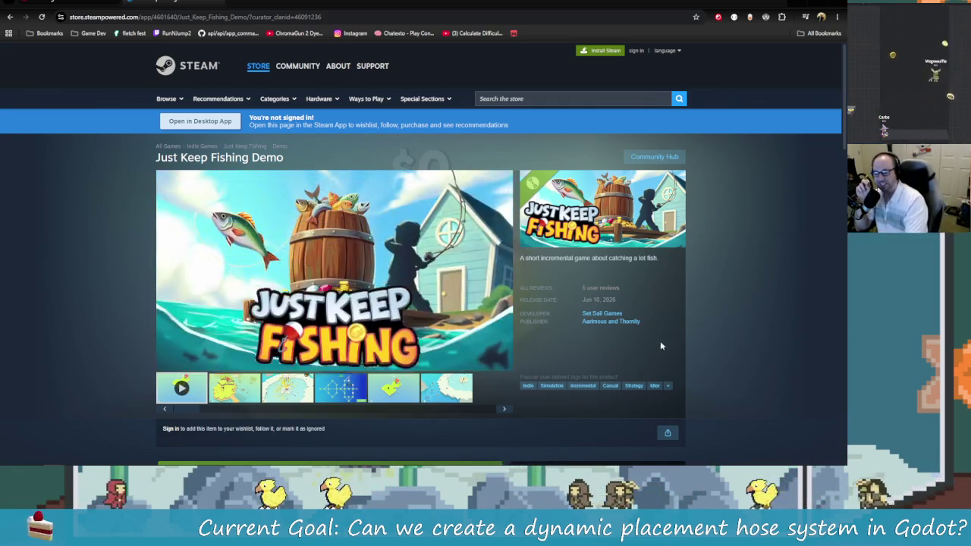
- Go back to the developer page and view the Orb Breaker upgrade-tree screenshot
key("alt+Left")
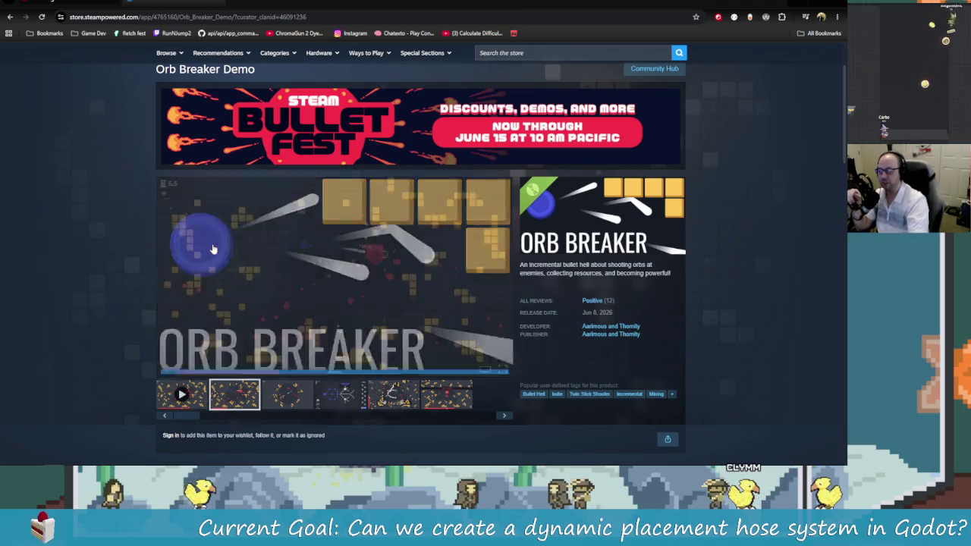
left_click(338, 393)
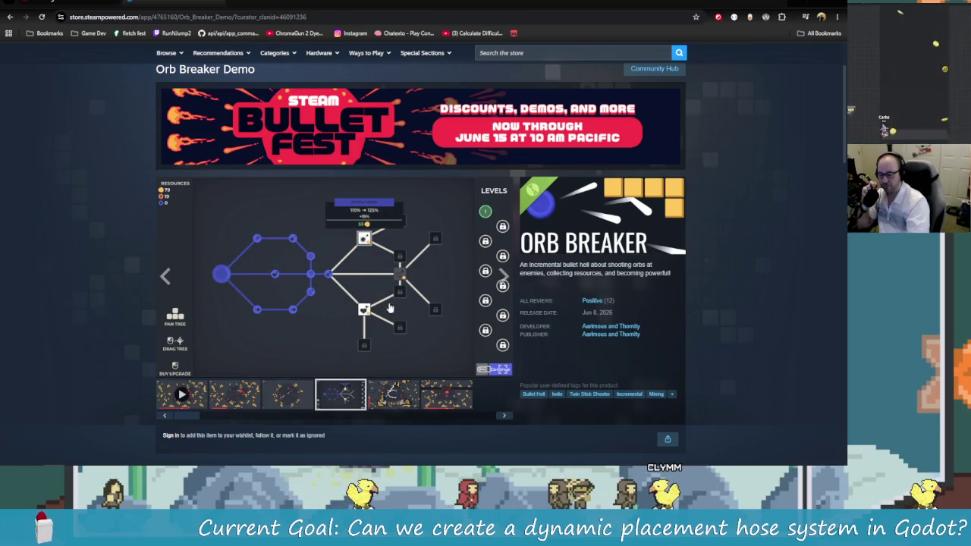
scroll(373, 306, "down", 2)
scroll(372, 391, "up", 3)
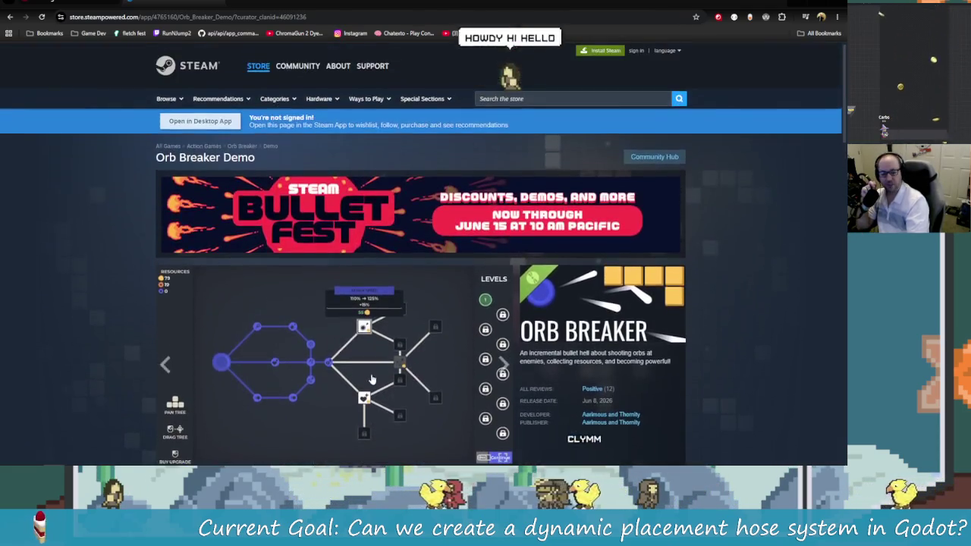
left_click(610, 414)
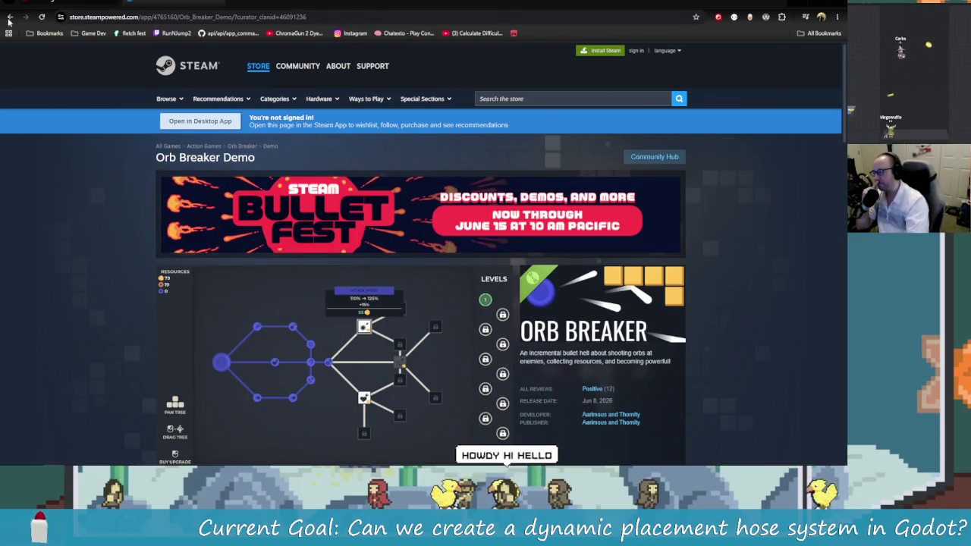
- Open A Game About Feeding A Black Hole and browse its screenshots
scroll(423, 366, "down", 1)
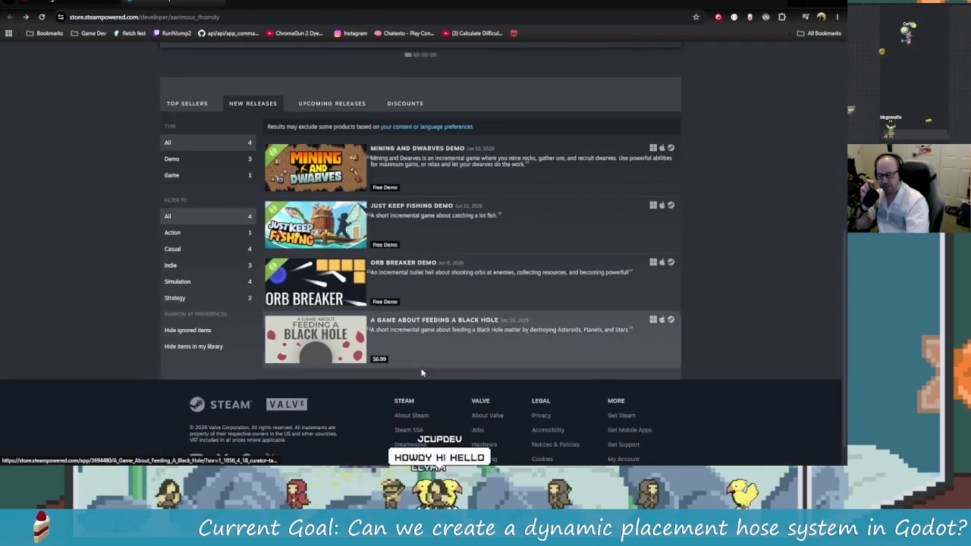
left_click(469, 351)
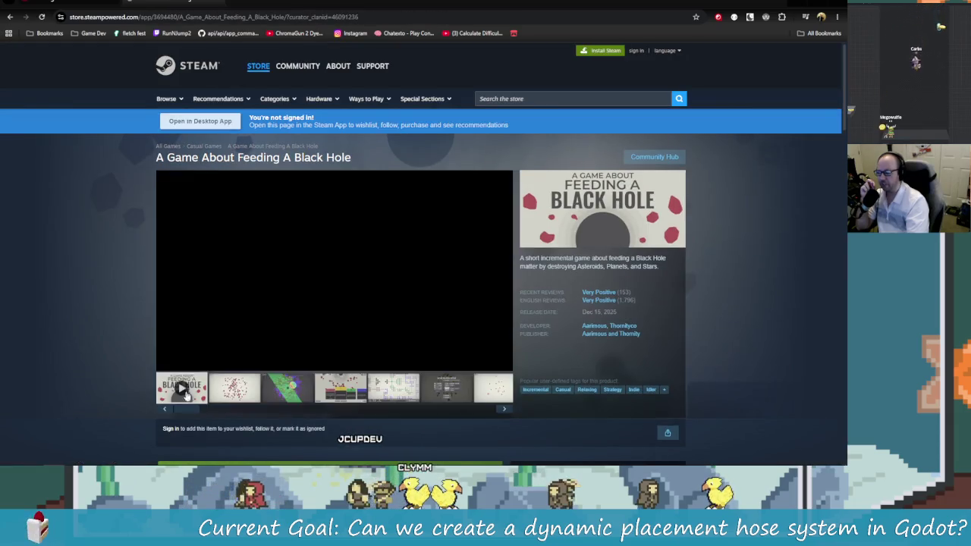
left_click(387, 379)
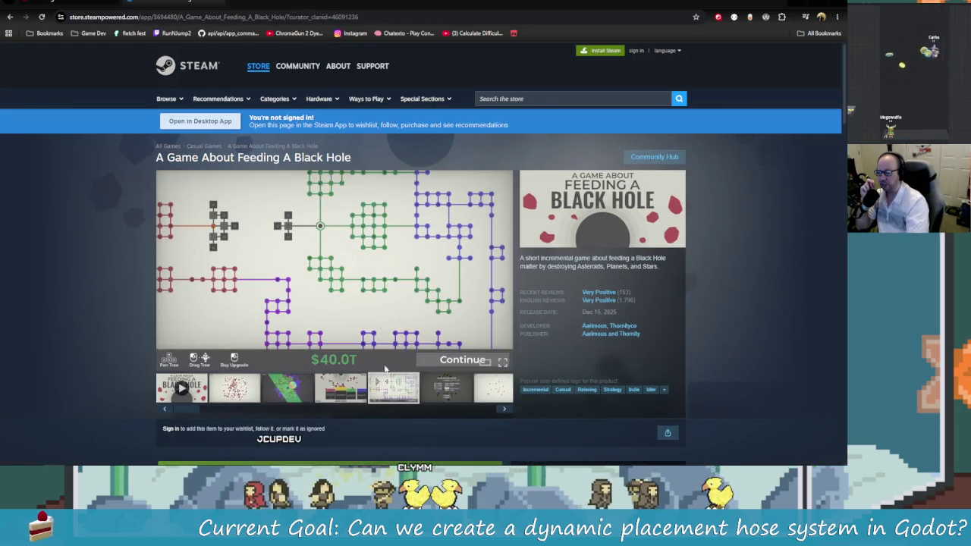
left_click(446, 388)
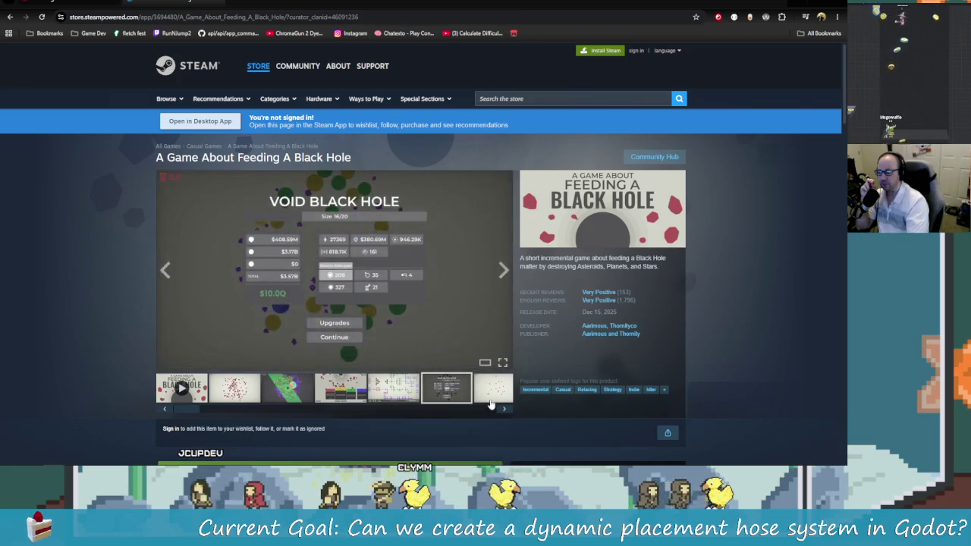
left_click(383, 389)
left_click(349, 394)
left_click(289, 383)
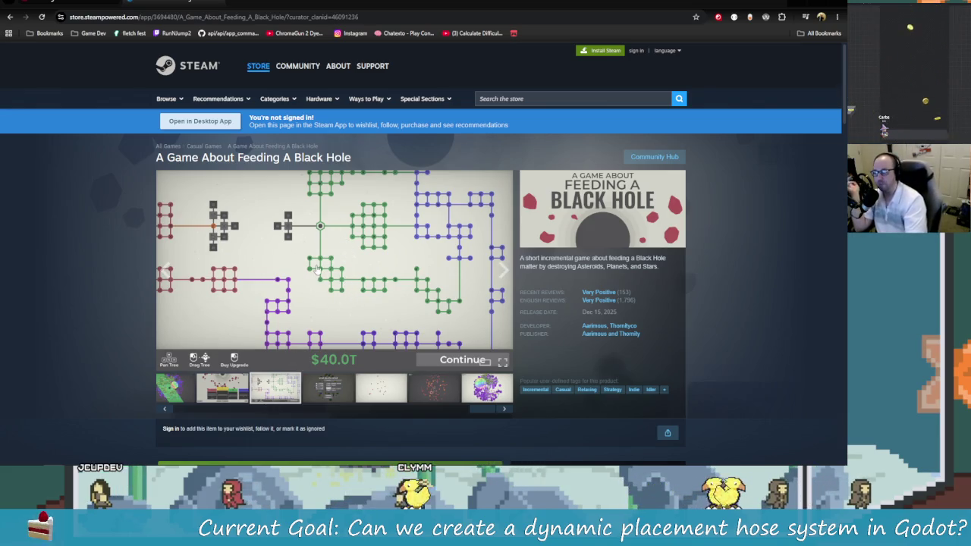
- Return to the developer's game list and reopen the Just Keep Fishing Demo page
left_click(11, 21)
scroll(641, 303, "down", 5)
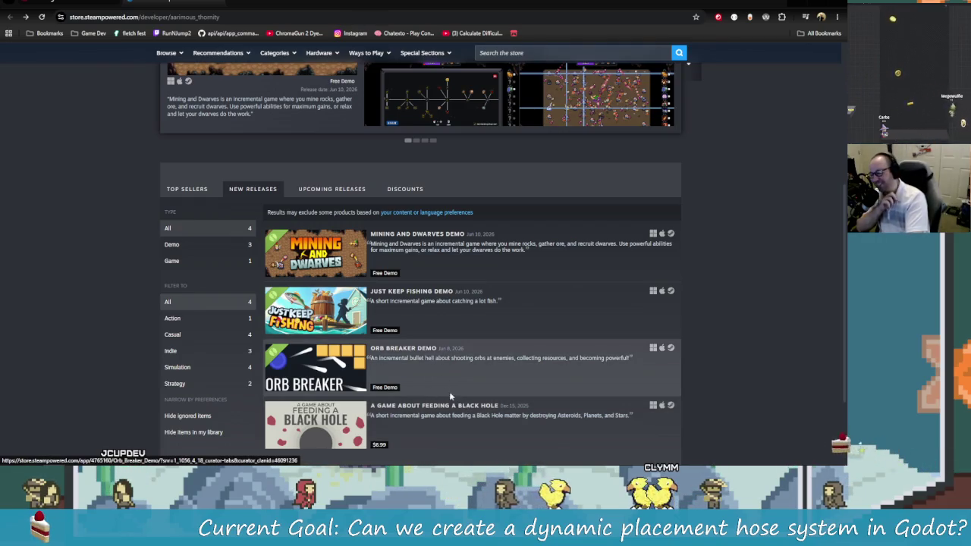
left_click(434, 306)
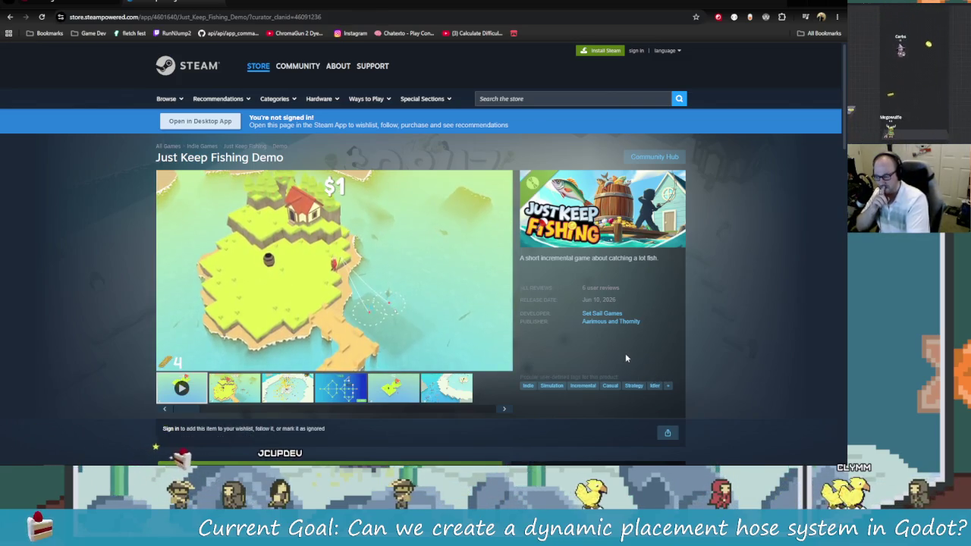
- Leave the Just Keep Fishing Demo page for the developer list and open Orb Breaker Demo
mouse_move(473, 363)
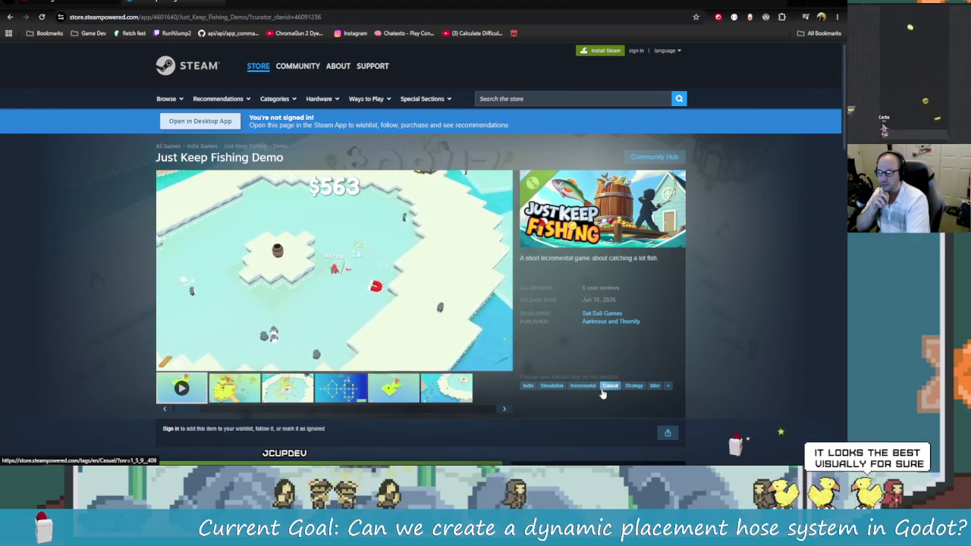
left_click(611, 321)
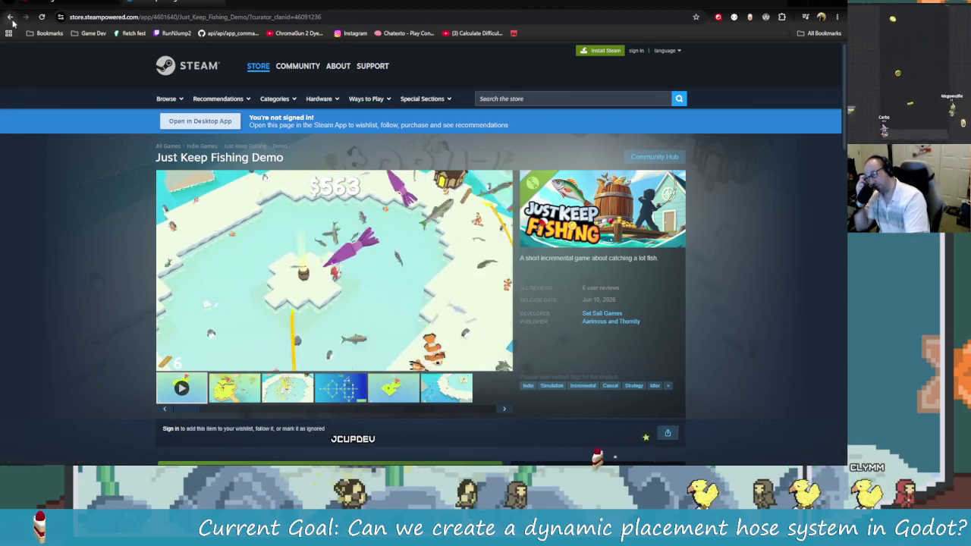
scroll(300, 213, "down", 5)
scroll(299, 214, "down", 1)
left_click(393, 340)
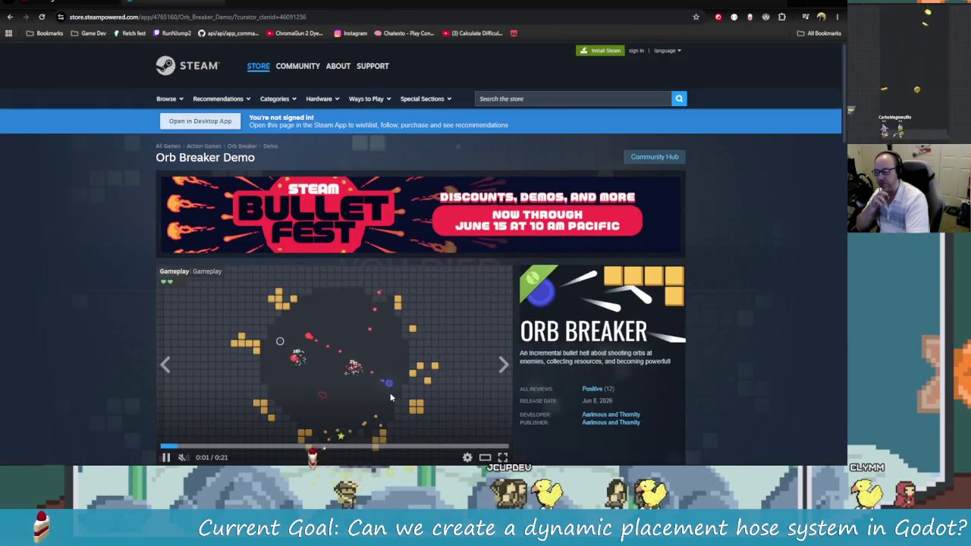
- Browse the Orb Breaker Demo screenshots, including skill-tree and YOU DIED, then go back
scroll(390, 393, "down", 1)
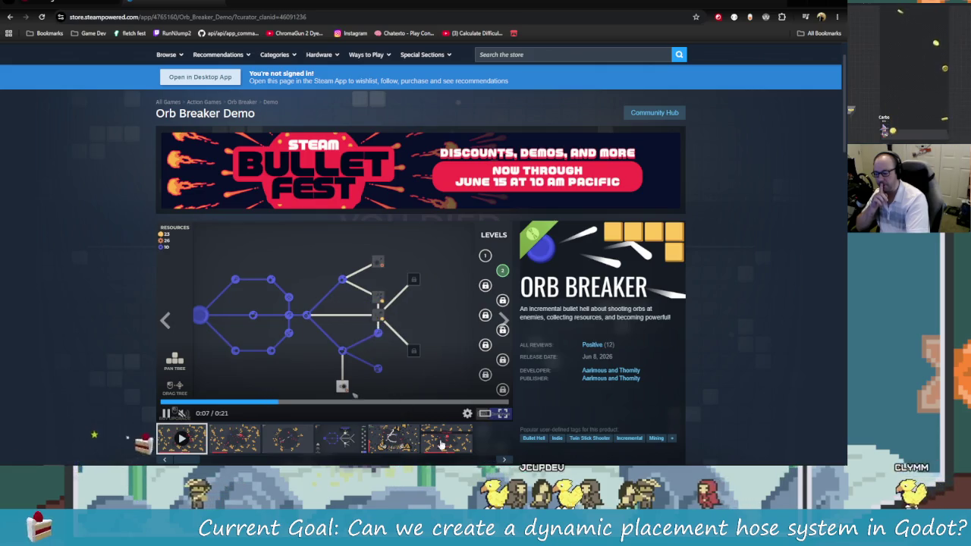
left_click(218, 443)
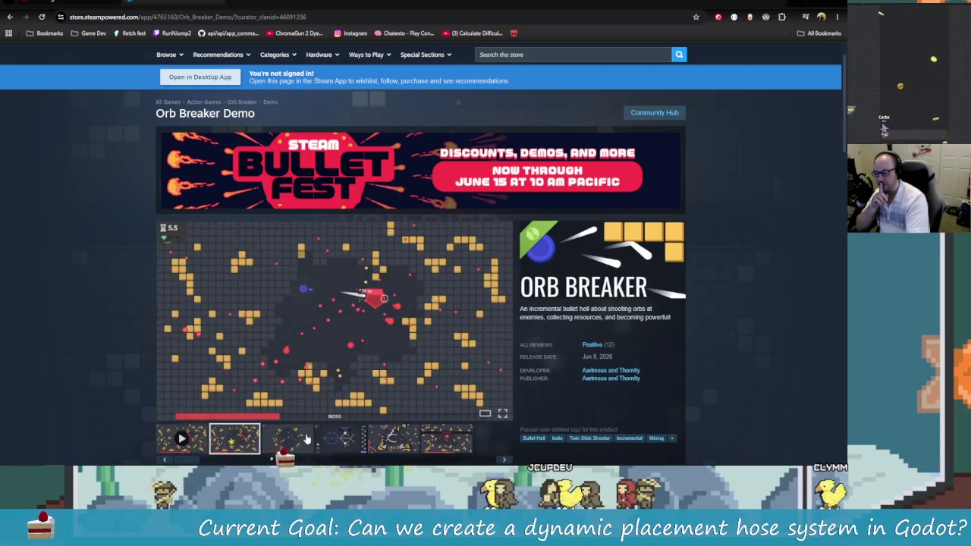
left_click(287, 440)
left_click(347, 443)
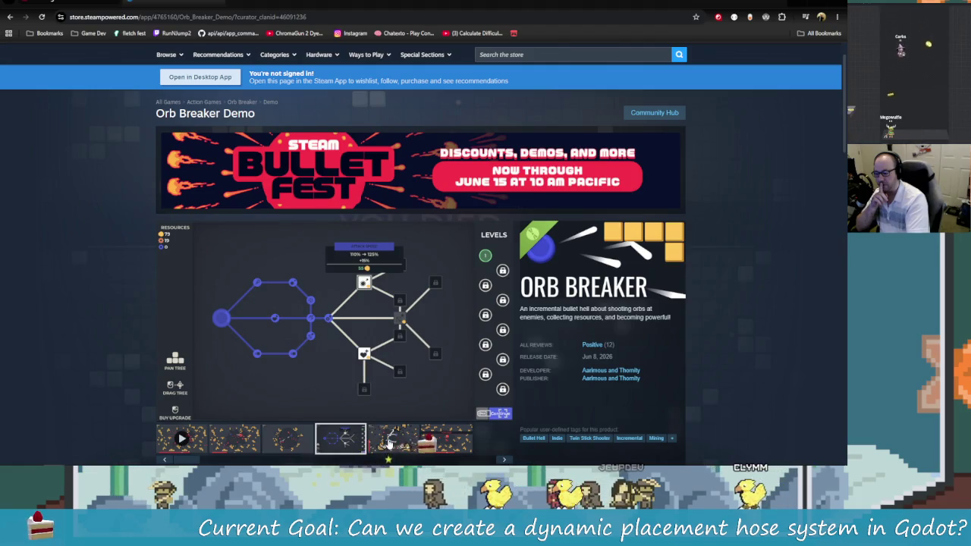
left_click(389, 444)
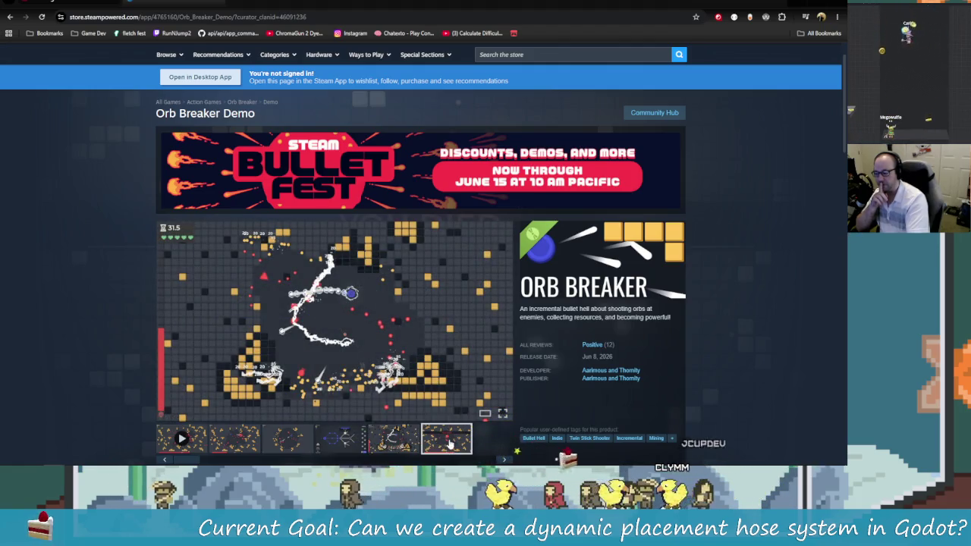
left_click(448, 444)
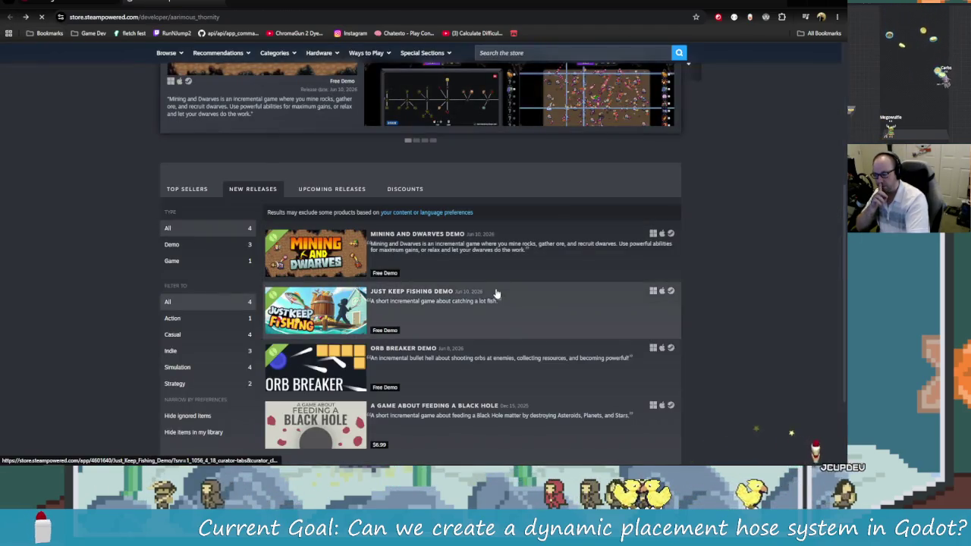
left_click(486, 266)
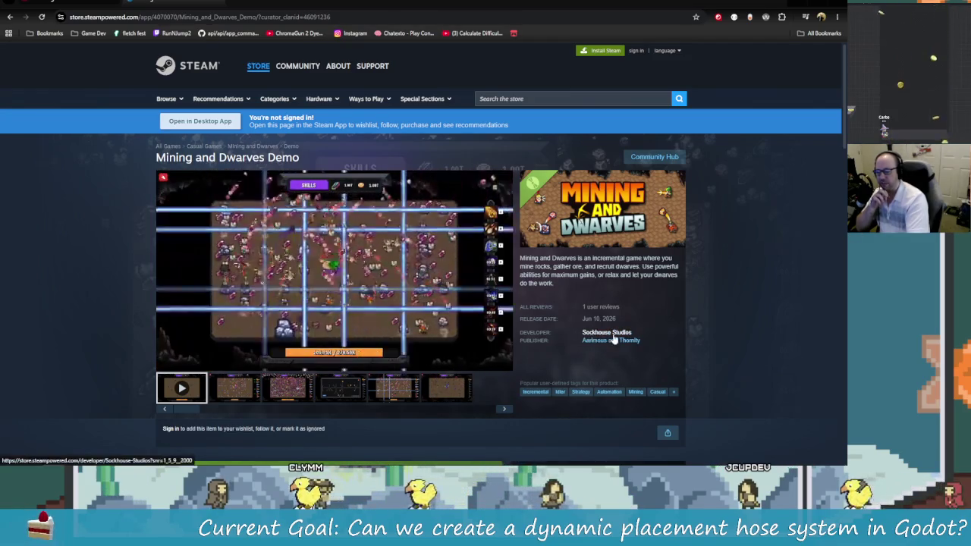
- Browse the Sockhouse Studios developer page's releases, then begin a store search
left_click(613, 335)
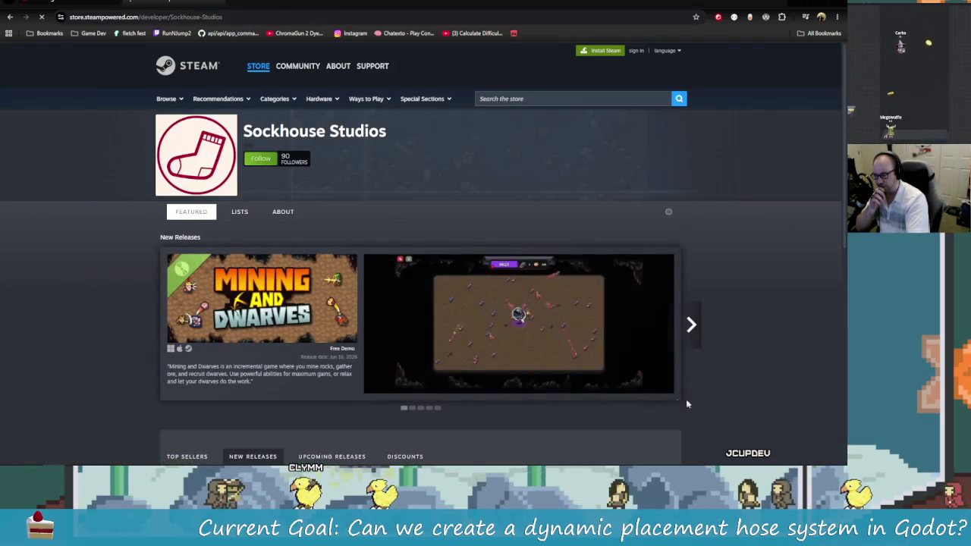
scroll(676, 398, "down", 3)
scroll(714, 399, "down", 2)
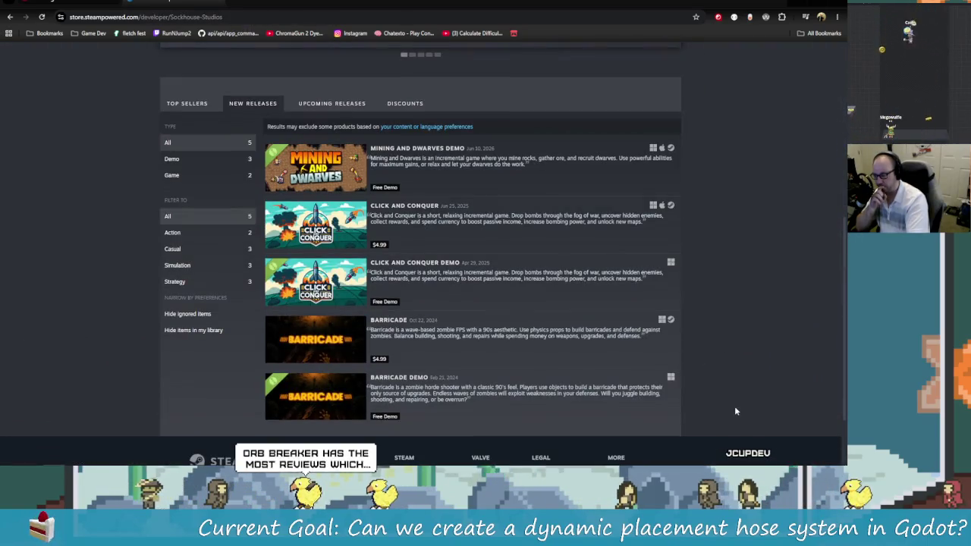
scroll(731, 408, "up", 3)
scroll(731, 411, "up", 3)
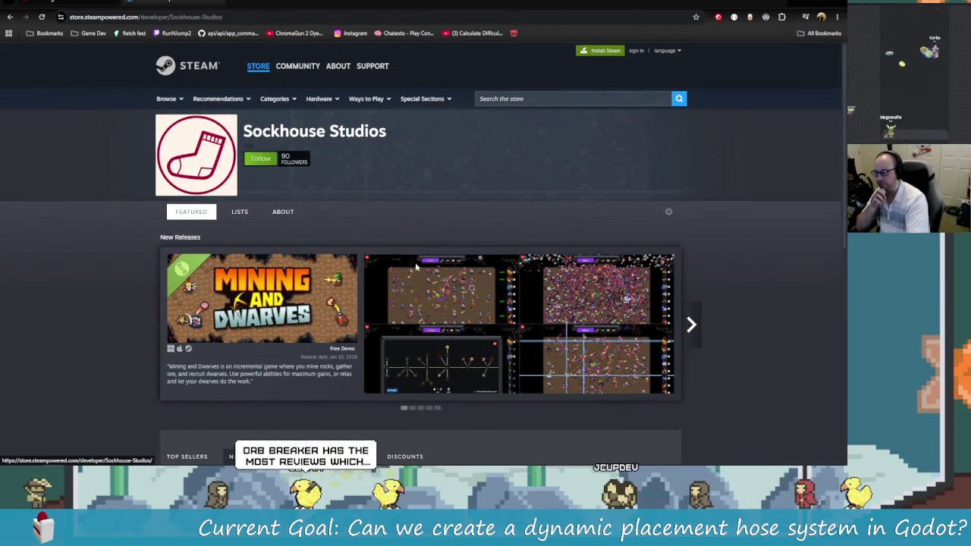
scroll(359, 290, "down", 5)
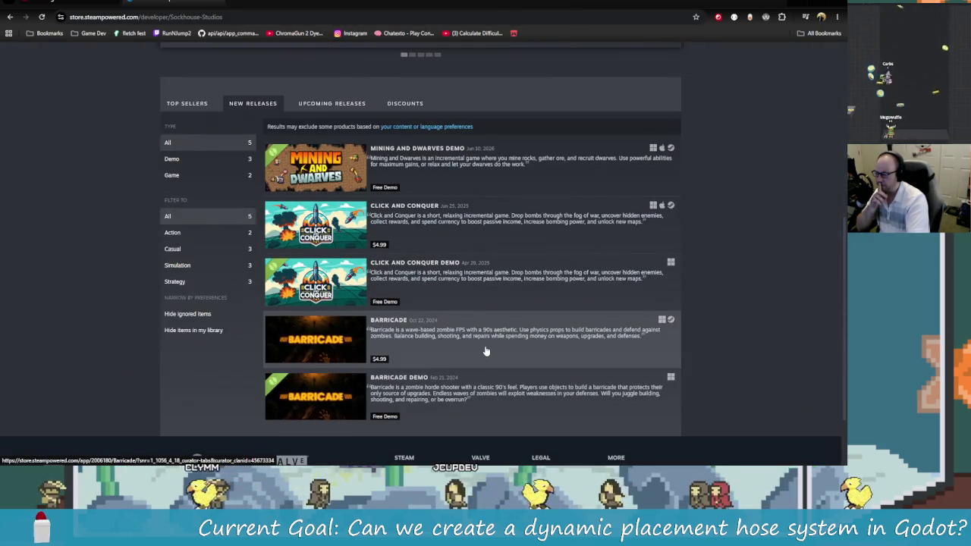
scroll(486, 352, "down", 2)
scroll(543, 399, "up", 7)
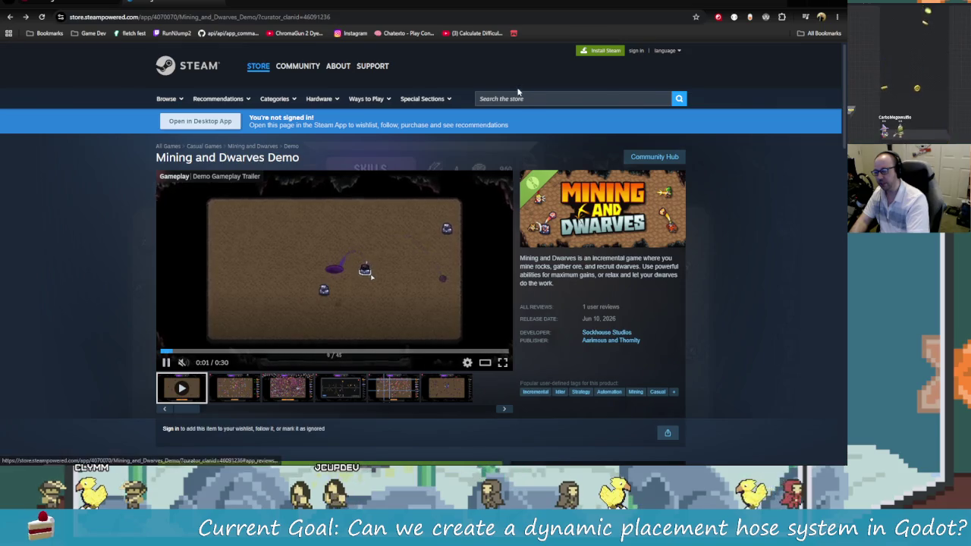
left_click(519, 97)
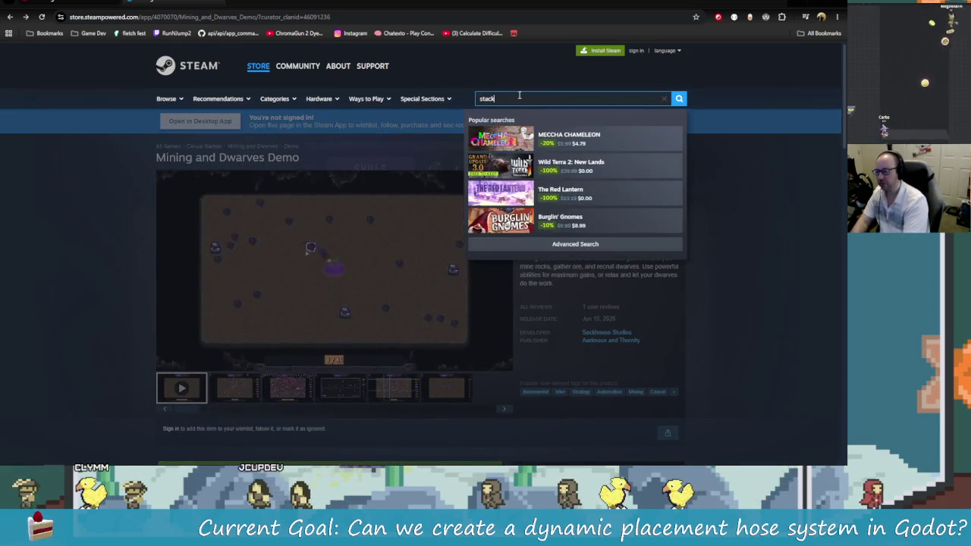
- Open the Stacklands store page via search and go to its Sokpop publisher page
type("lands")
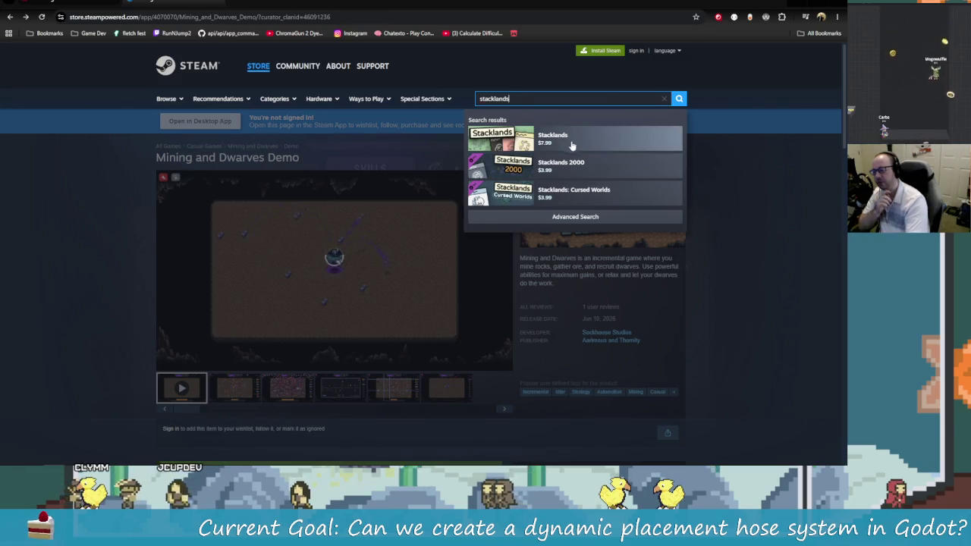
left_click(580, 140)
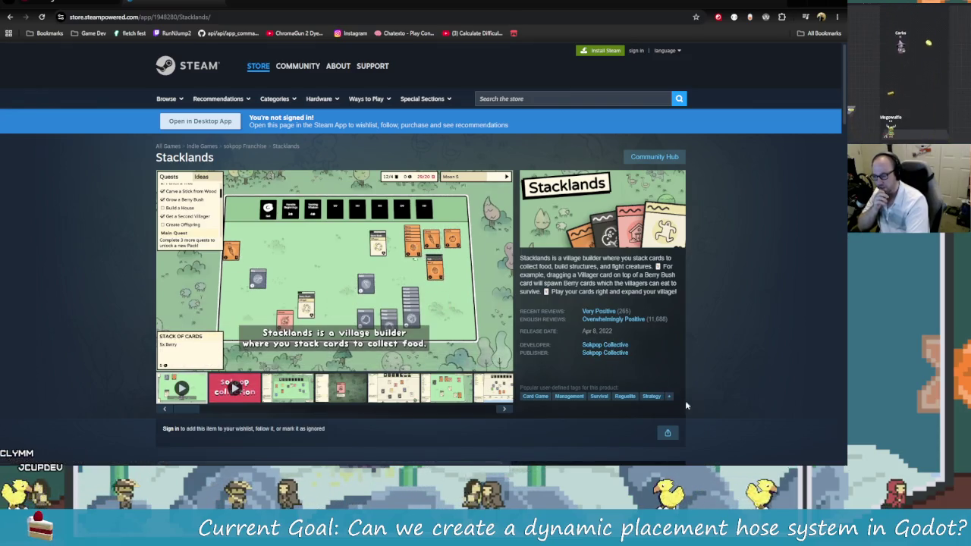
left_click(621, 354)
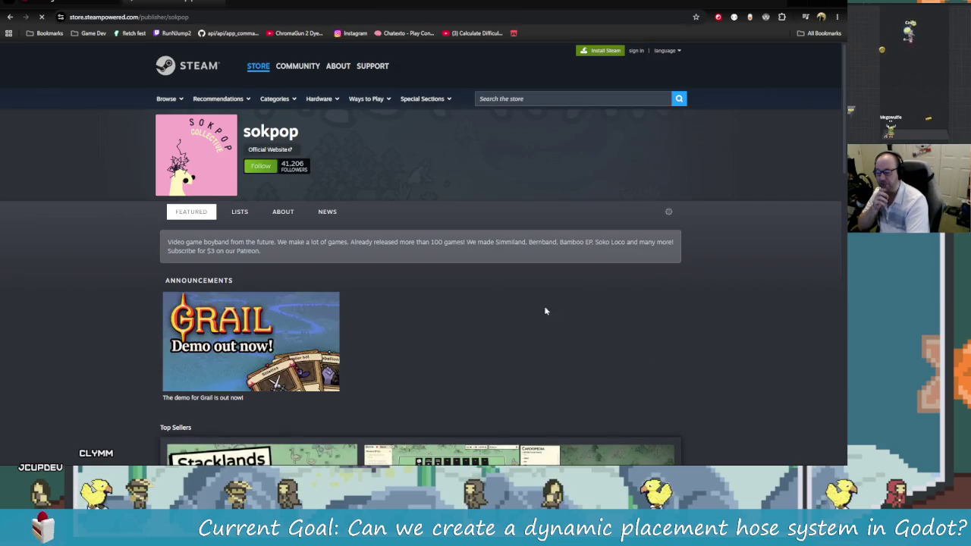
- Scroll through the Sokpop publisher's list of new game releases
scroll(726, 388, "down", 5)
scroll(725, 387, "down", 8)
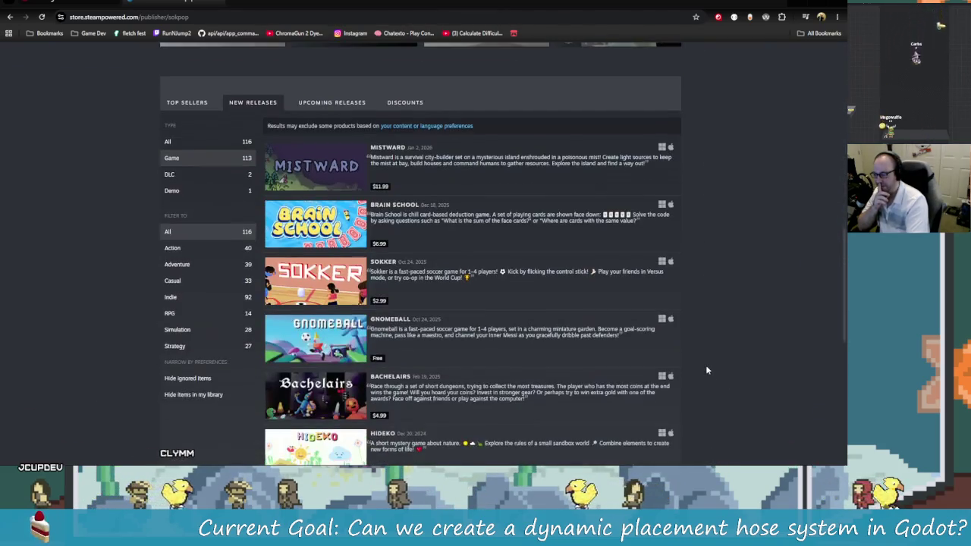
scroll(595, 315, "up", 3)
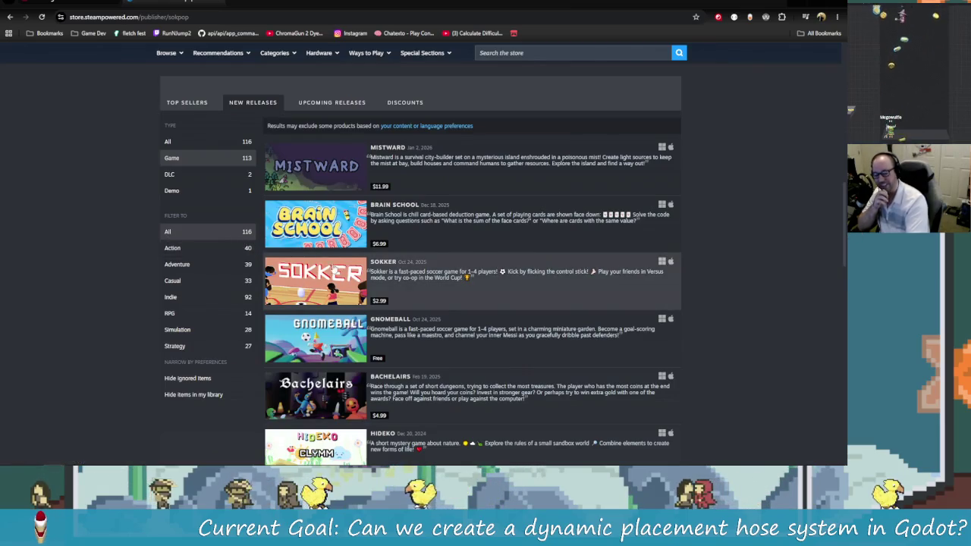
scroll(548, 309, "down", 3)
scroll(545, 307, "down", 15)
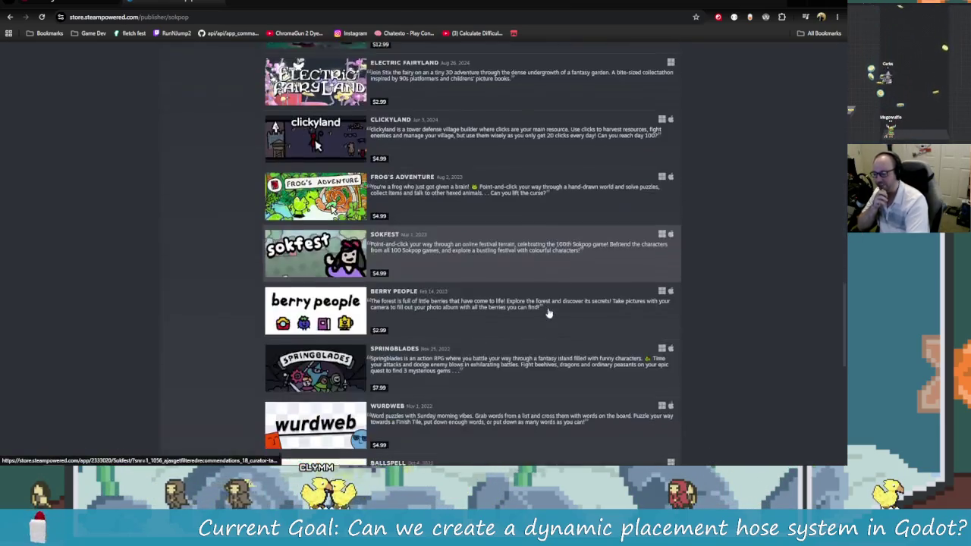
scroll(551, 307, "down", 20)
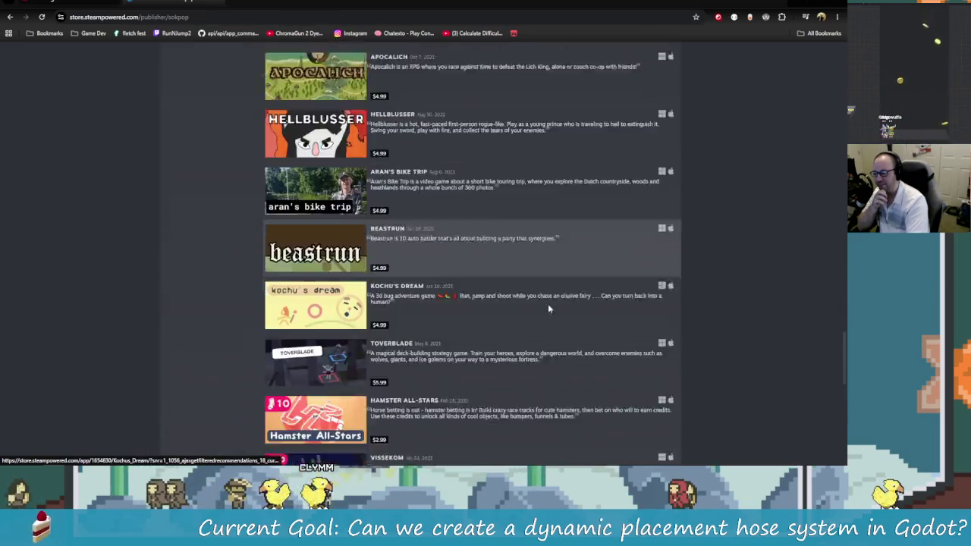
scroll(783, 387, "down", 10)
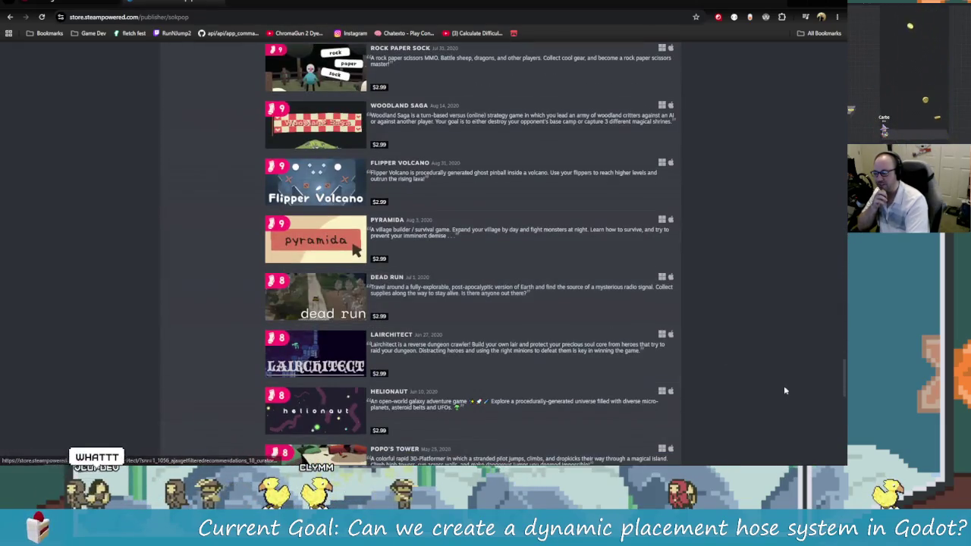
scroll(742, 396, "down", 15)
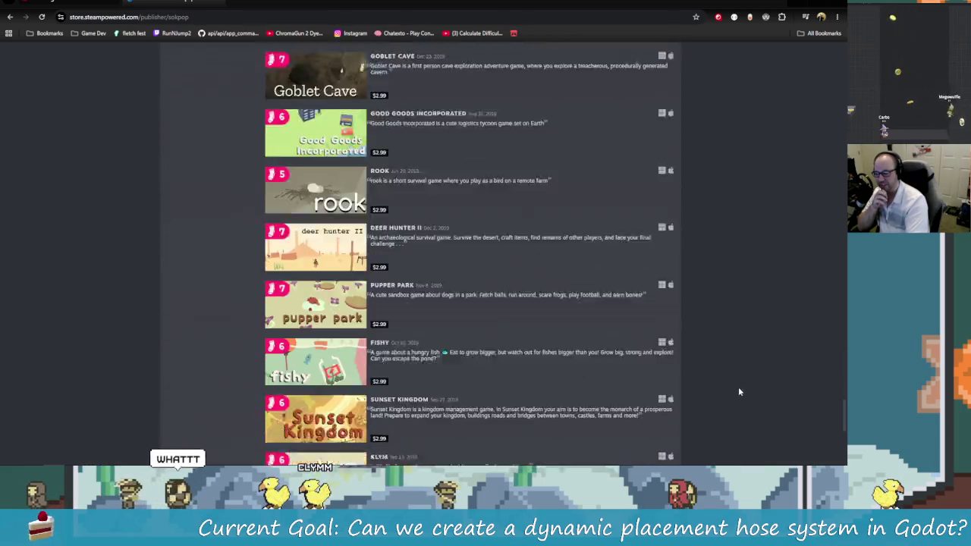
scroll(765, 422, "up", 20)
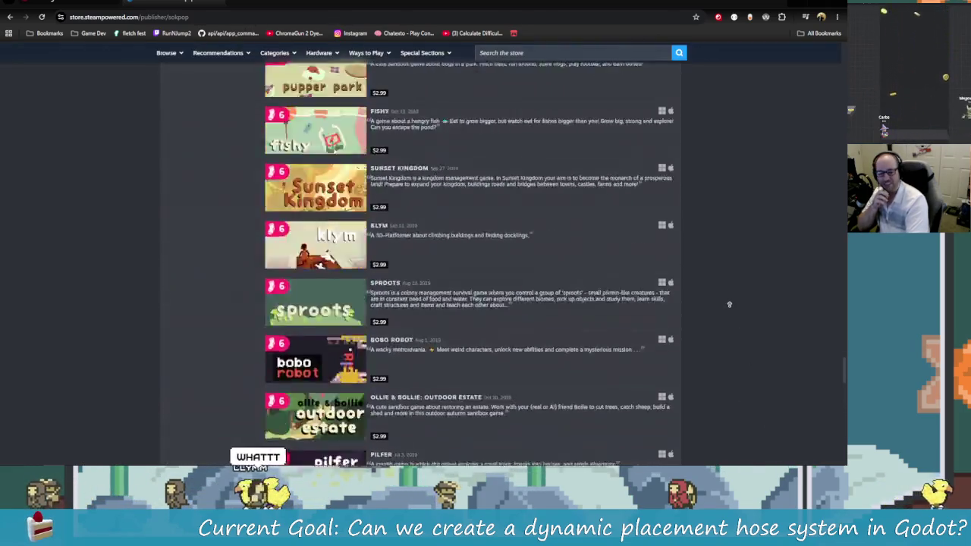
scroll(694, 317, "down", 9)
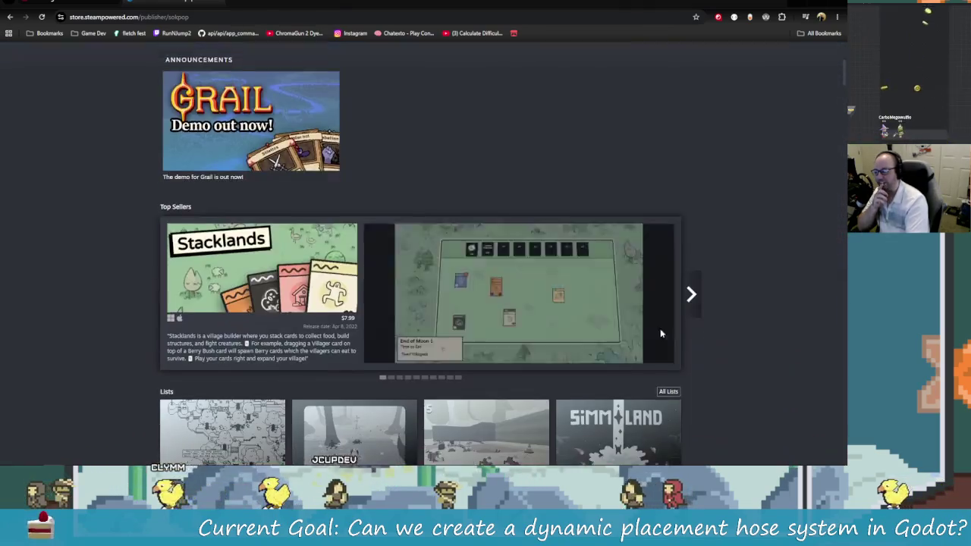
scroll(712, 346, "down", 1)
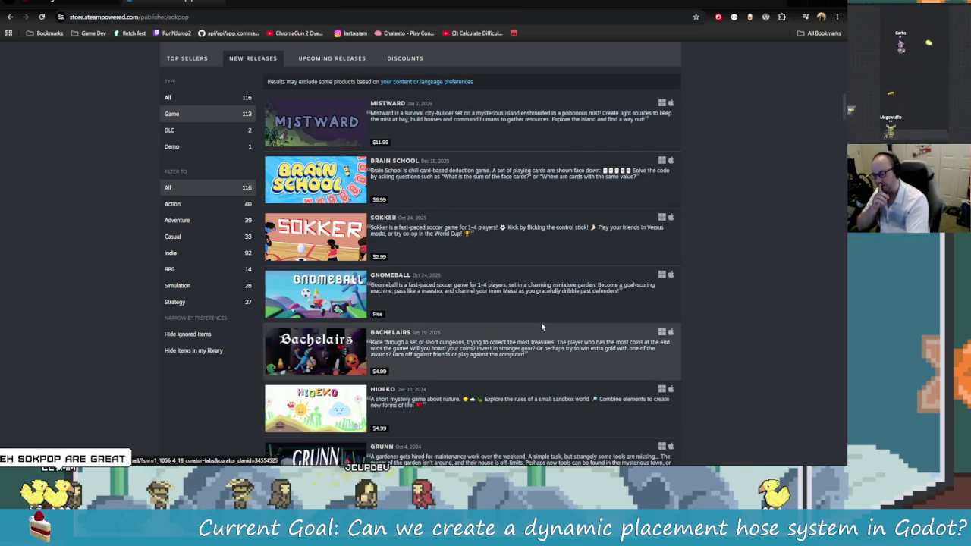
scroll(466, 187, "down", 2)
- Open Sokker, the 1–4 player soccer game, watch its trailer, then return to Sokpop's list
left_click(555, 215)
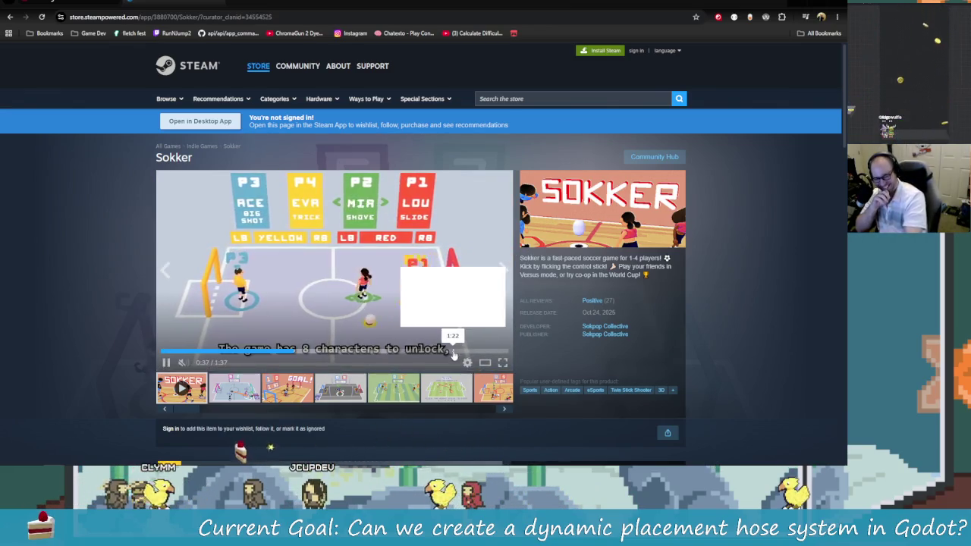
scroll(435, 325, "down", 1)
scroll(435, 325, "down", 2)
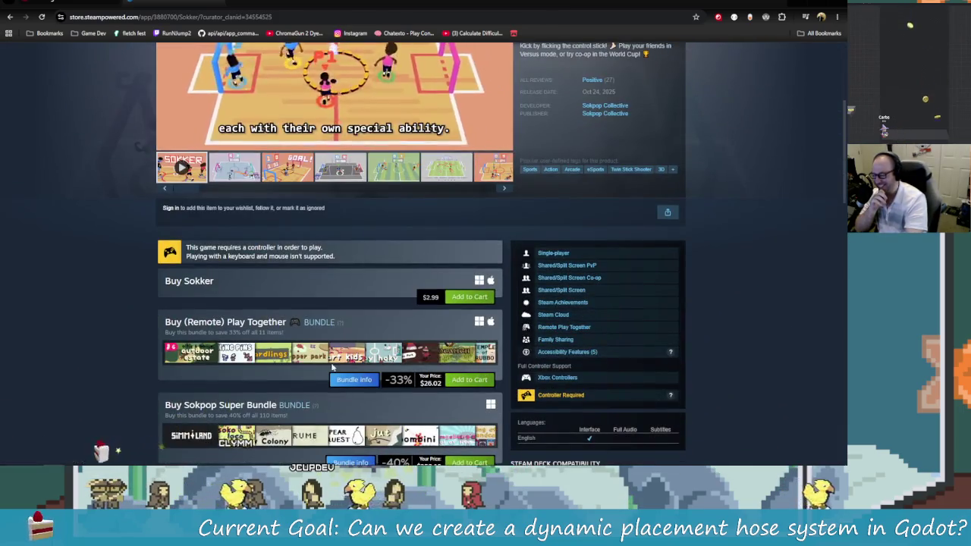
scroll(402, 395, "up", 3)
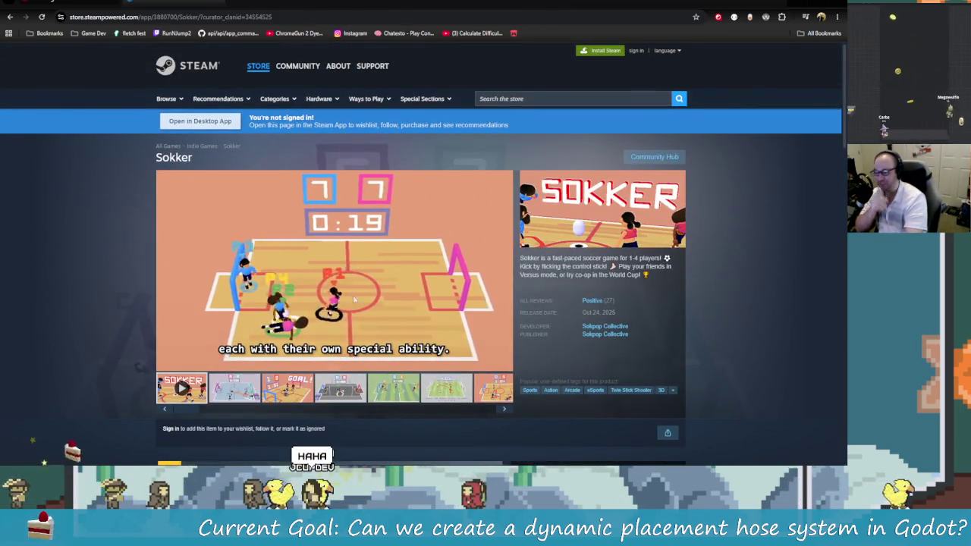
mouse_move(372, 272)
scroll(372, 272, "down", 2)
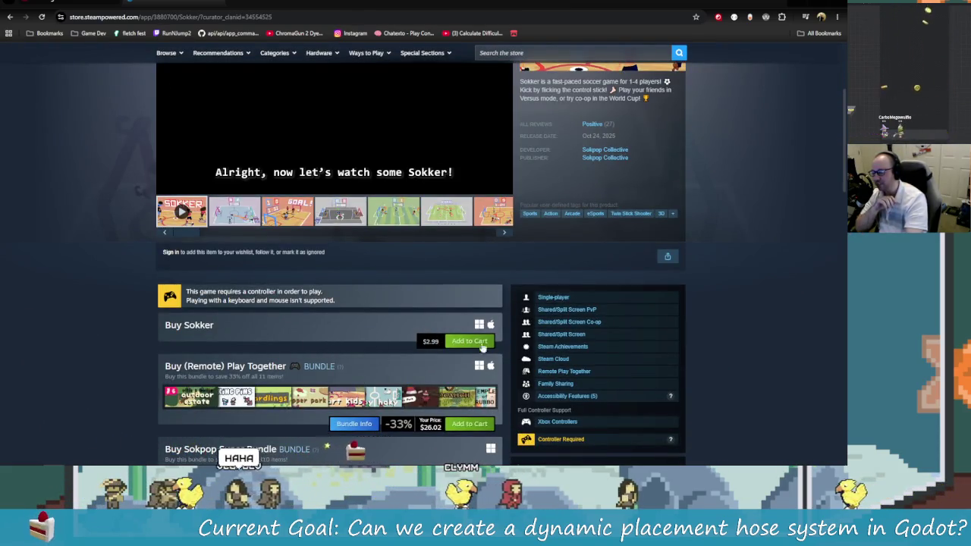
scroll(225, 310, "up", 2)
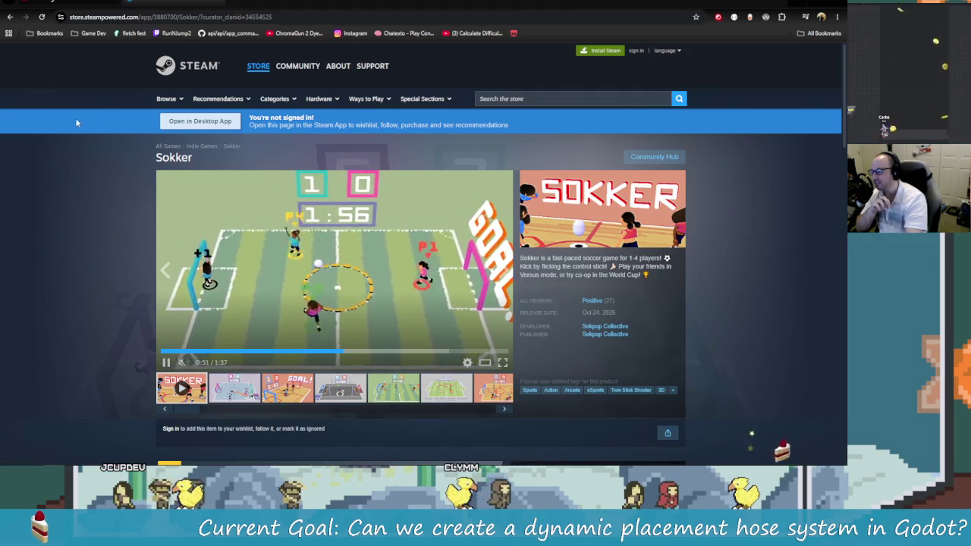
key("alt+Left")
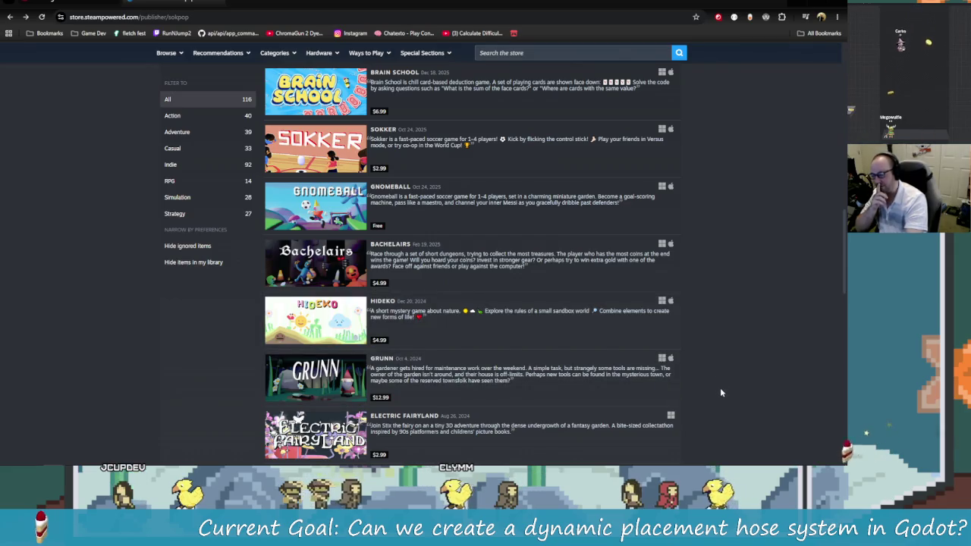
- Go back through Stacklands and Mining and Dwarves Demo to Aarimous & Thornity's four new releases
scroll(714, 388, "down", 2)
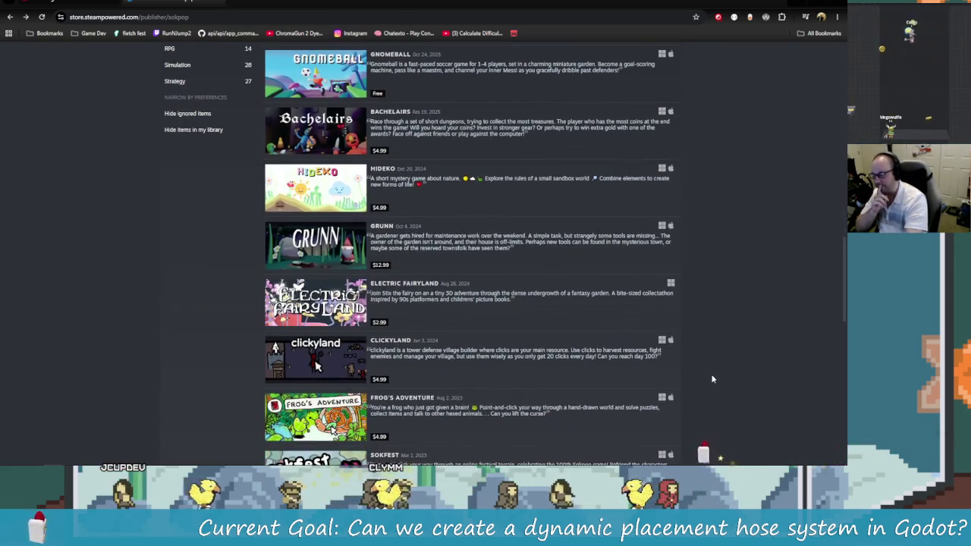
scroll(709, 371, "down", 1)
scroll(706, 361, "up", 3)
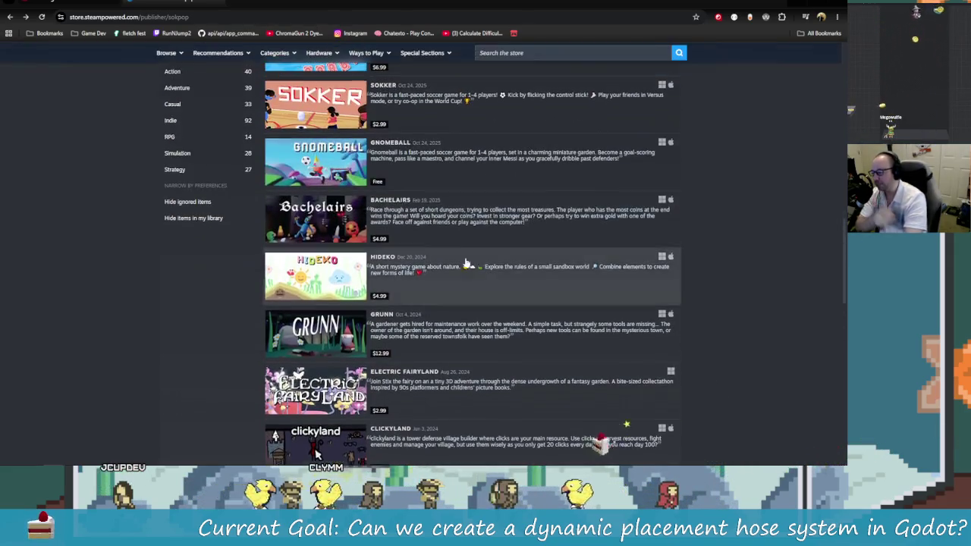
left_click(10, 17)
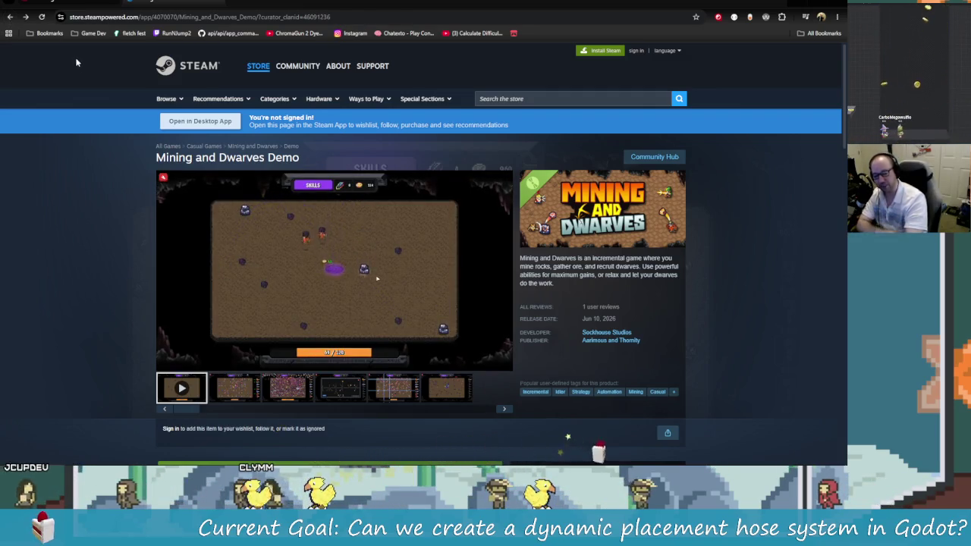
key("alt+Left")
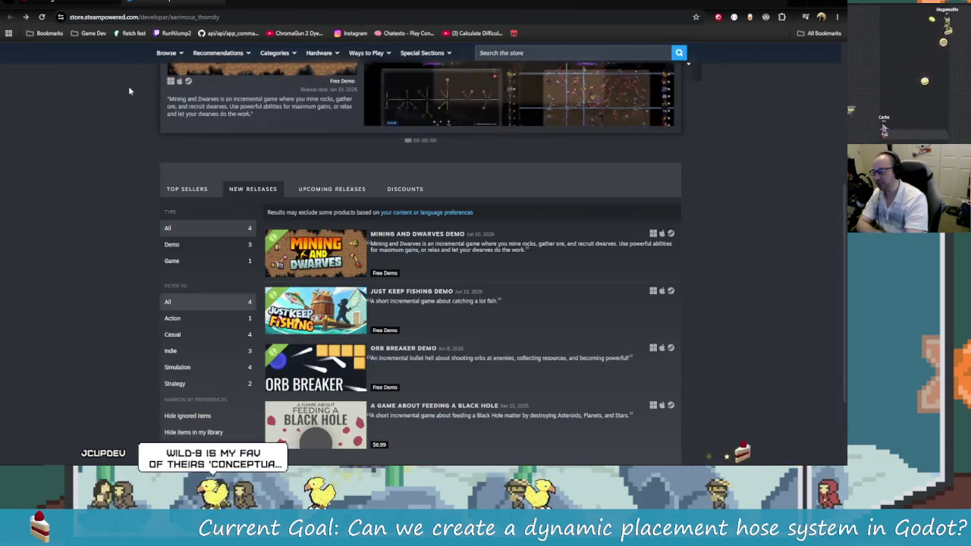
- Return to the YouTube tab and read the Releasing 3 Steam Demos in 1 Week description
left_click(219, 4)
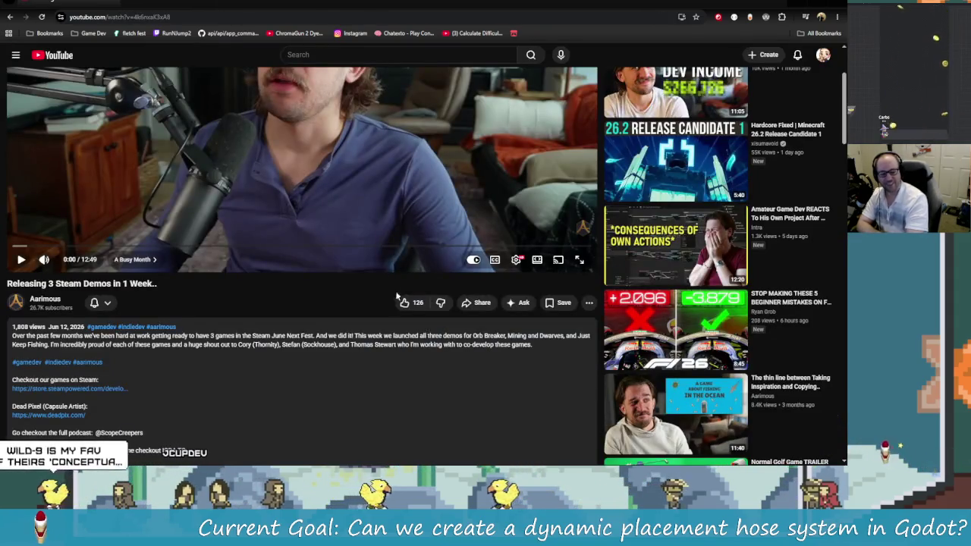
scroll(392, 290, "up", 2)
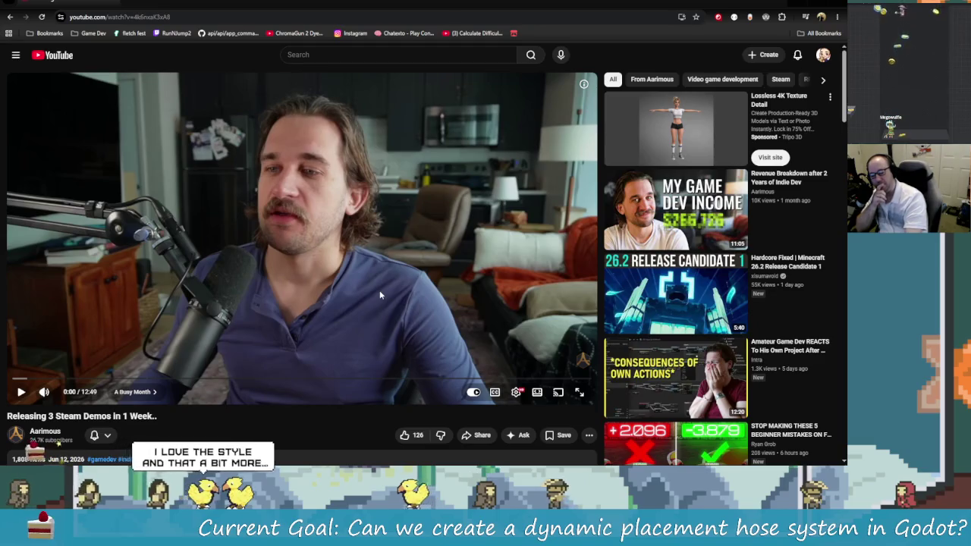
scroll(402, 307, "down", 2)
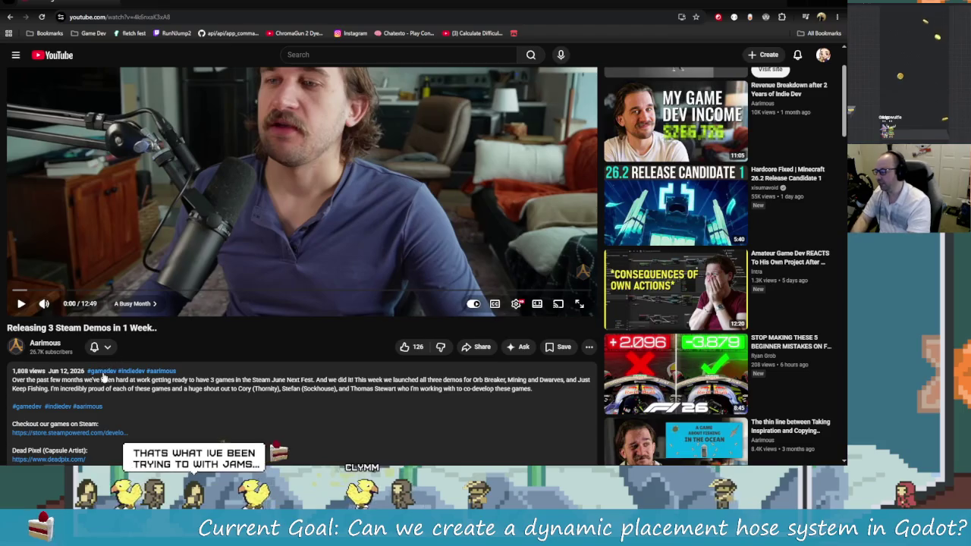
scroll(126, 306, "down", 3)
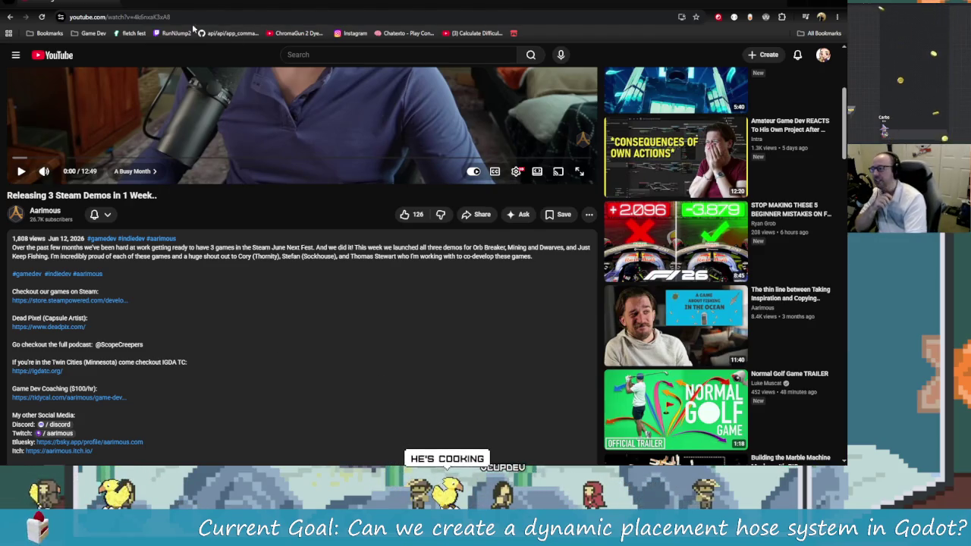
- Leave Chrome, go back to hose.gd in Godot, and launch the game with Run Project
left_click(796, 2)
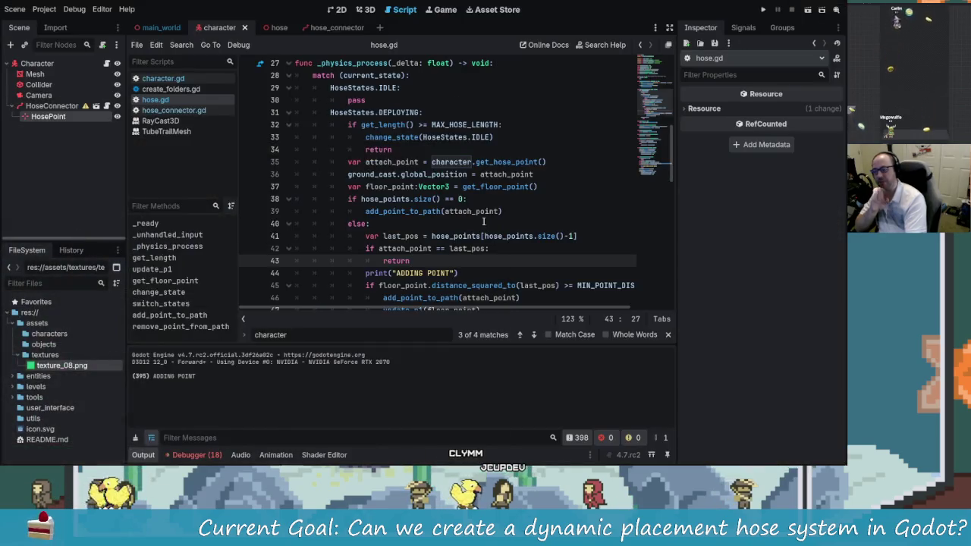
left_click(458, 236)
key("Up")
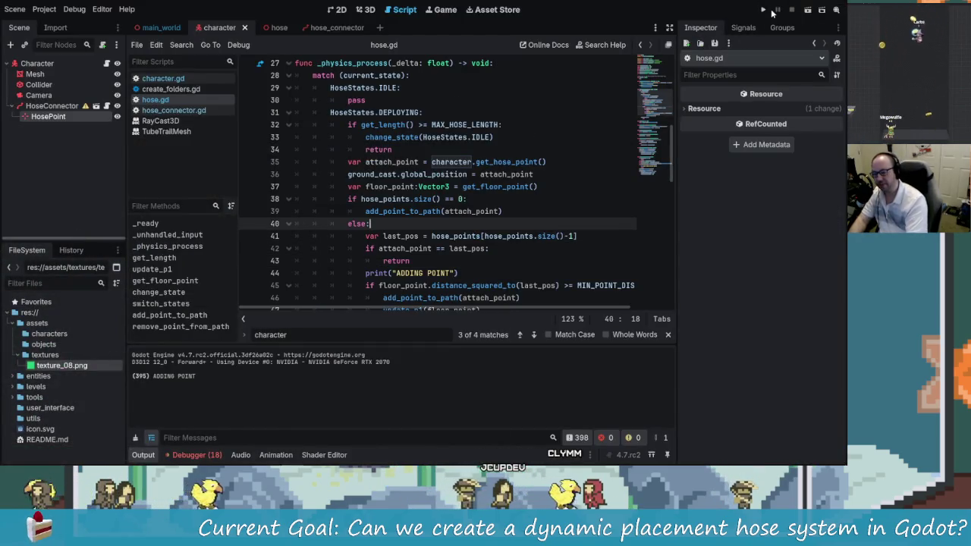
left_click(764, 11)
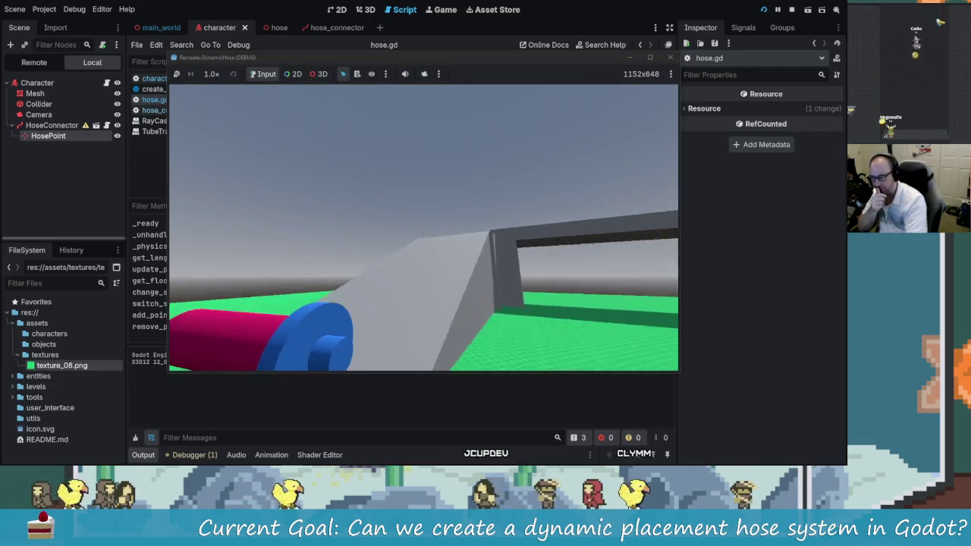
- Walk the character toward, away from and onto the grey ramp with WASD to test the hose
key("w")
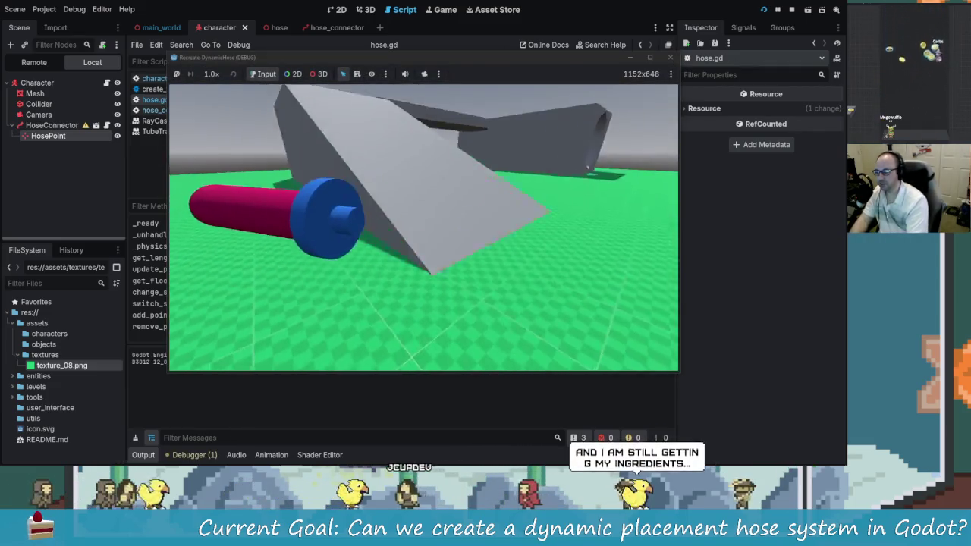
key("s")
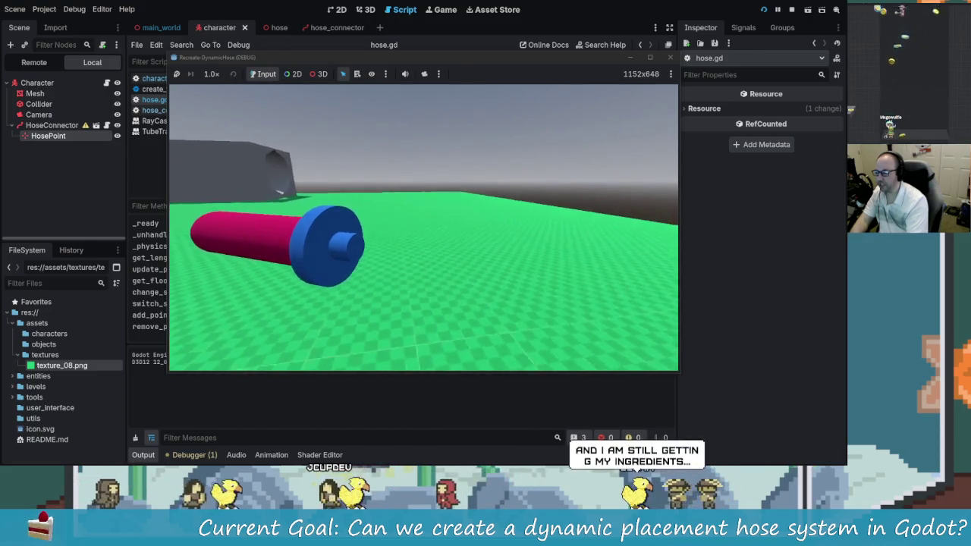
key("w")
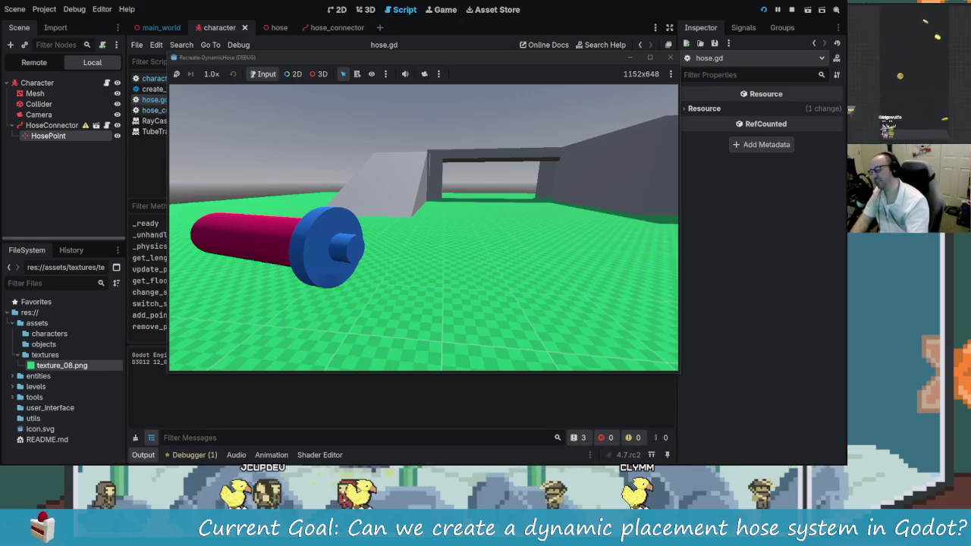
key("a")
key("d")
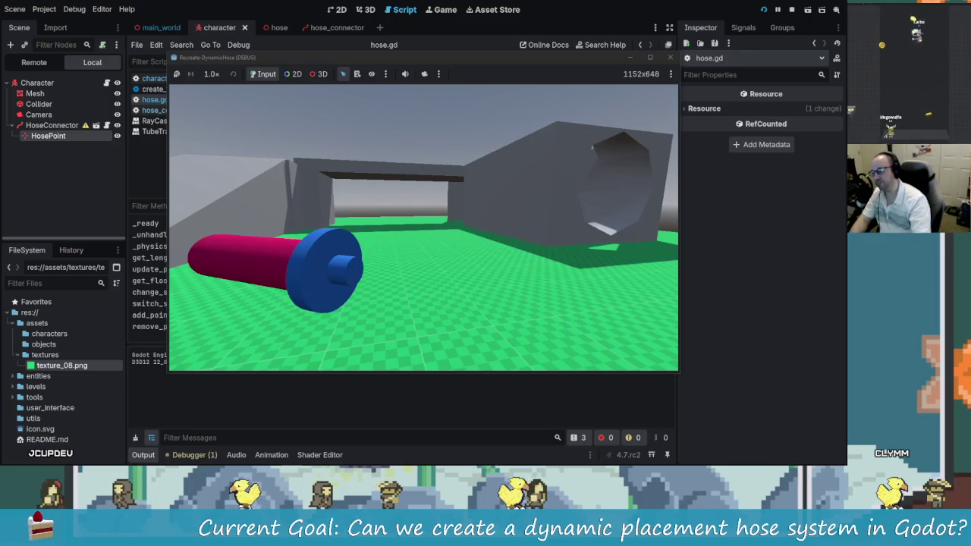
key("w")
key("s")
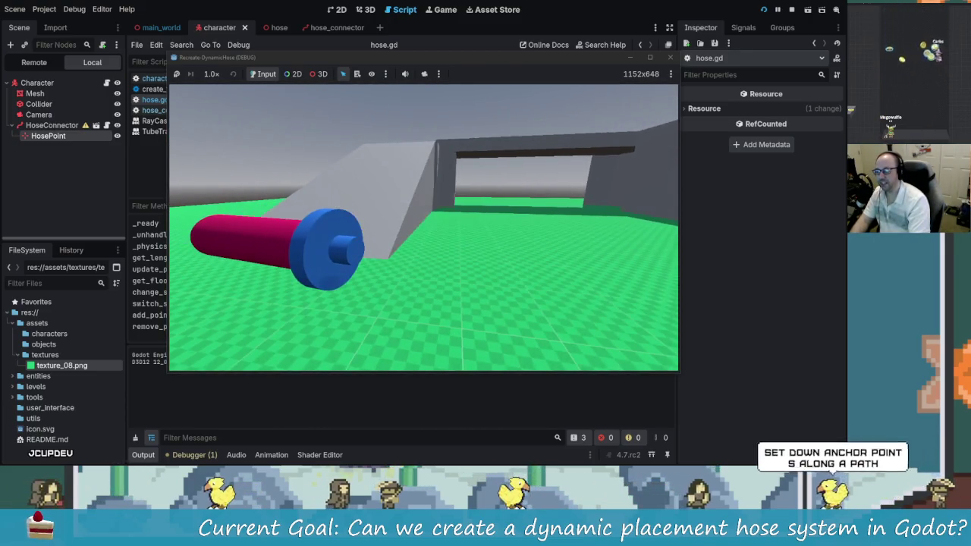
key("s")
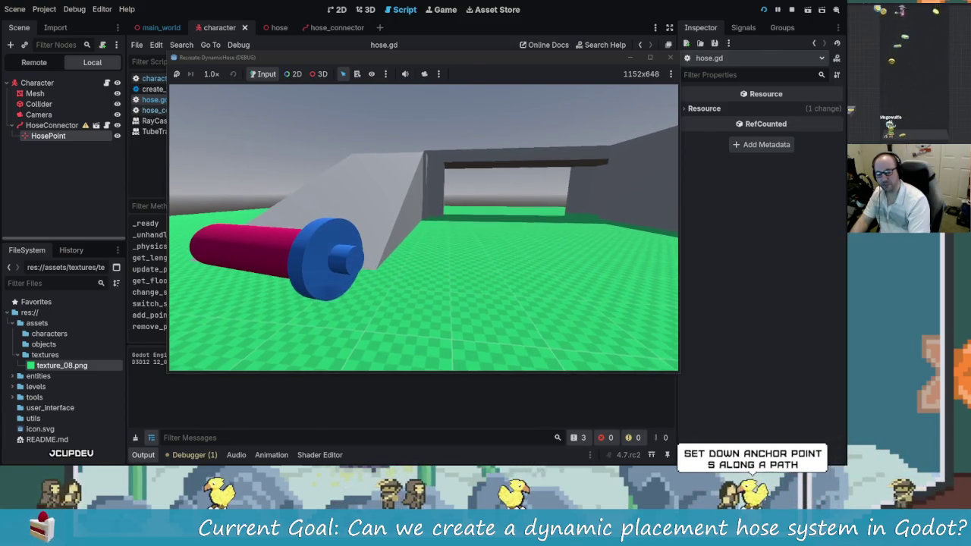
key("w")
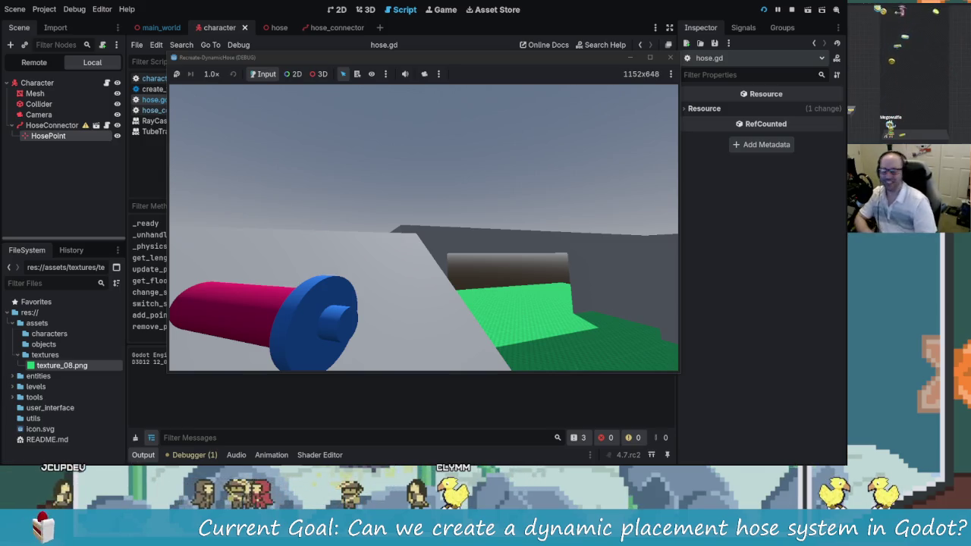
key("w")
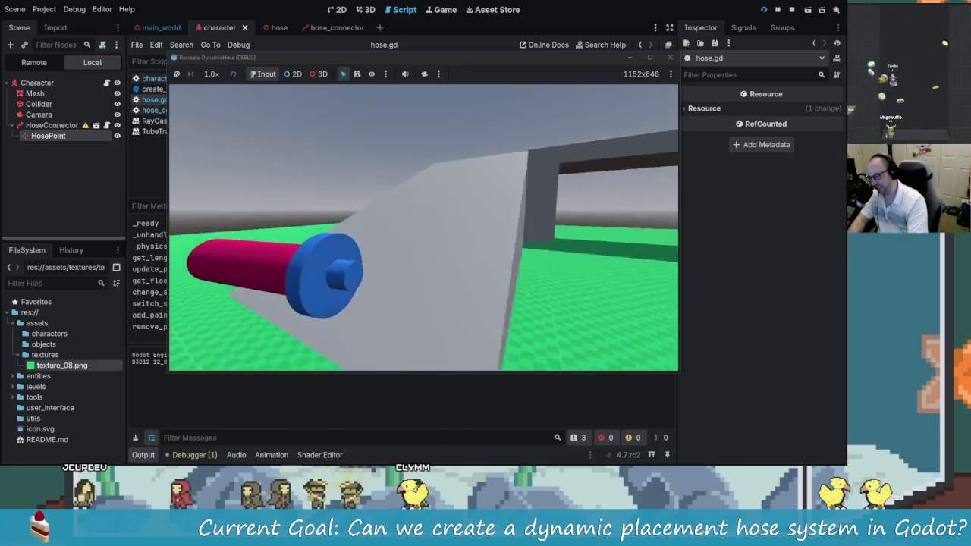
key("w")
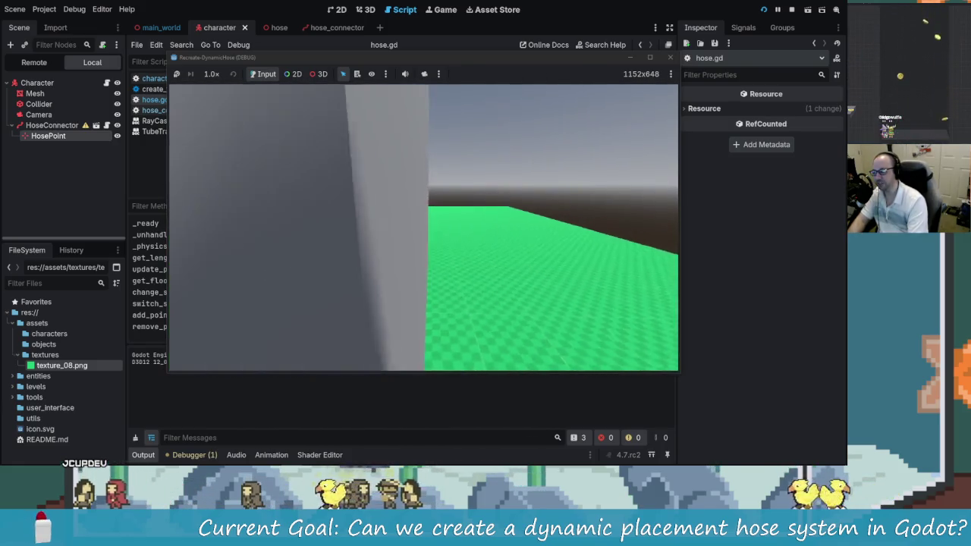
key("w")
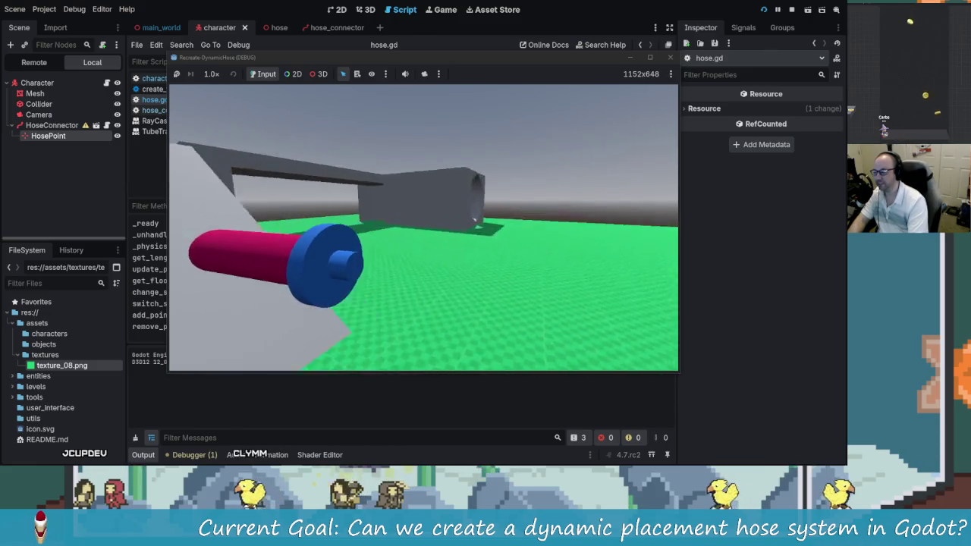
key("w")
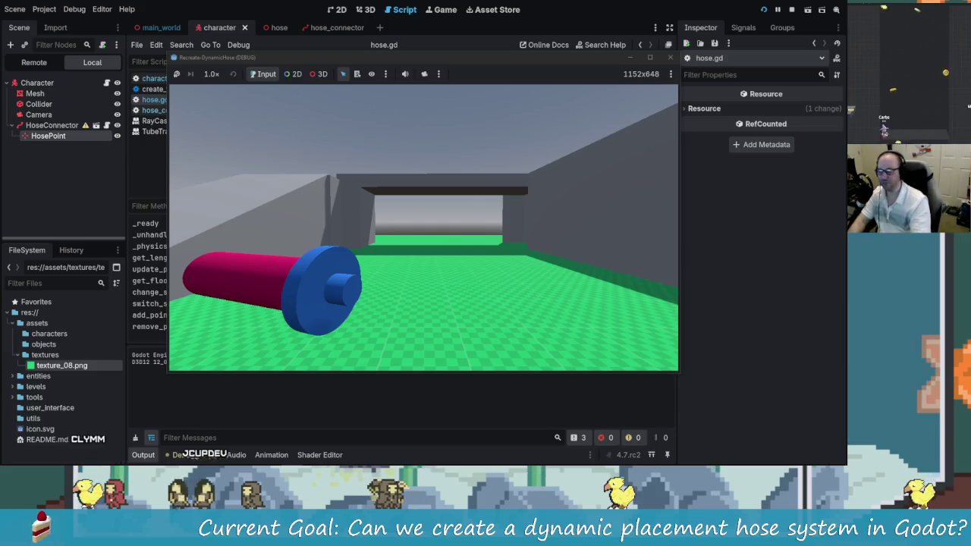
key("w")
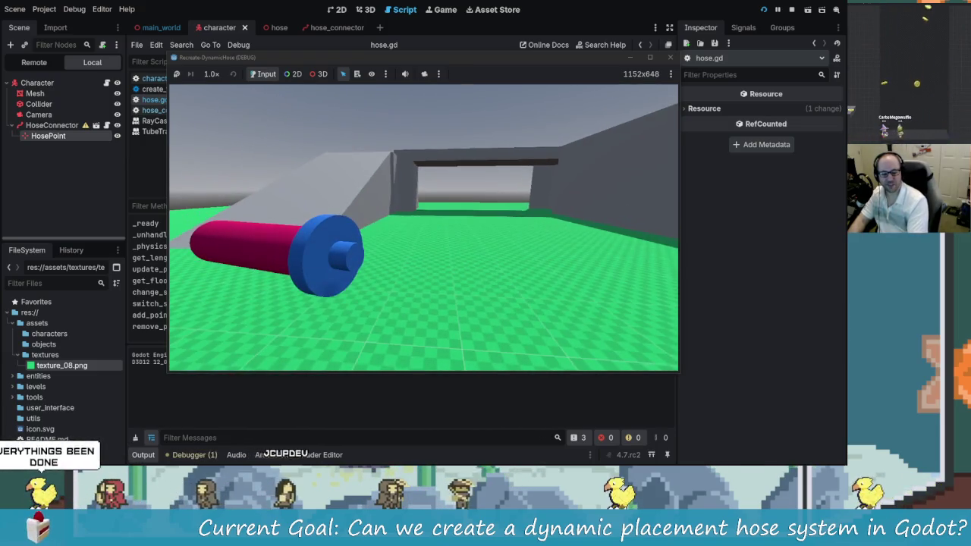
key("w")
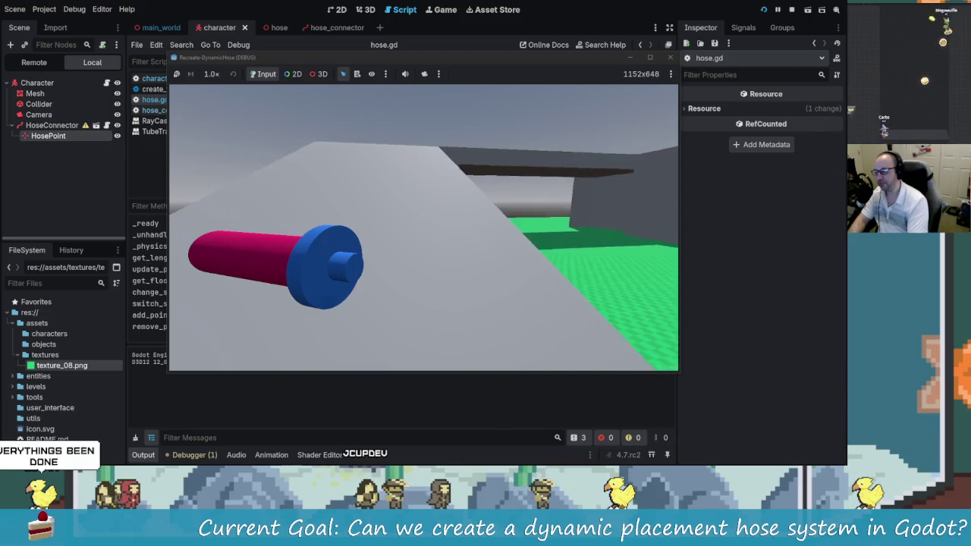
key("w")
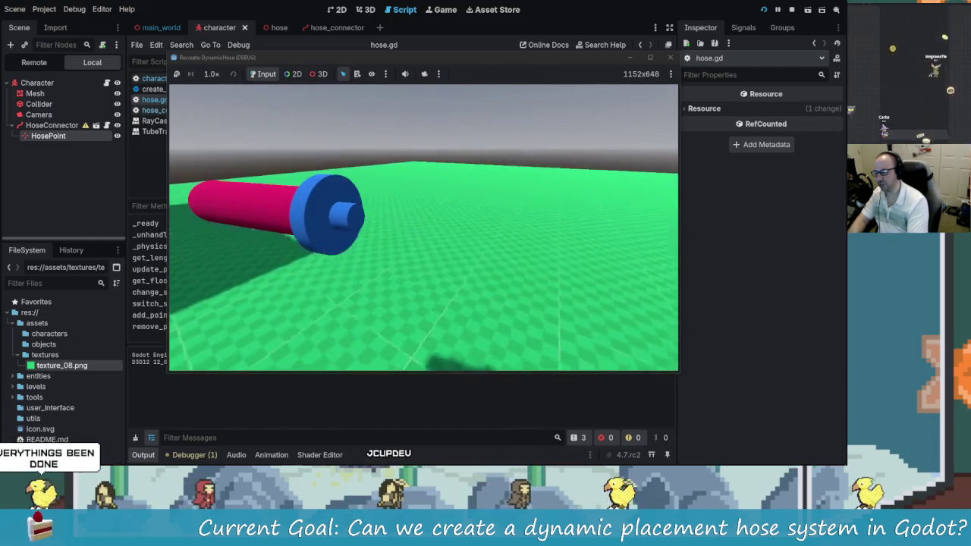
key("w")
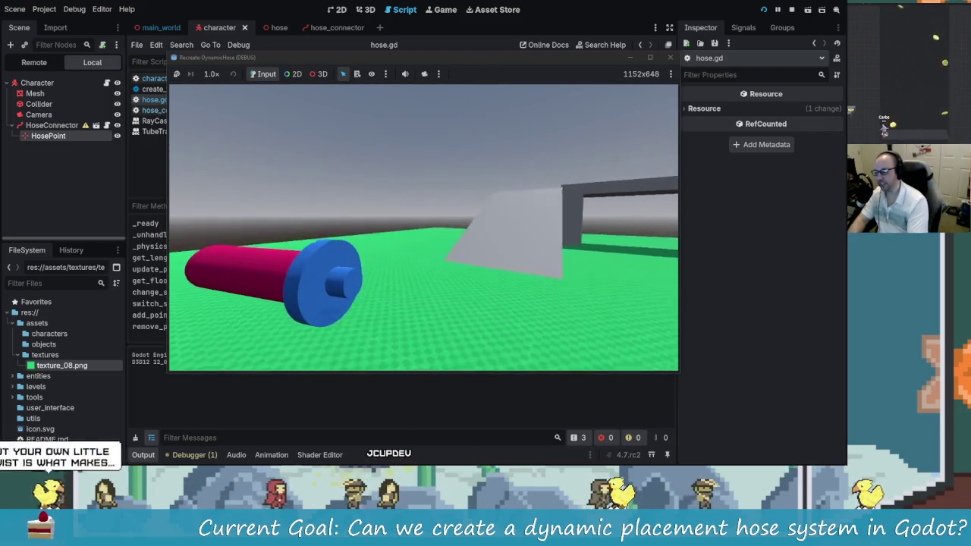
key("w")
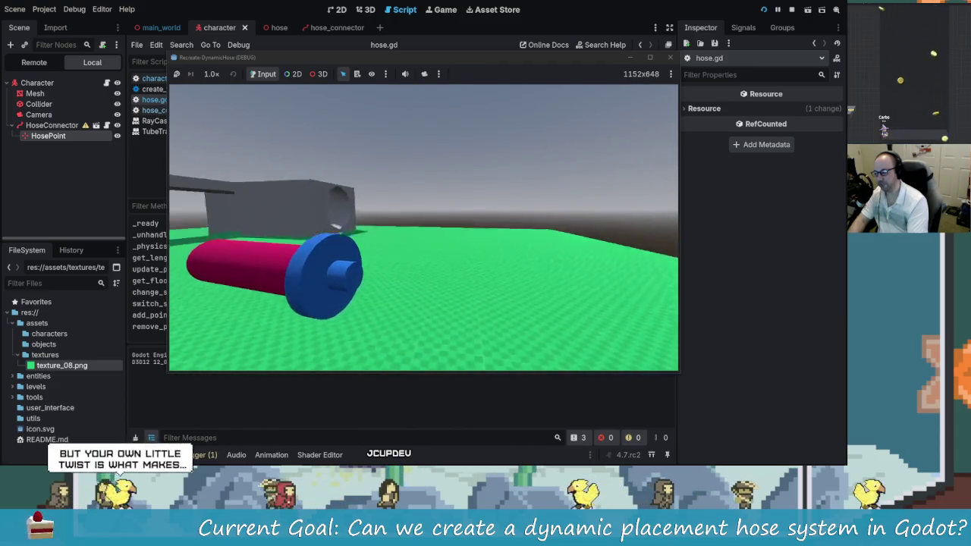
key("w")
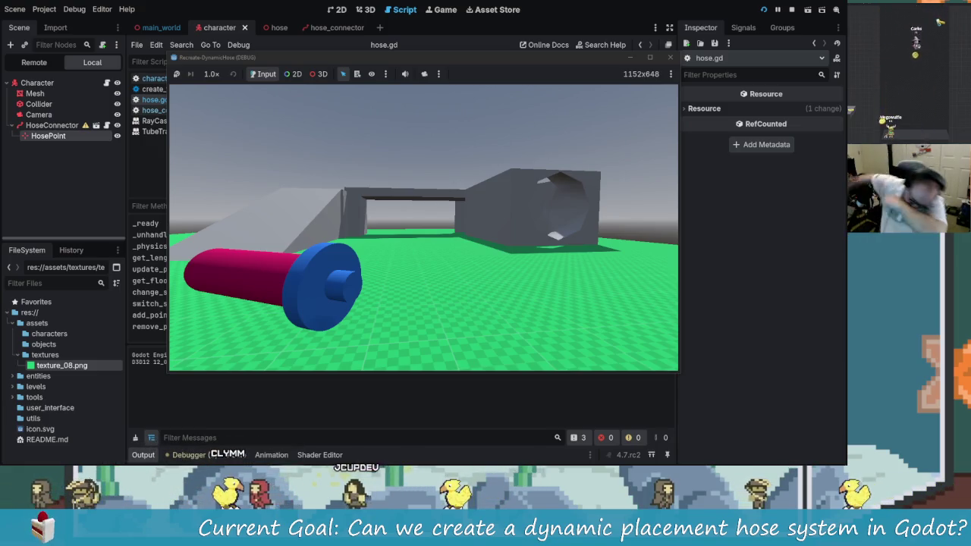
key("w")
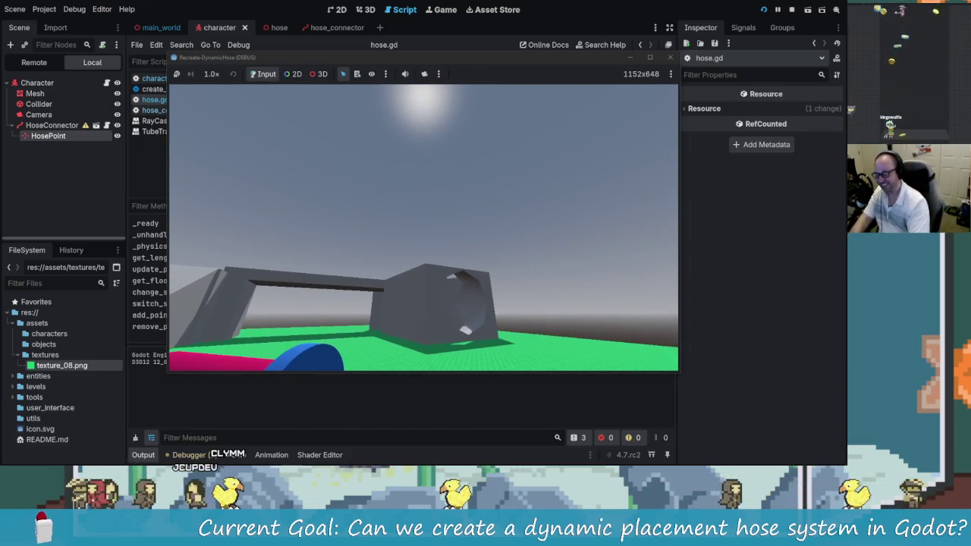
key("w")
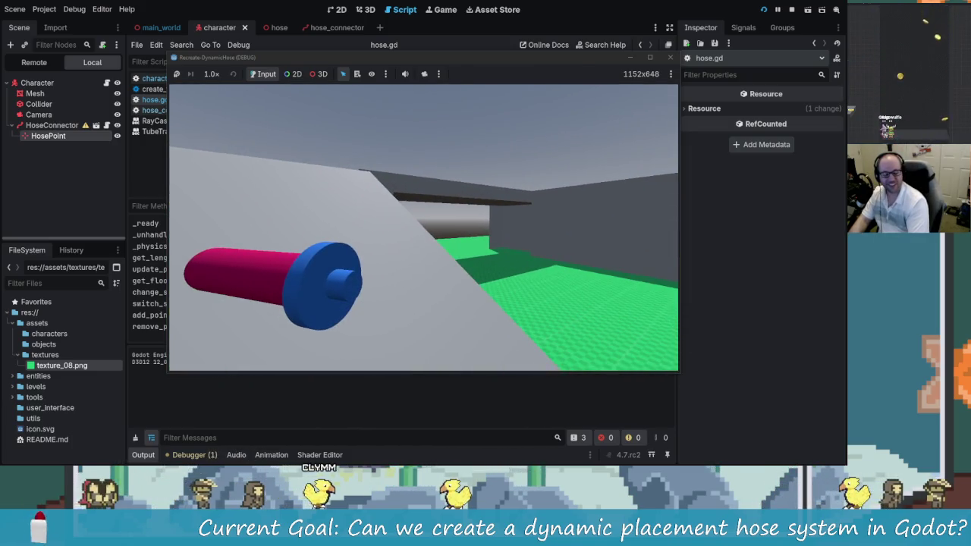
key("w")
key("w")
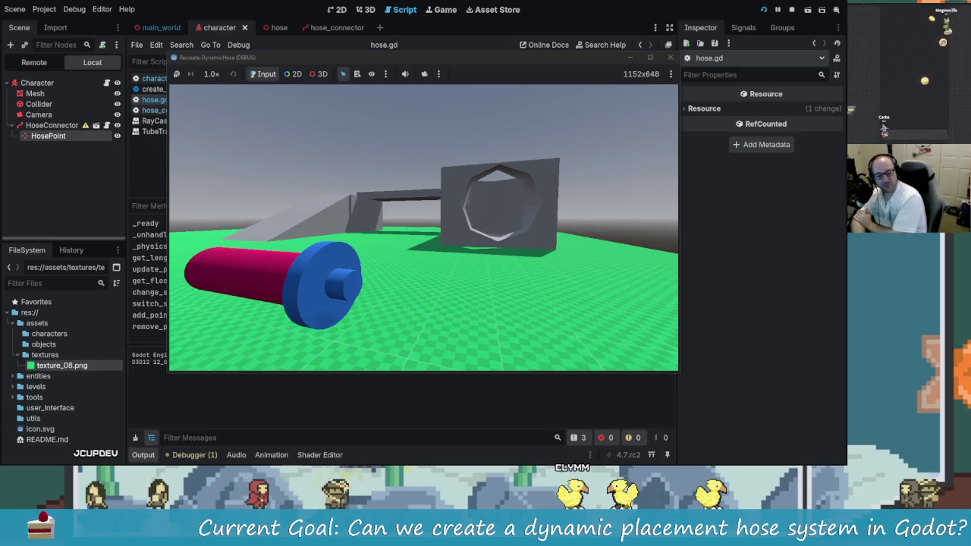
key("w")
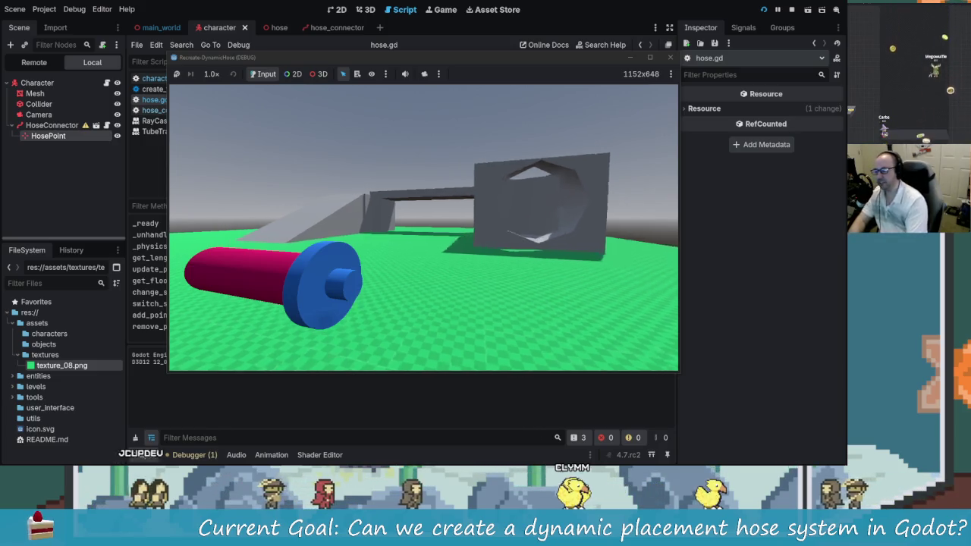
key("a")
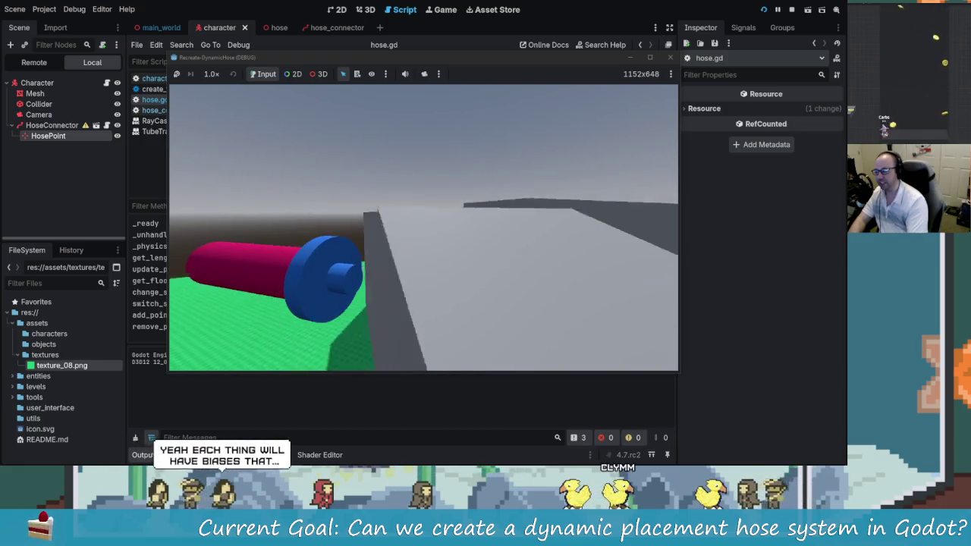
key("d")
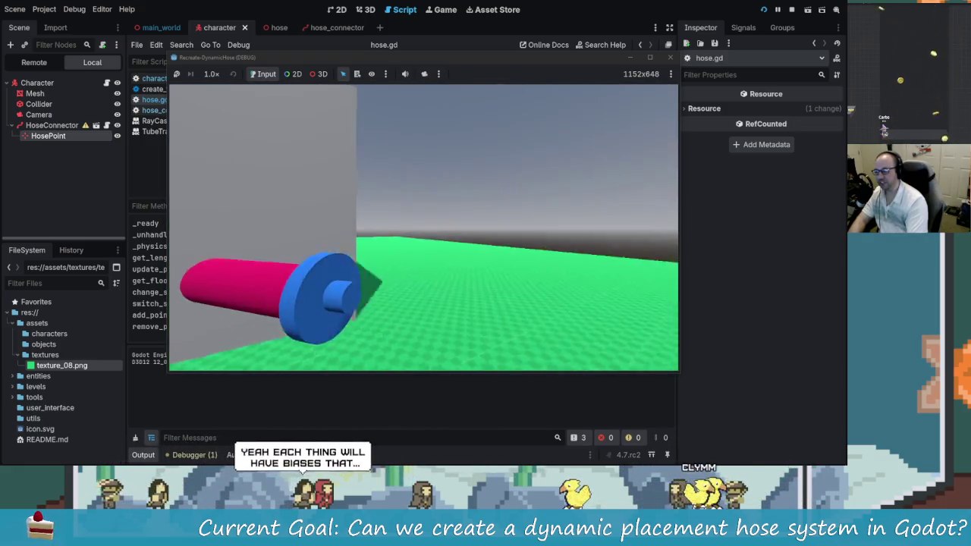
key("w")
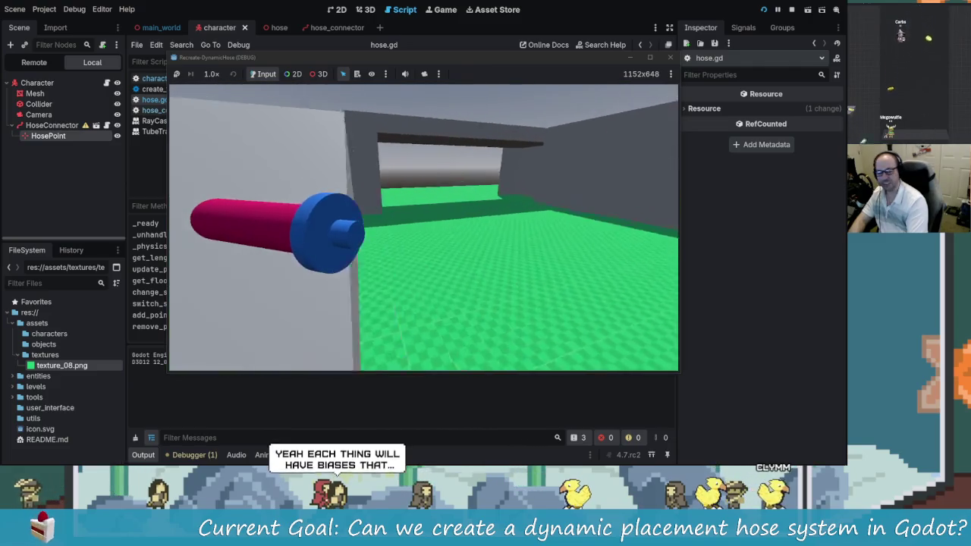
key("w")
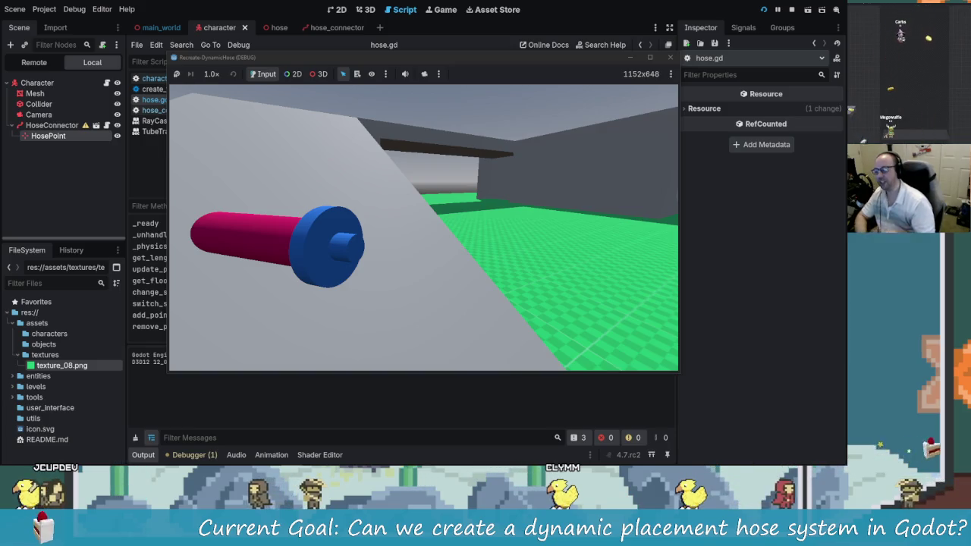
- Move the character around near the grey wall and hexagonal building with WASD
key("s")
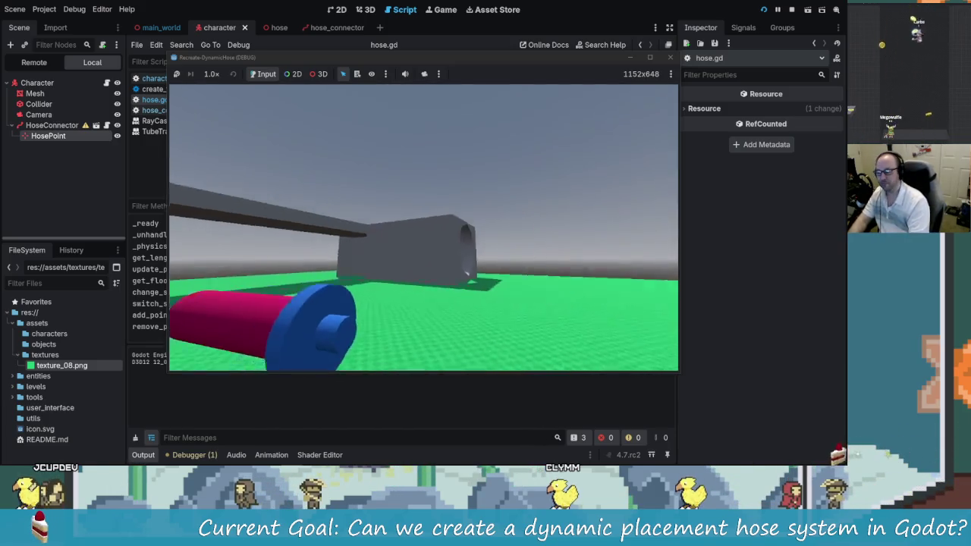
key("d")
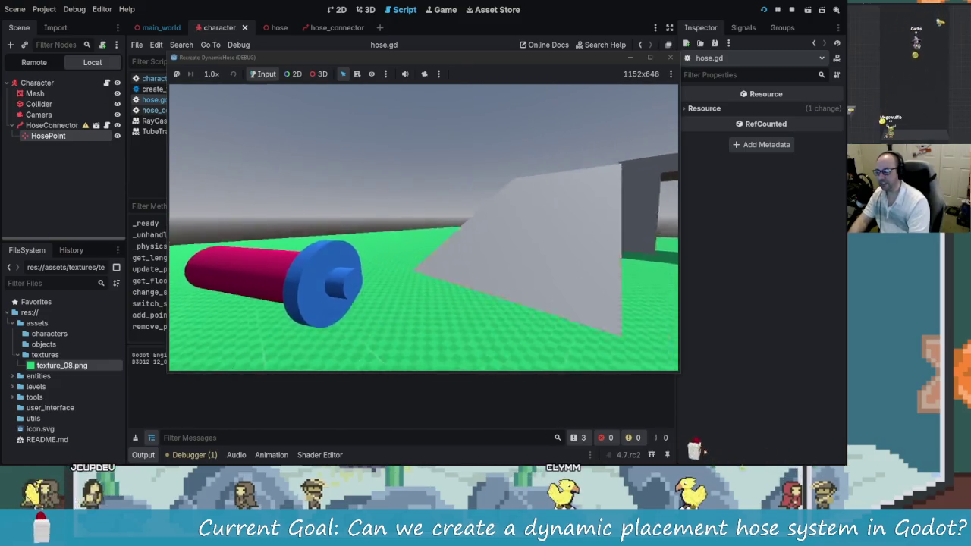
key("d")
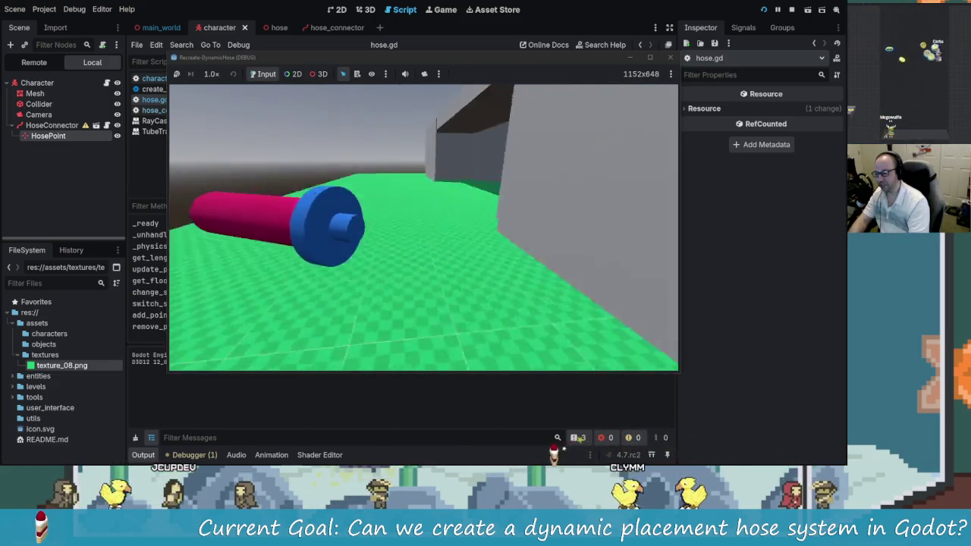
key("a")
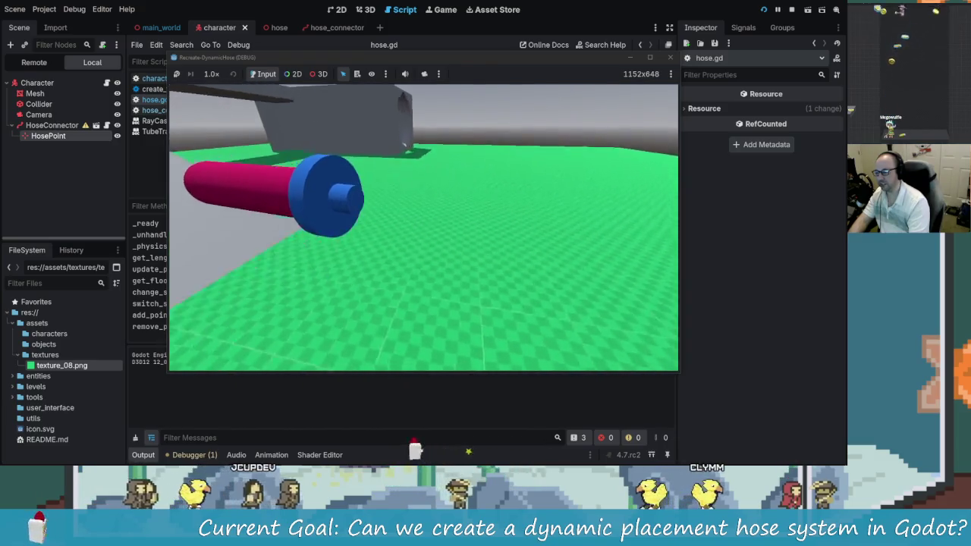
key("a")
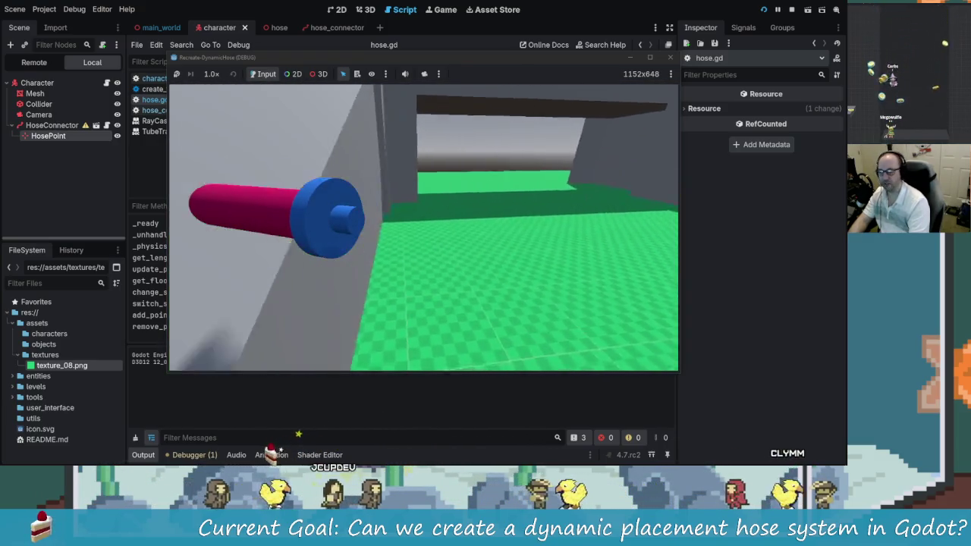
key("d")
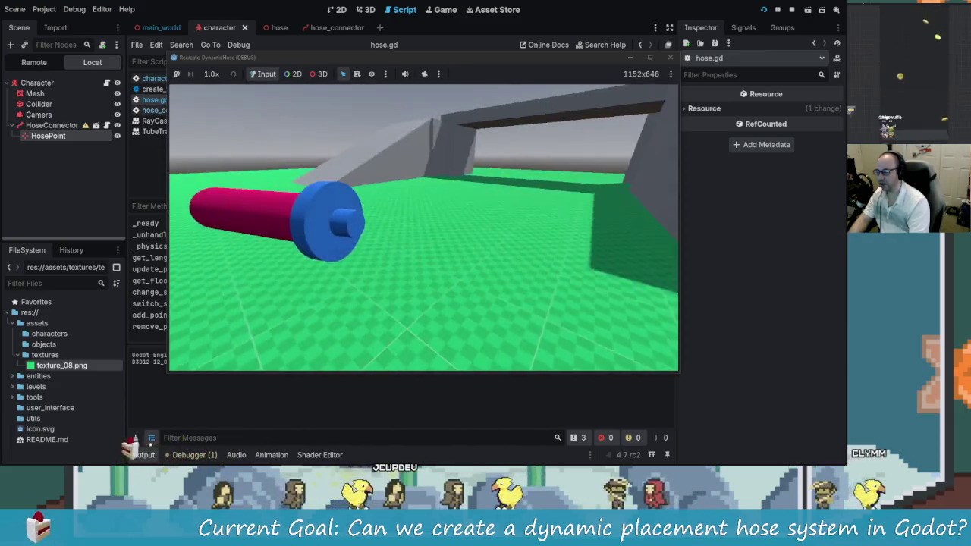
key("d")
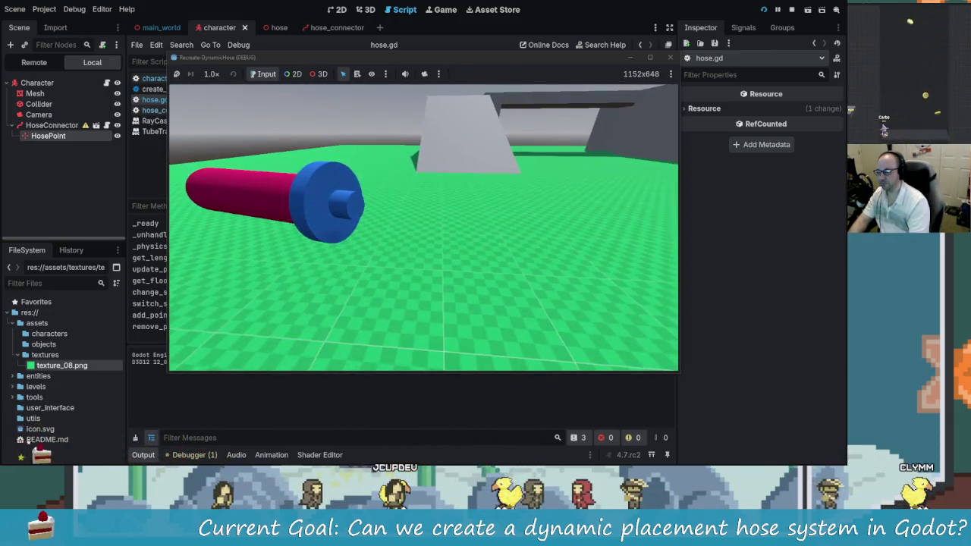
key("d")
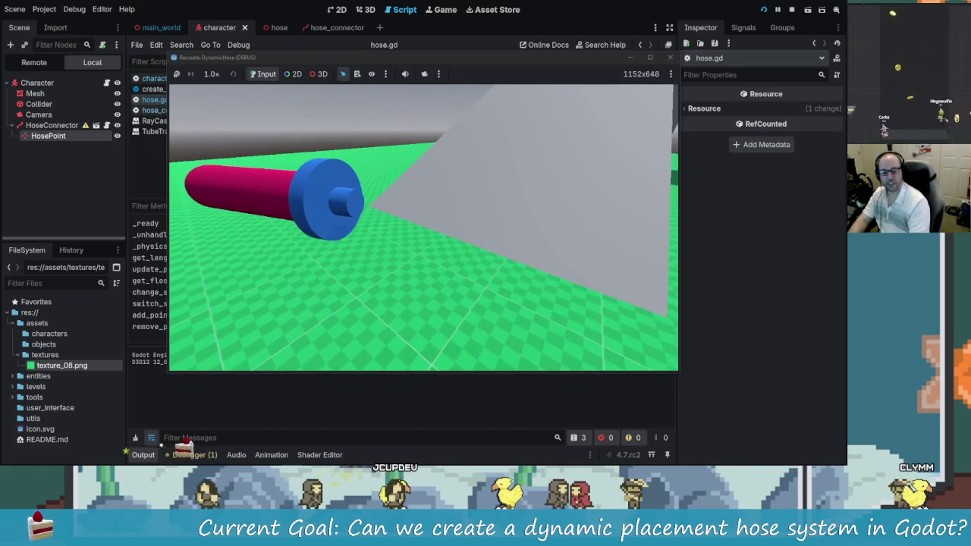
key("a")
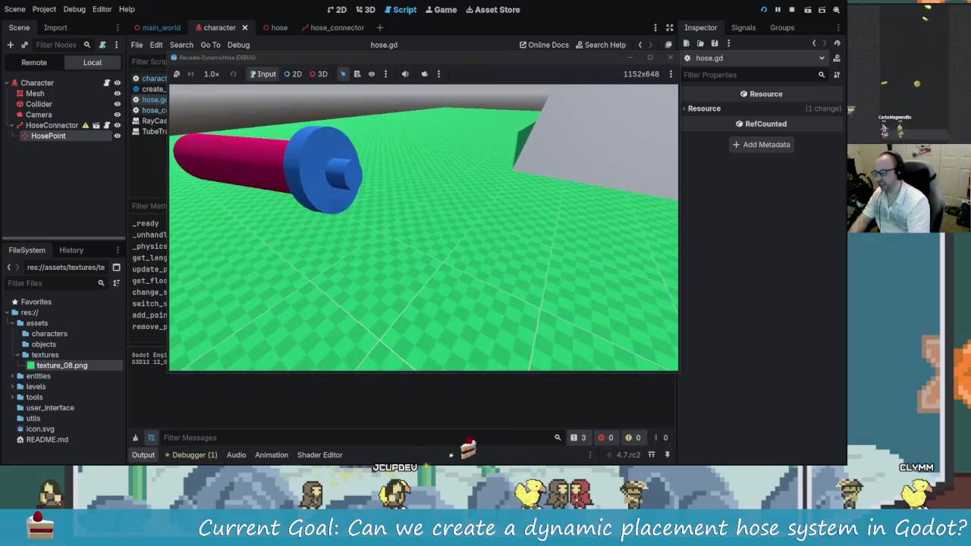
- Circle the character so the hose stretches into a loop, then return to hose.gd
key("s")
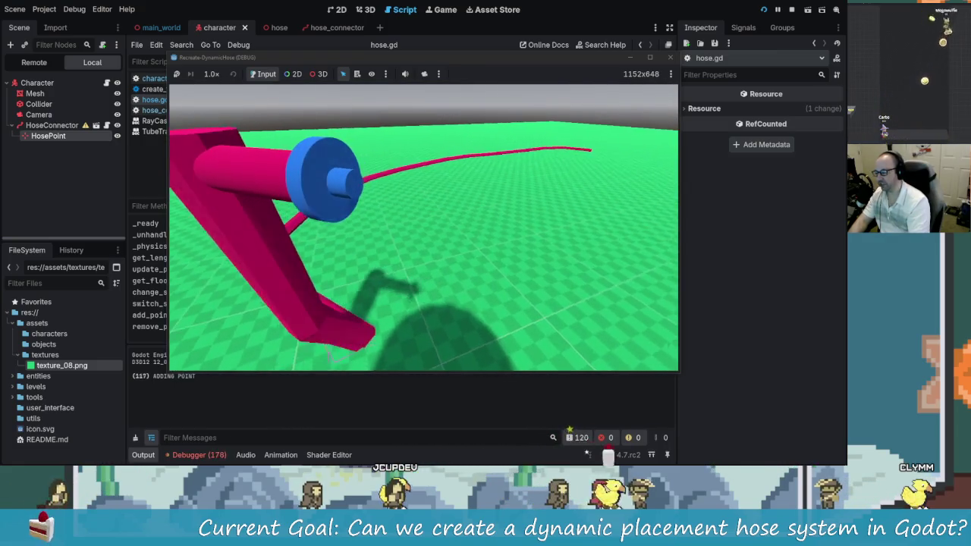
key("w")
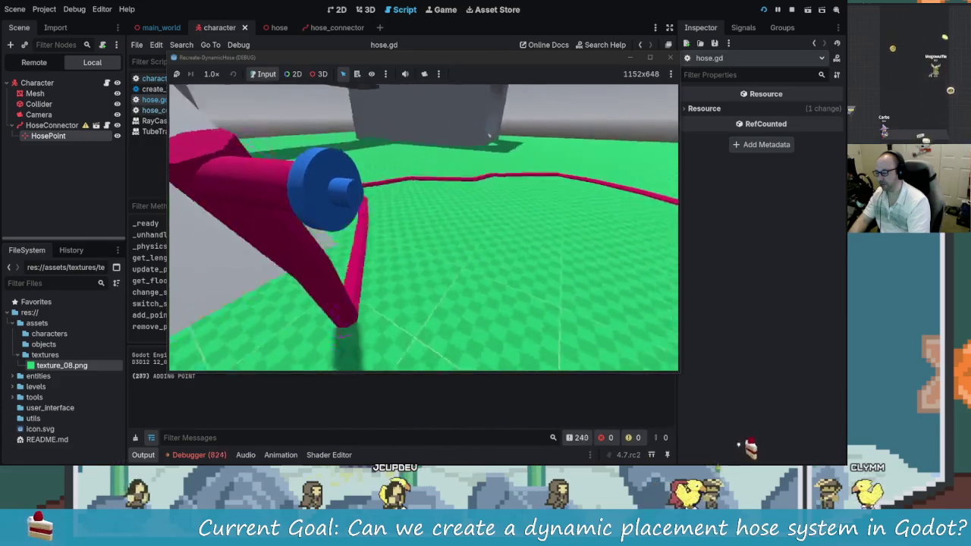
key("w")
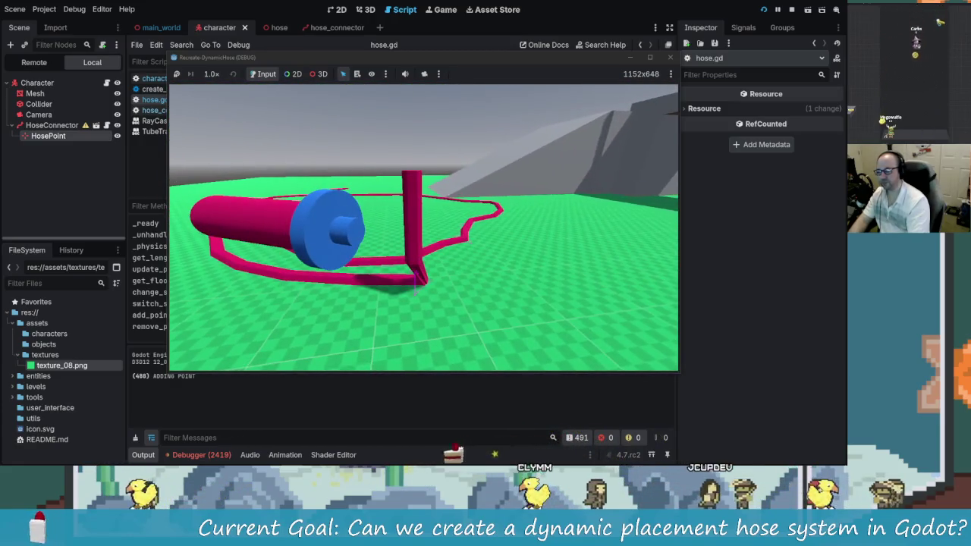
left_click(290, 385)
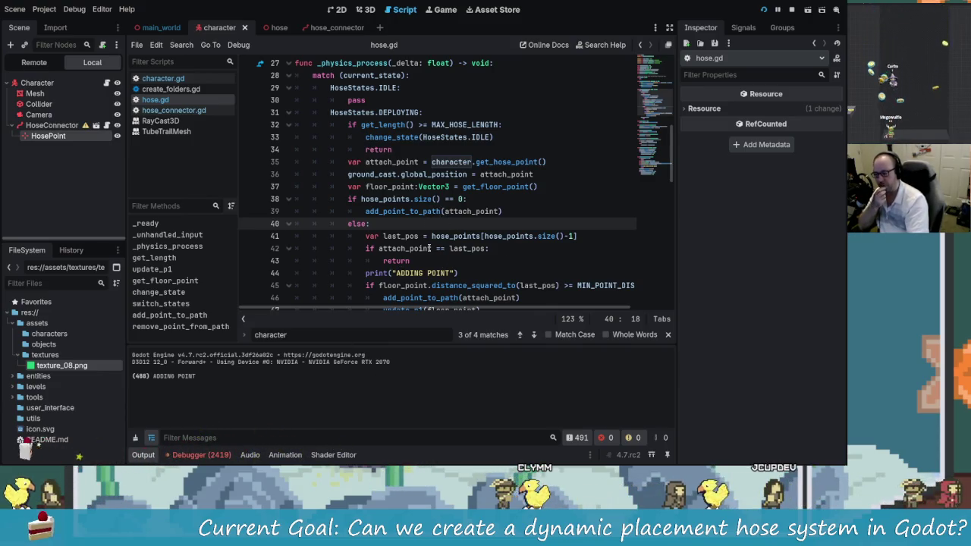
- Delete the -1 on line 41 so last_pos reads hose_points[hose_points.size()]
scroll(429, 249, "down", 2)
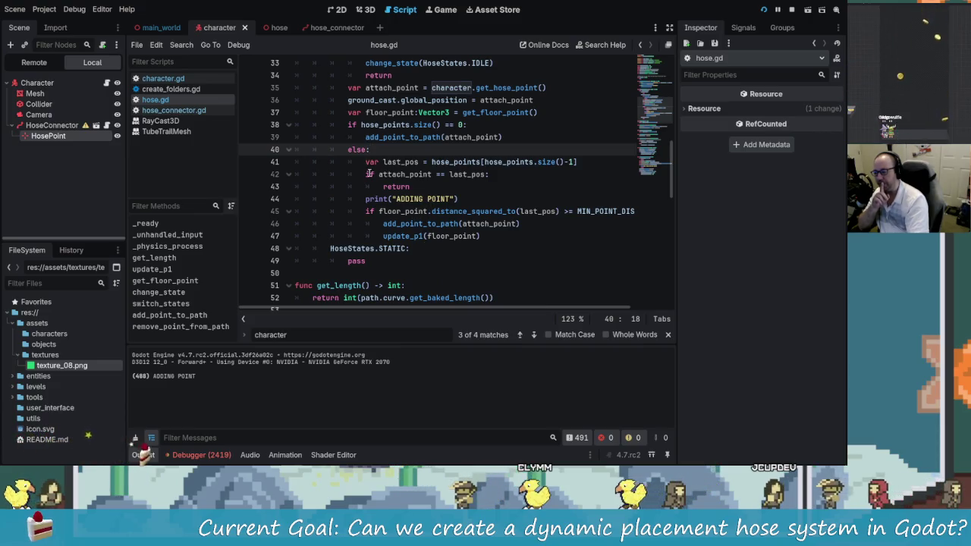
left_click_drag(410, 186, 369, 174)
left_click(434, 174)
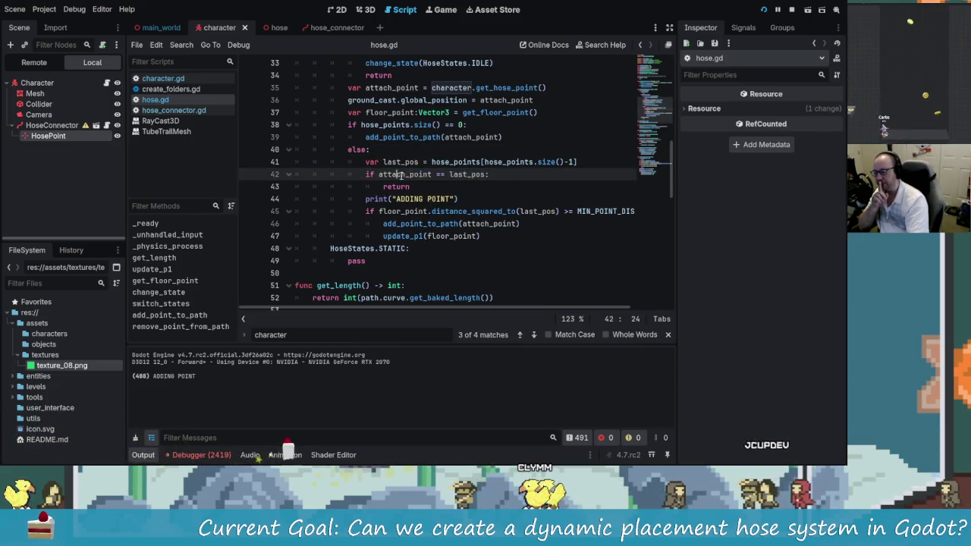
key("Right")
key("Right")
key("Right")
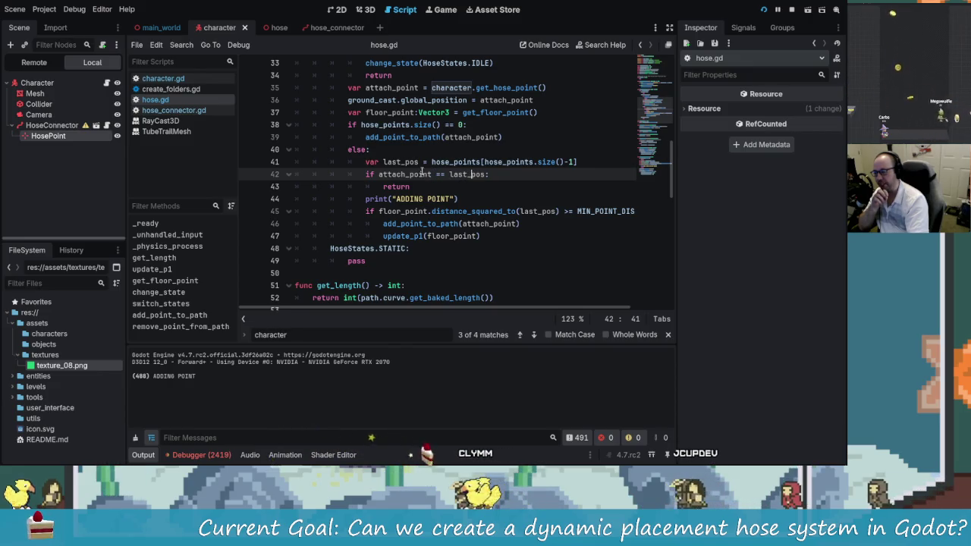
left_click(567, 162)
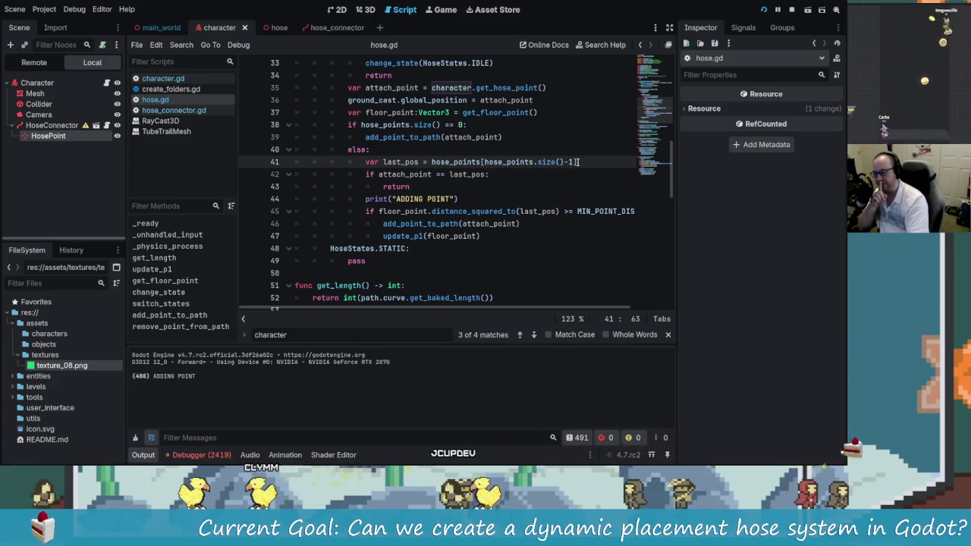
key("Right")
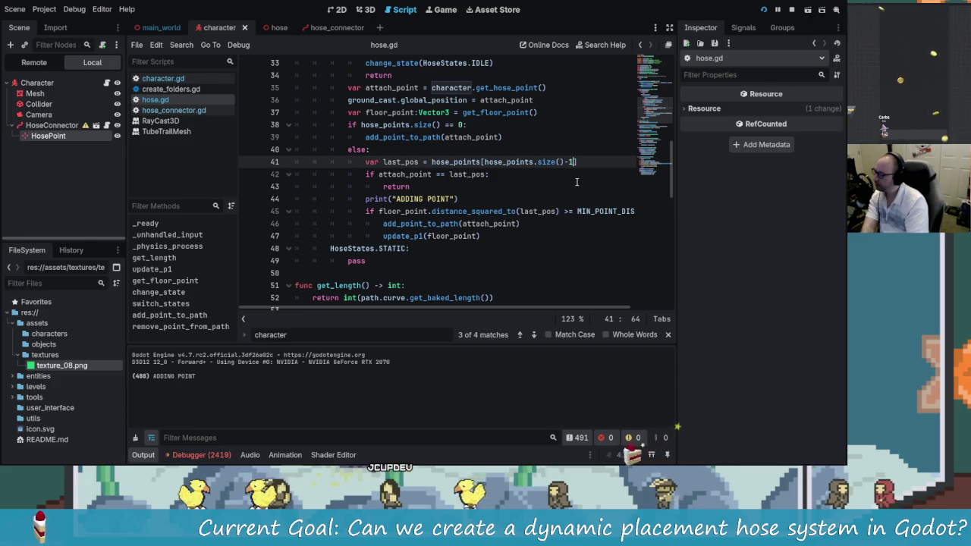
scroll(577, 182, "up", 2)
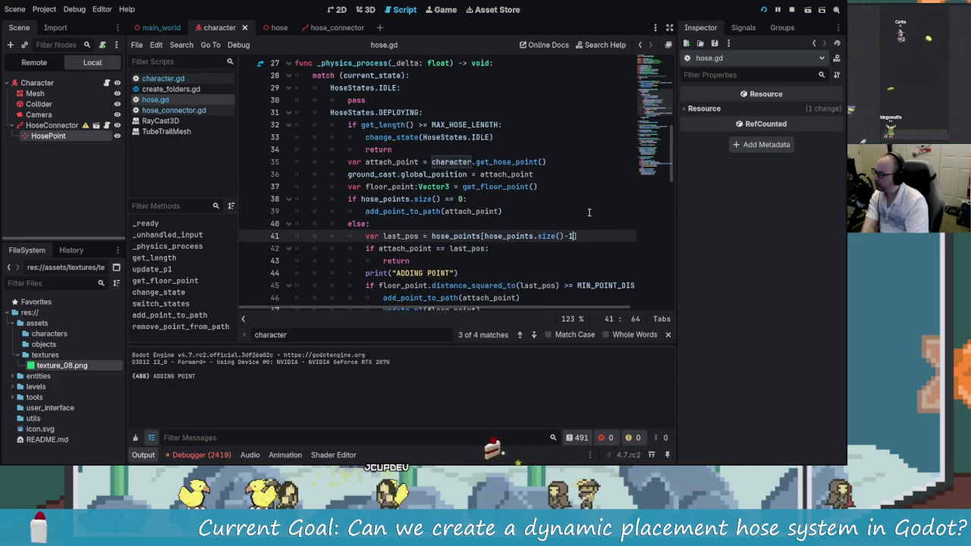
scroll(589, 212, "down", 1)
key("BackSpace")
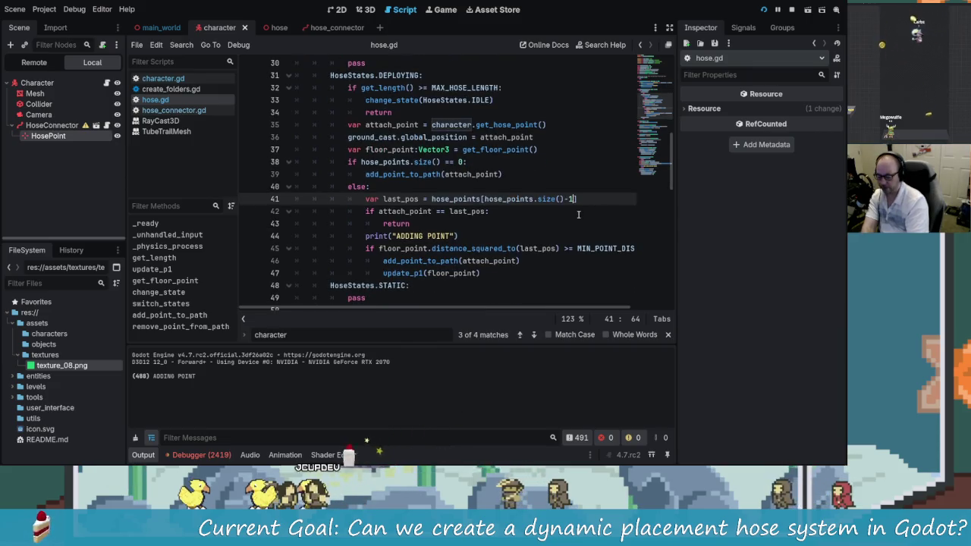
key("BackSpace")
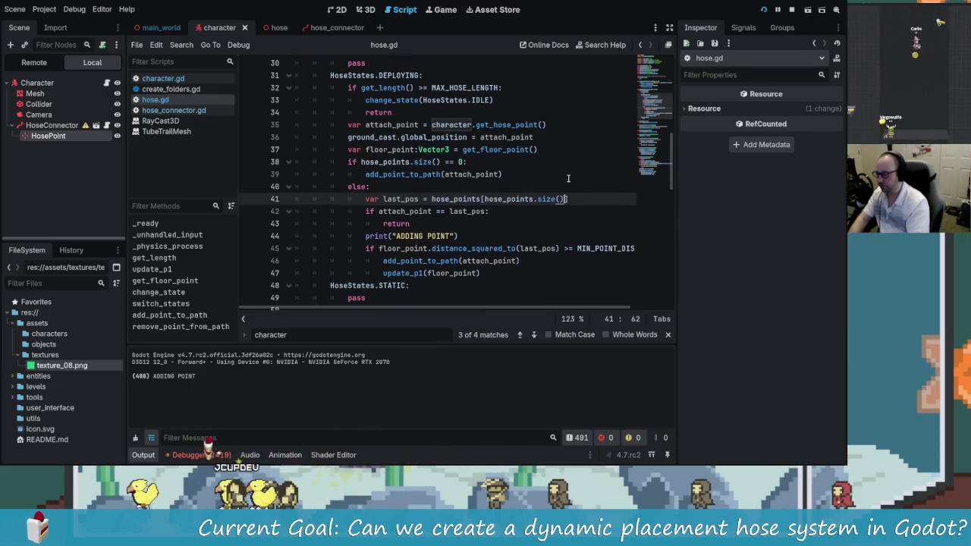
- Run the game, inspect the out-of-bounds index error on line 41, then stop it
left_click(764, 9)
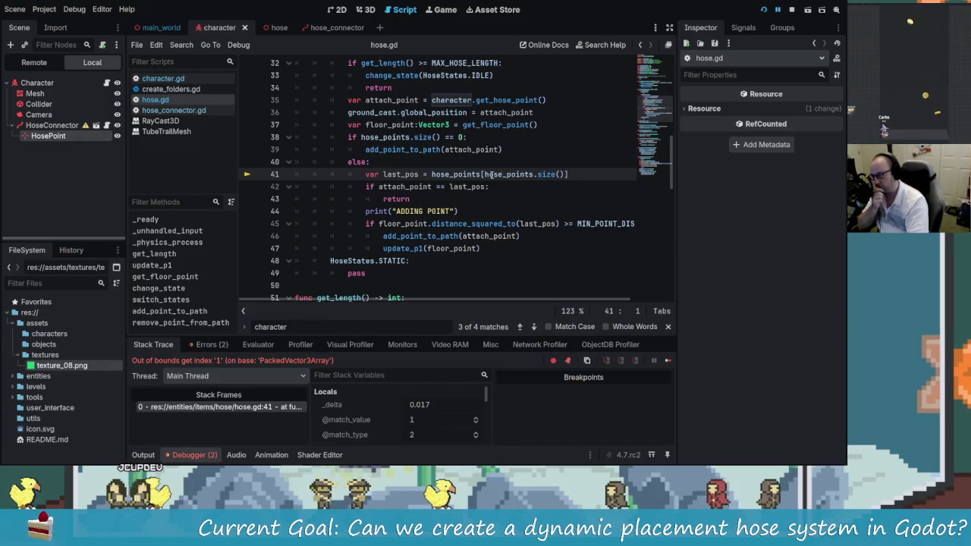
mouse_move(508, 174)
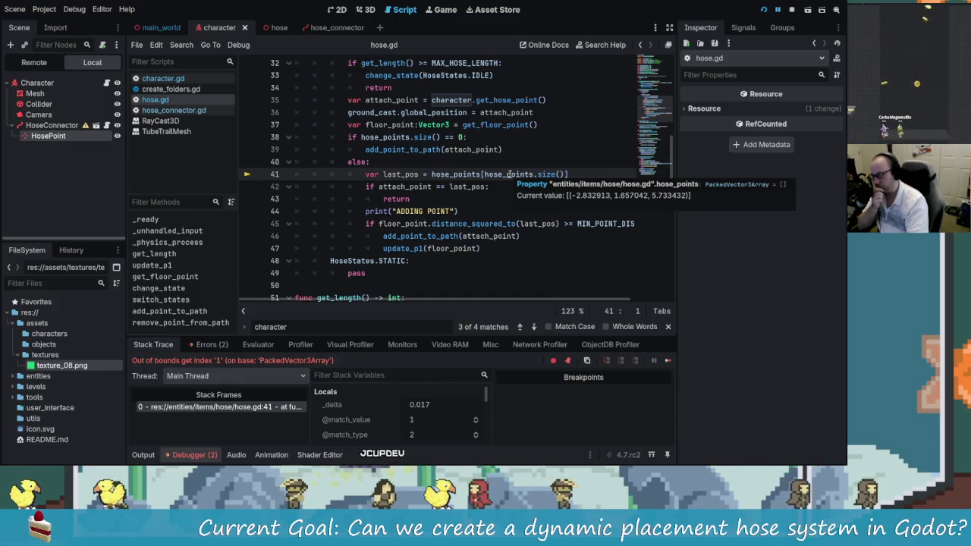
left_click(791, 13)
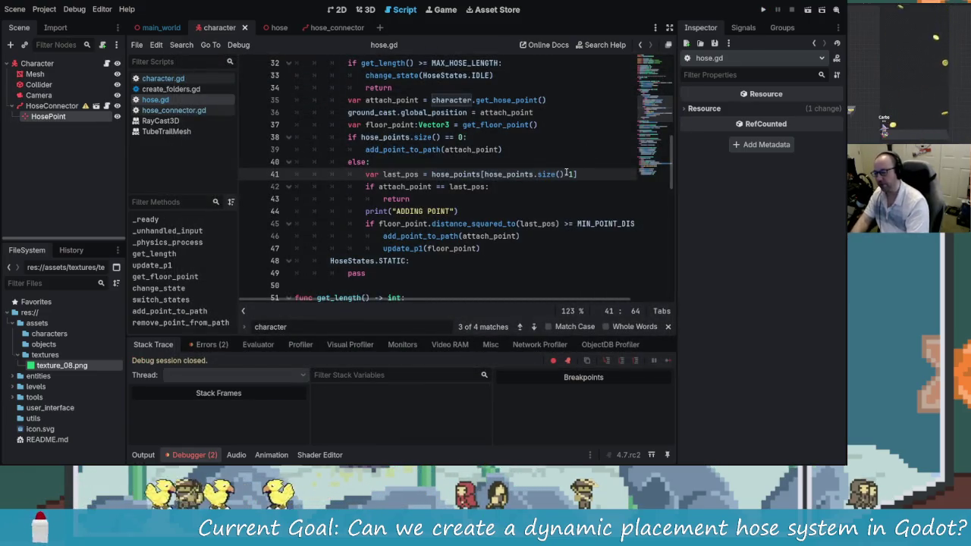
- Restore size()-1 in the last_pos index on line 41 and save hose.gd
left_click(531, 186)
key("ctrl+s")
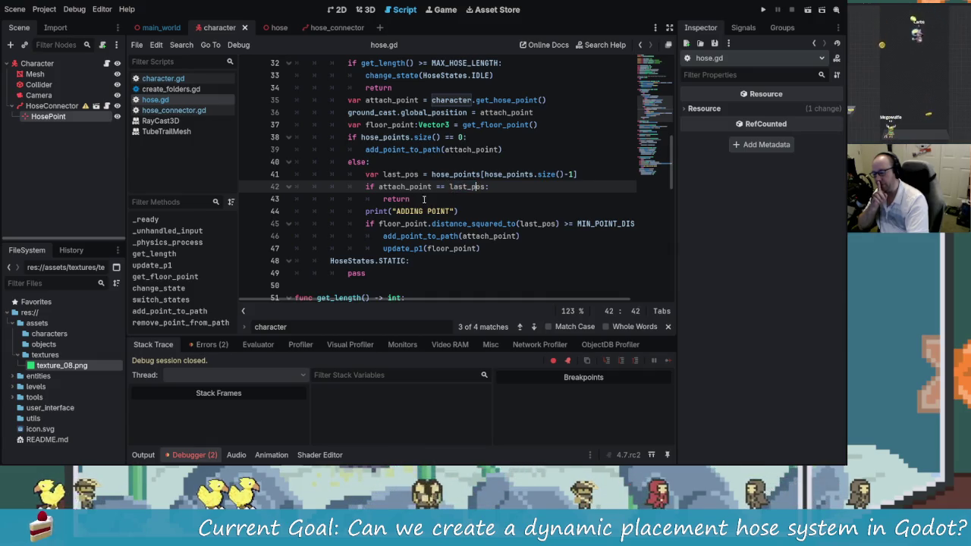
left_click(380, 187)
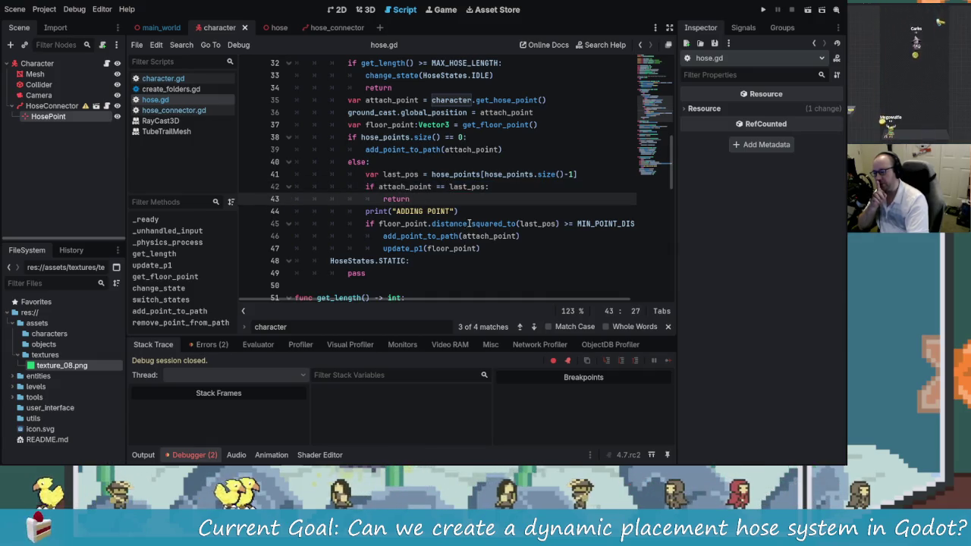
left_click(459, 211)
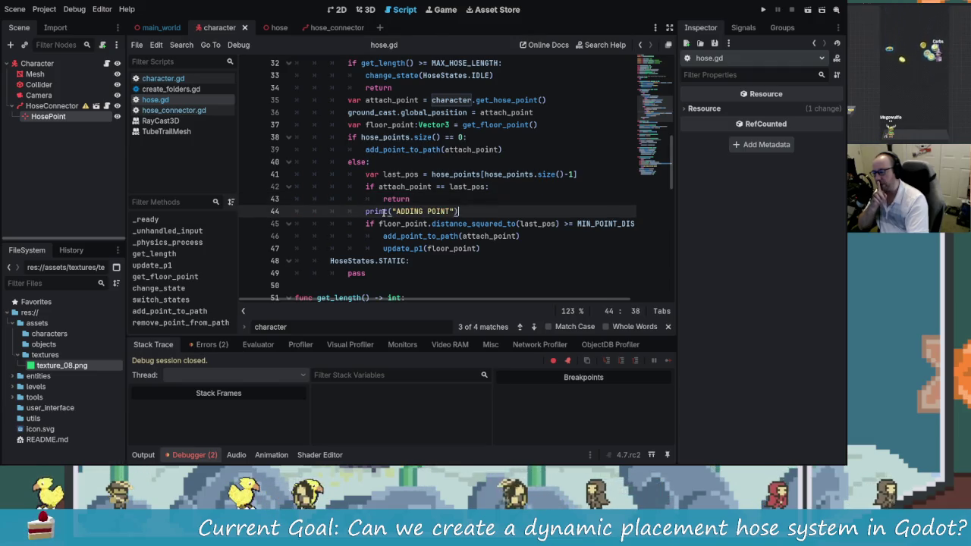
left_click(464, 213)
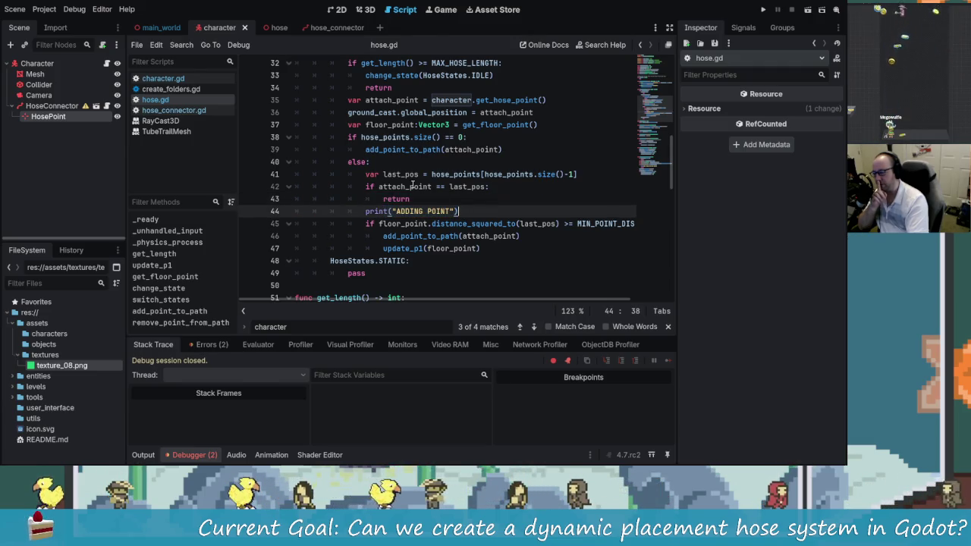
- Add print(attach_point, " = ", last_pos) after the return line and save
left_click(472, 196)
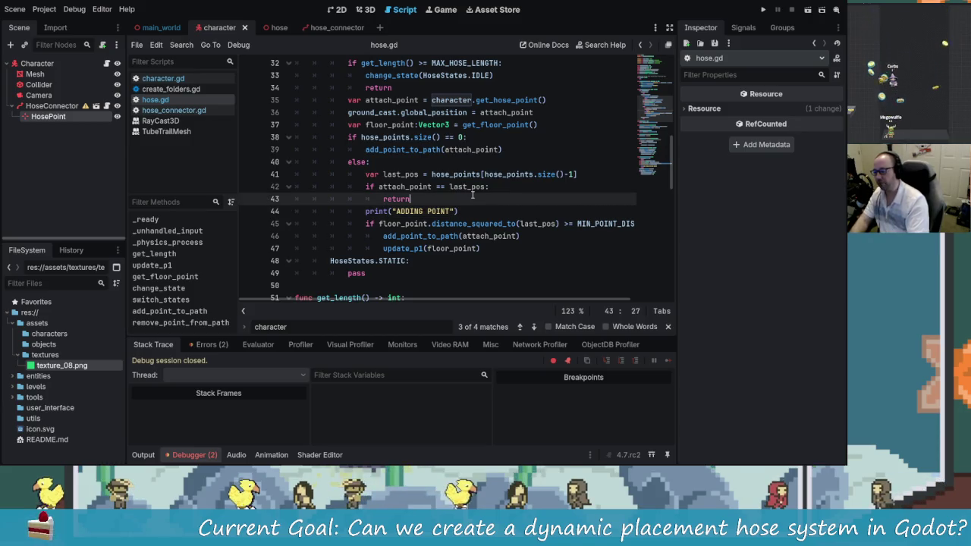
key("Return")
type("print(attach")
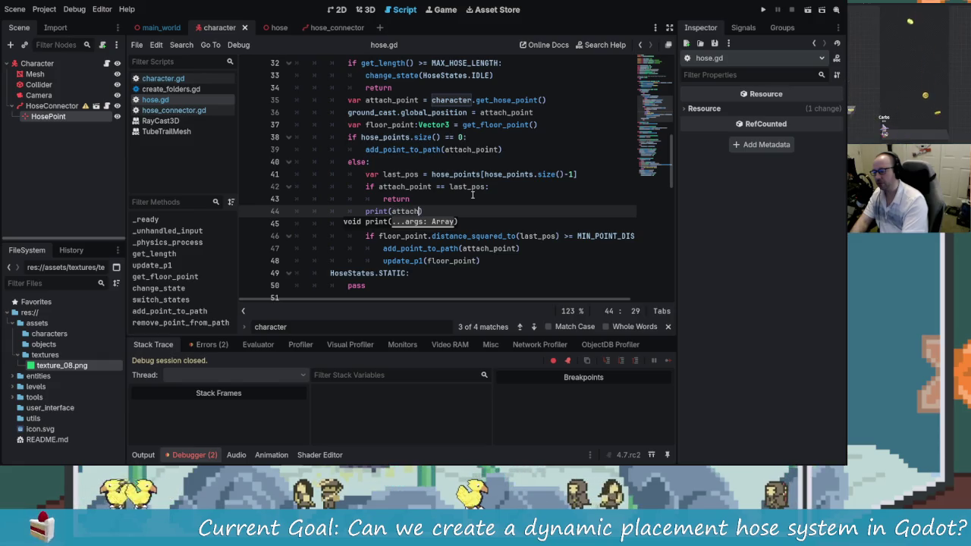
type("_point)")
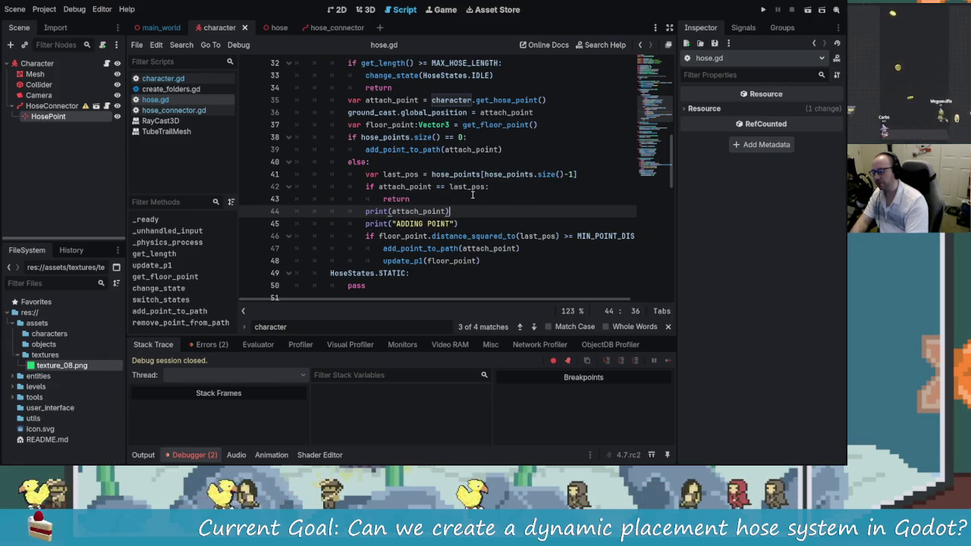
key("Return")
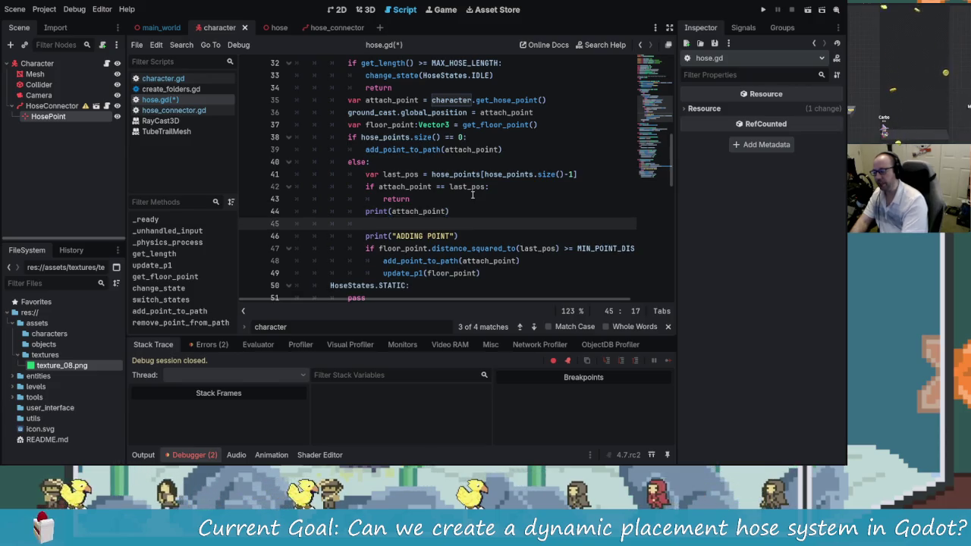
key("ctrl+z")
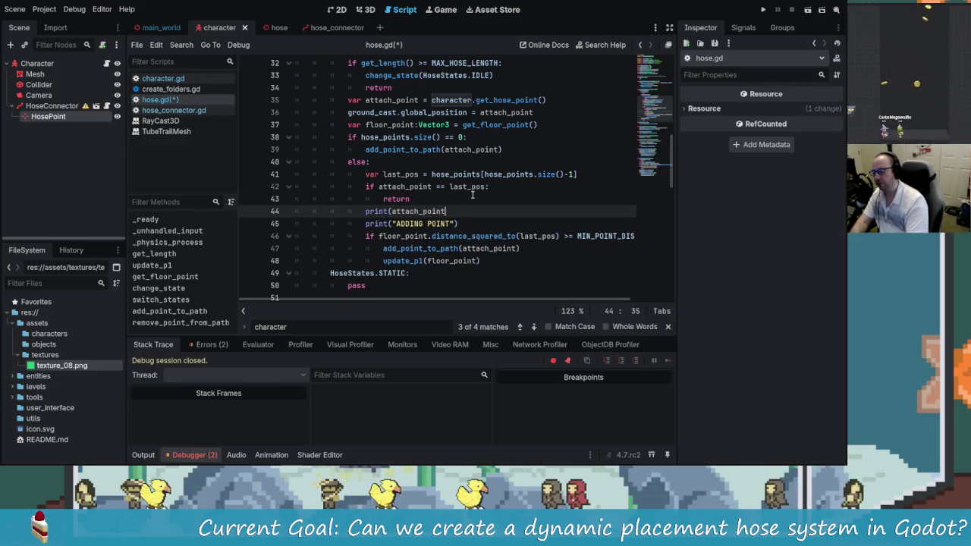
type(",")
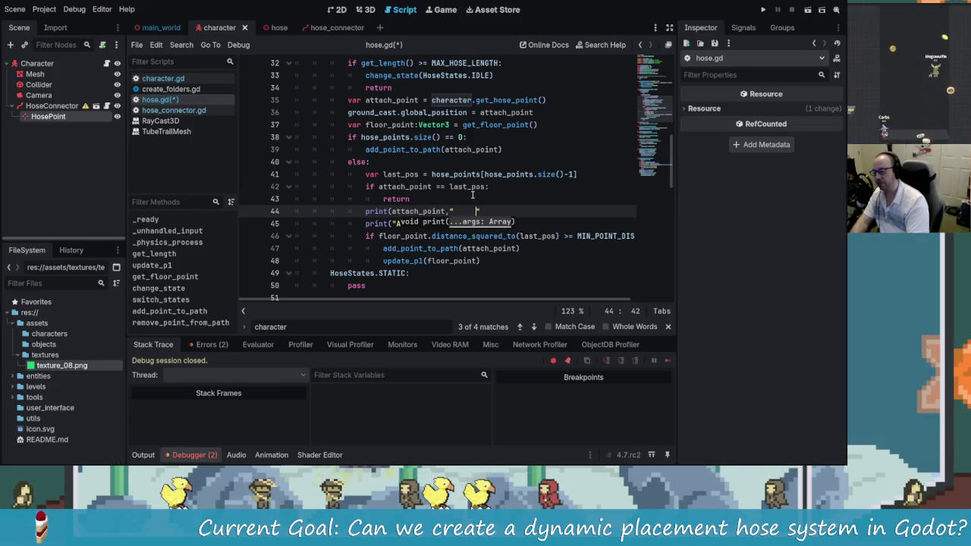
key("Left")
key("Left")
key("Left")
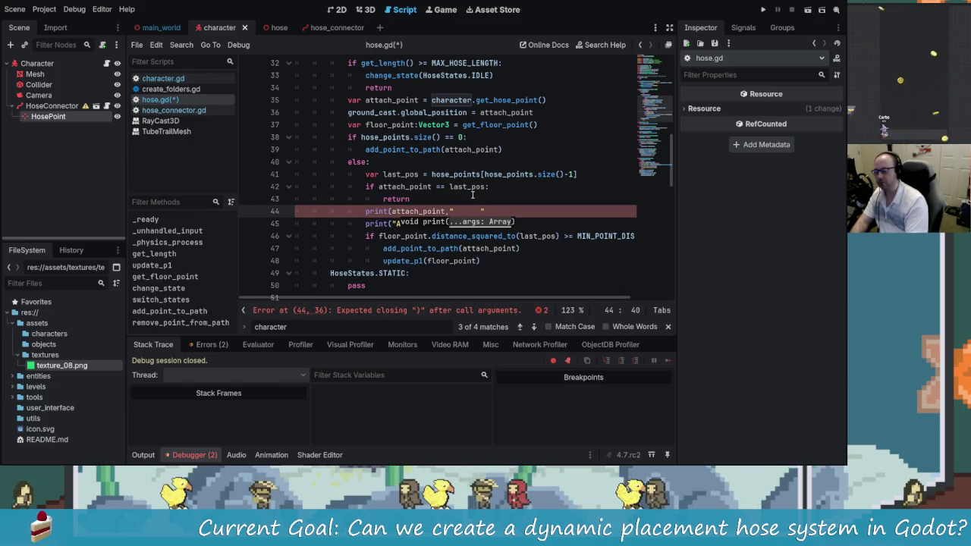
key("Right")
key("Right")
key("Right")
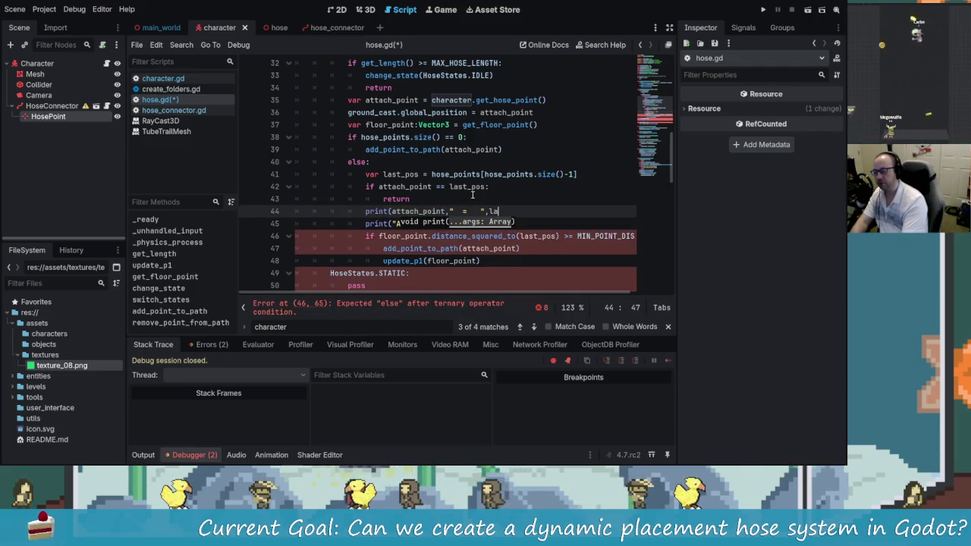
type("_pos_")
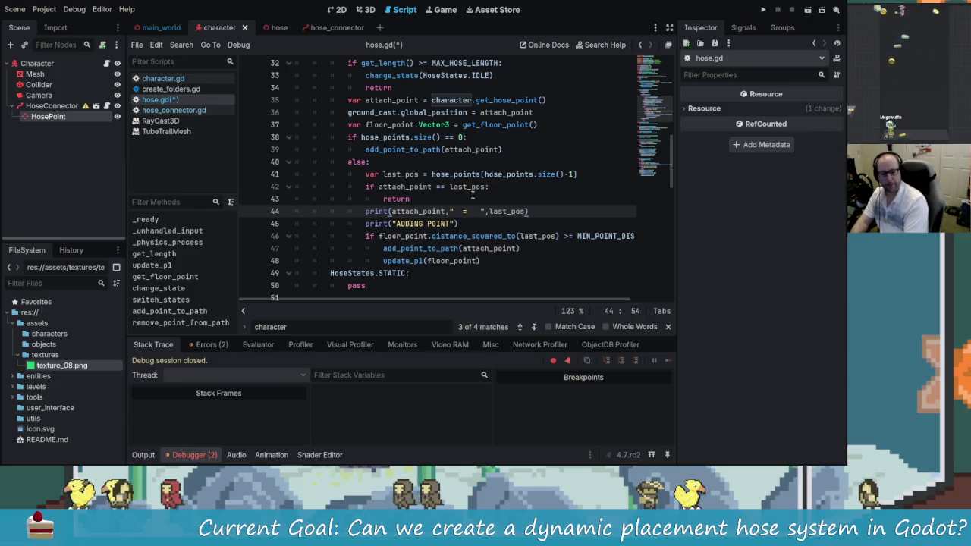
key("ctrl+s")
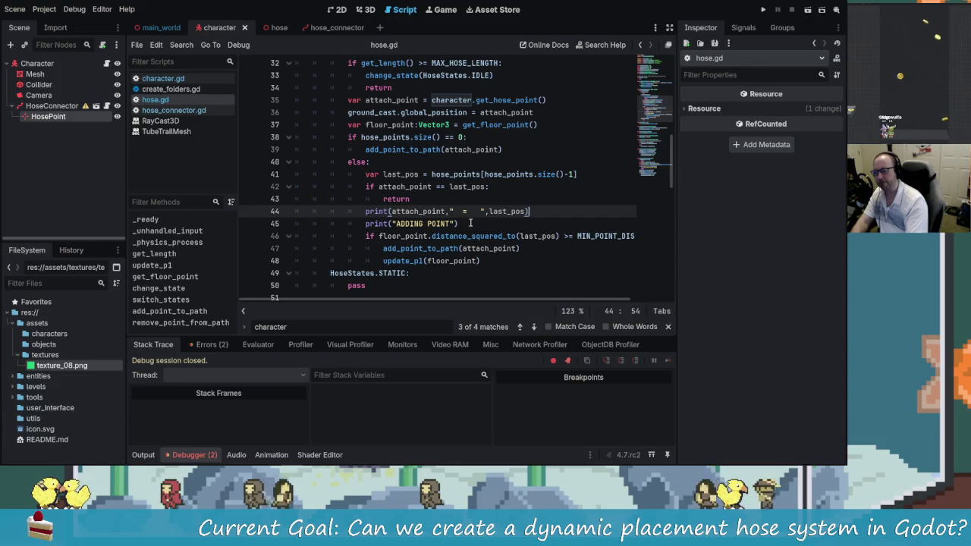
- Delete the old print("ADDING POINT") statement
left_click(382, 236)
left_click_drag(459, 224, 370, 224)
key("BackSpace")
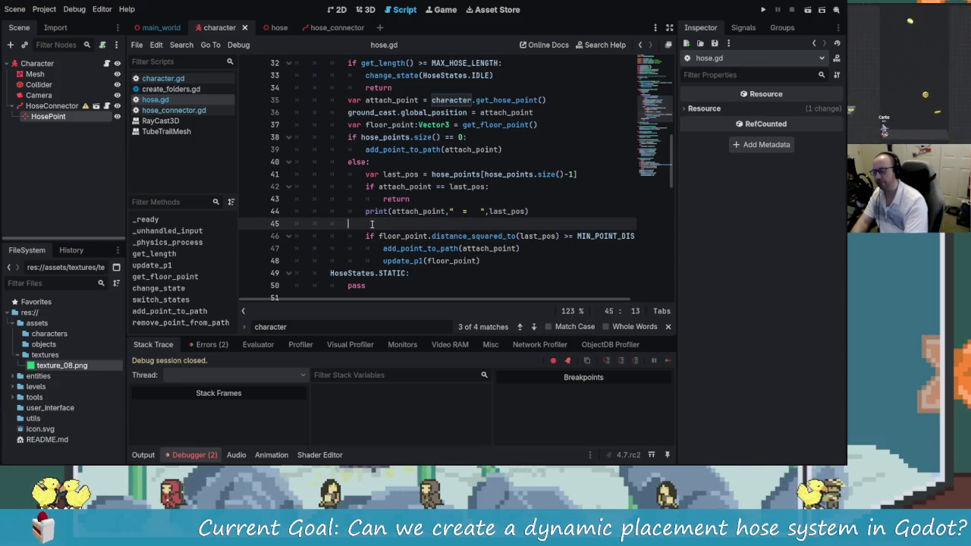
- Run the game to log attach_point/last_pos pairs, close it, and select the print line
key("F5")
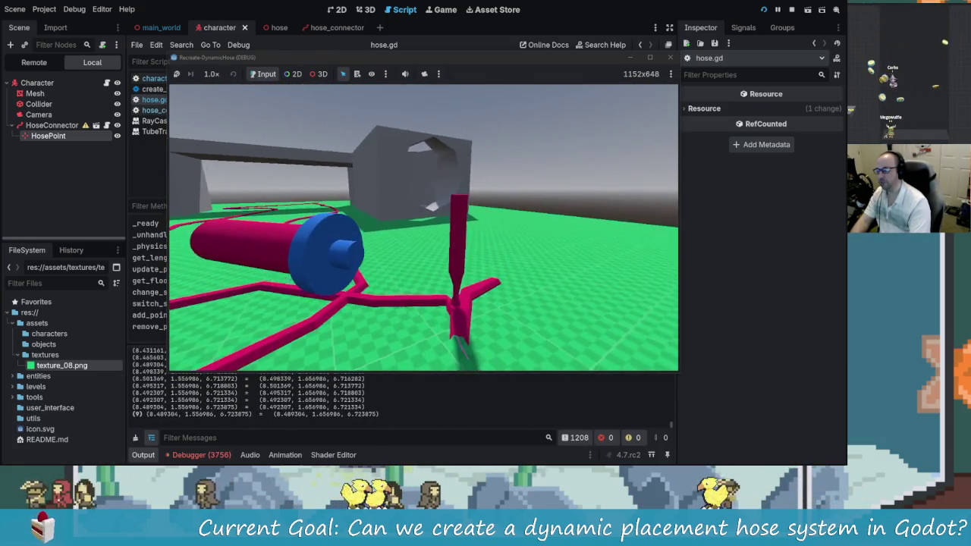
key("F8")
left_click_drag(544, 211, 287, 215)
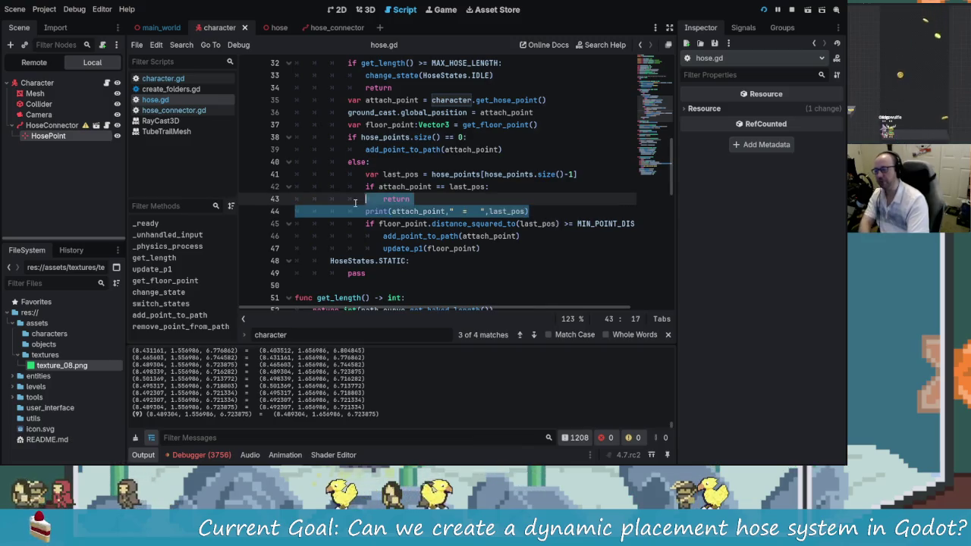
- Delete the attach_point/last_pos debug print and scroll up to the top of hose.gd
key("BackSpace")
key("BackSpace")
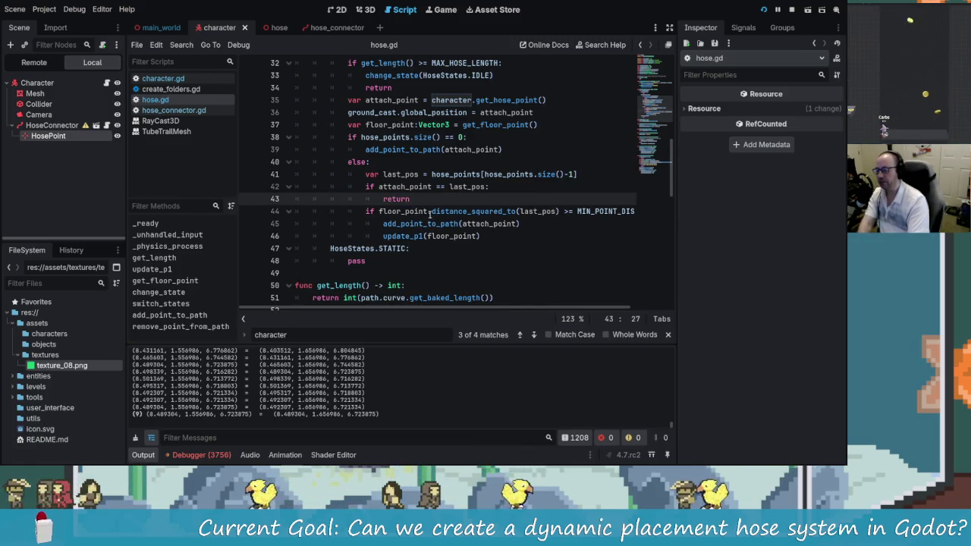
left_click(433, 186)
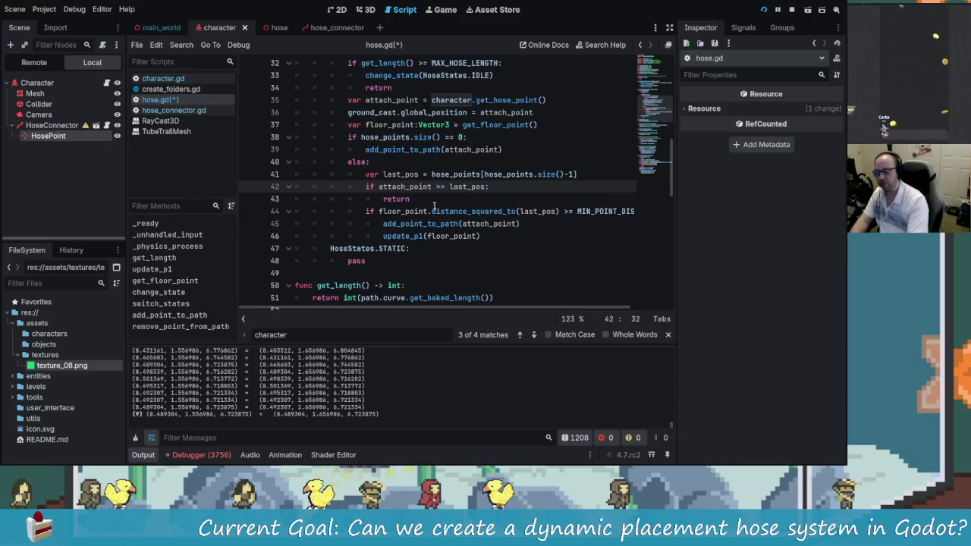
scroll(462, 221, "up", 3)
scroll(469, 223, "down", 4)
scroll(469, 223, "down", 7)
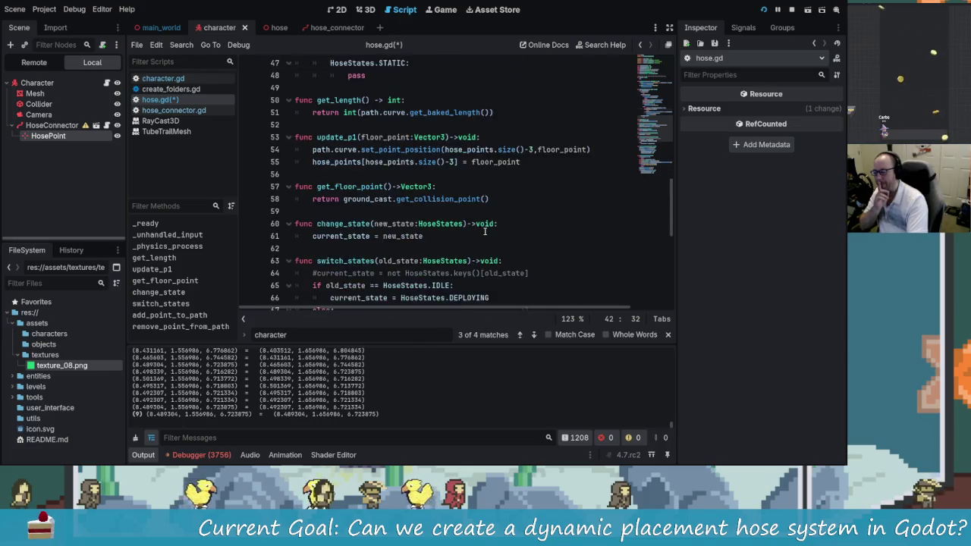
scroll(497, 231, "up", 4)
scroll(497, 231, "up", 5)
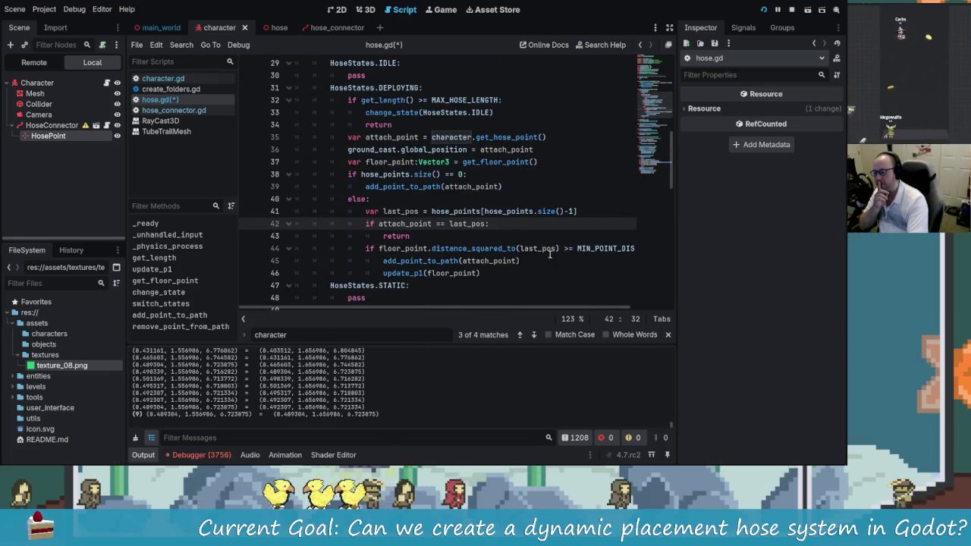
scroll(551, 260, "up", 10)
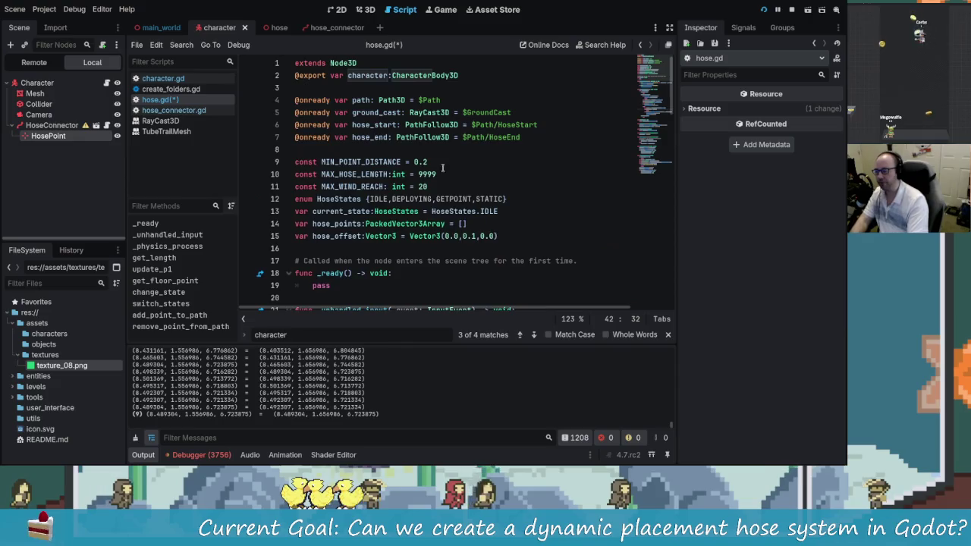
- Add 'var characters_last_pos:Vector3' on line 16 below hose_offset, with no default value
left_click(513, 236)
key("Return")
type("var cahra")
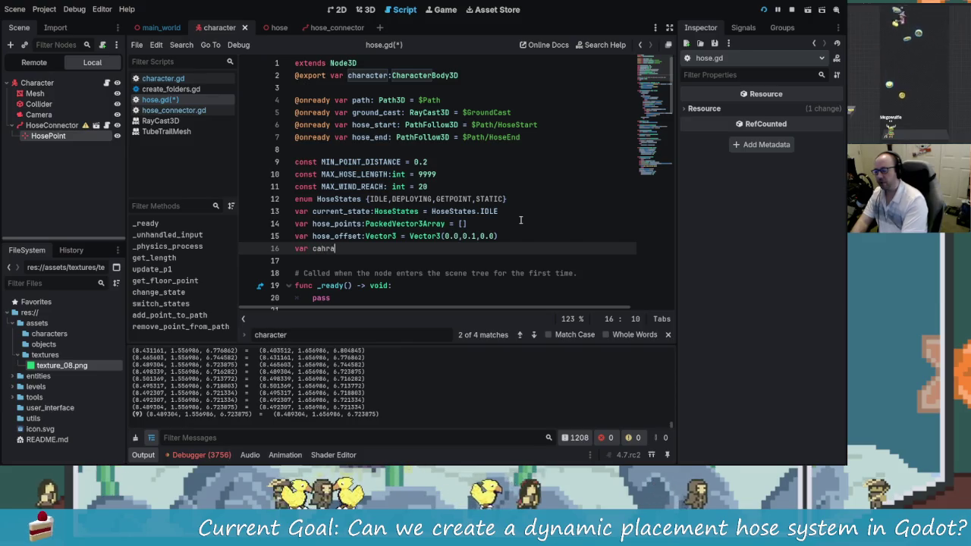
key("BackSpace")
key("BackSpace")
key("BackSpace")
type("haracters")
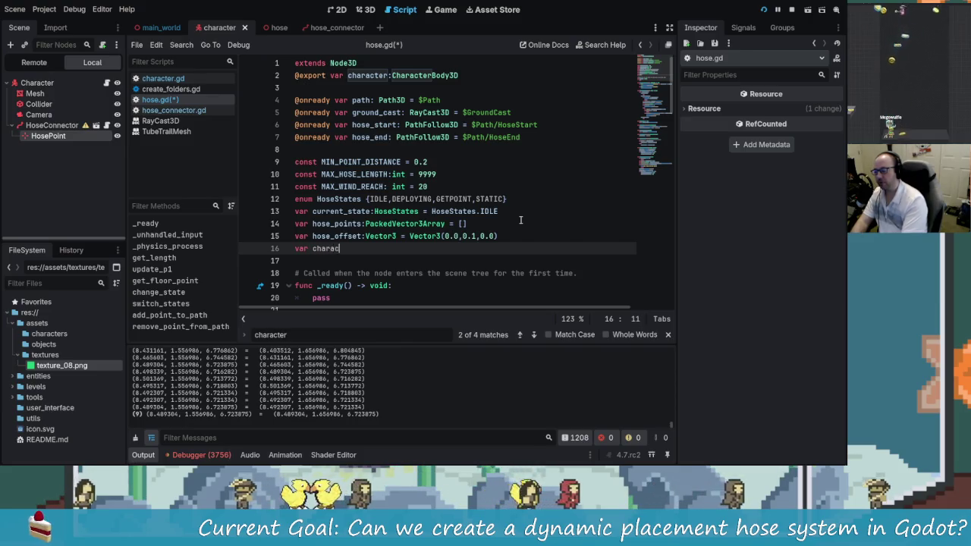
type("_")
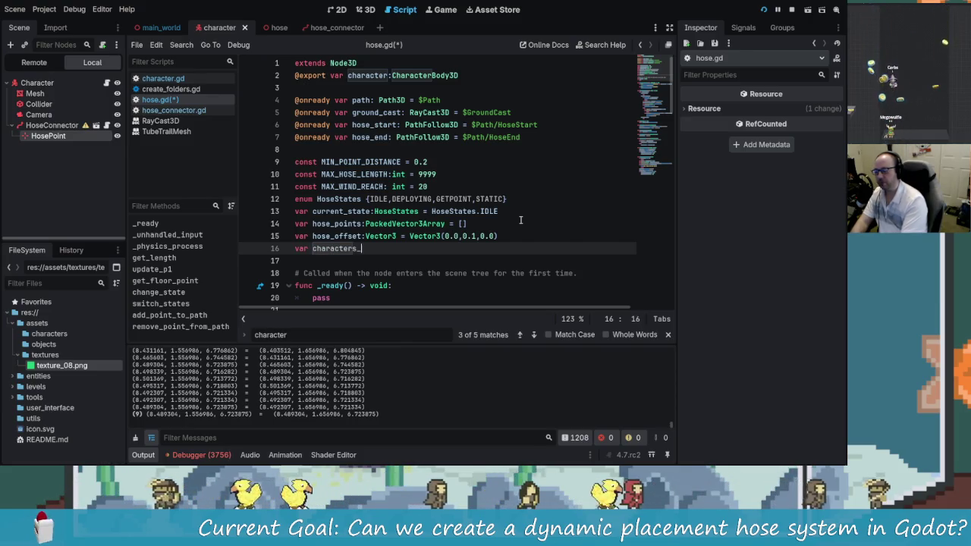
type("last_")
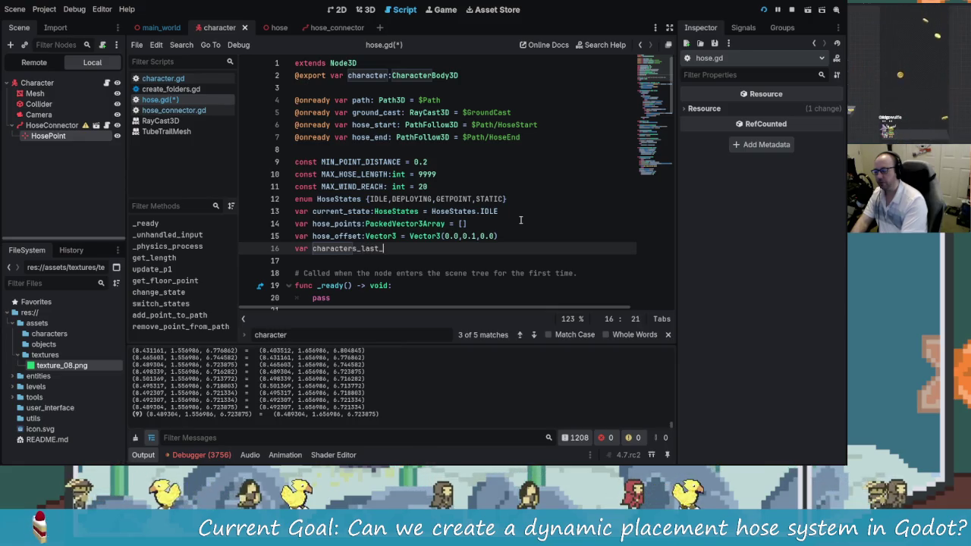
type("pos:Vector3")
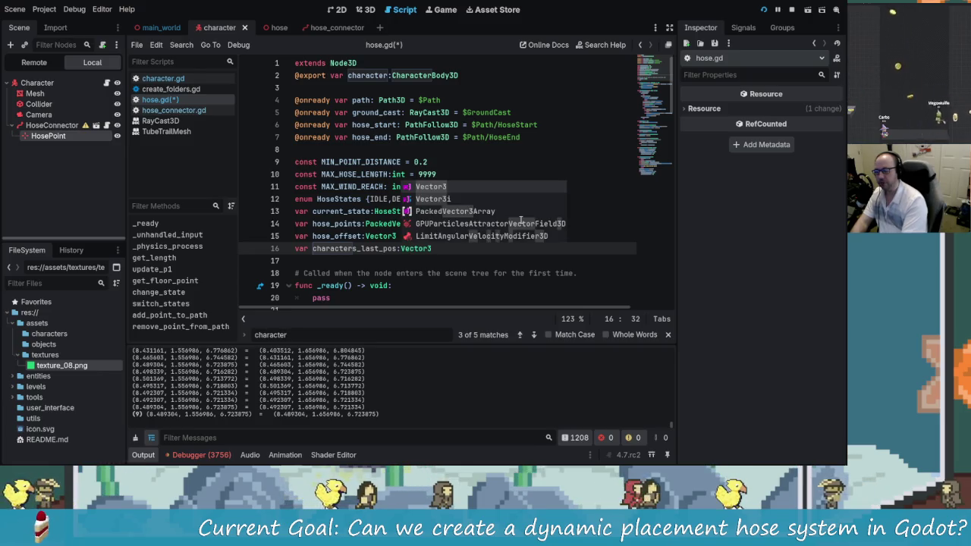
type(" = V")
type("ector3")
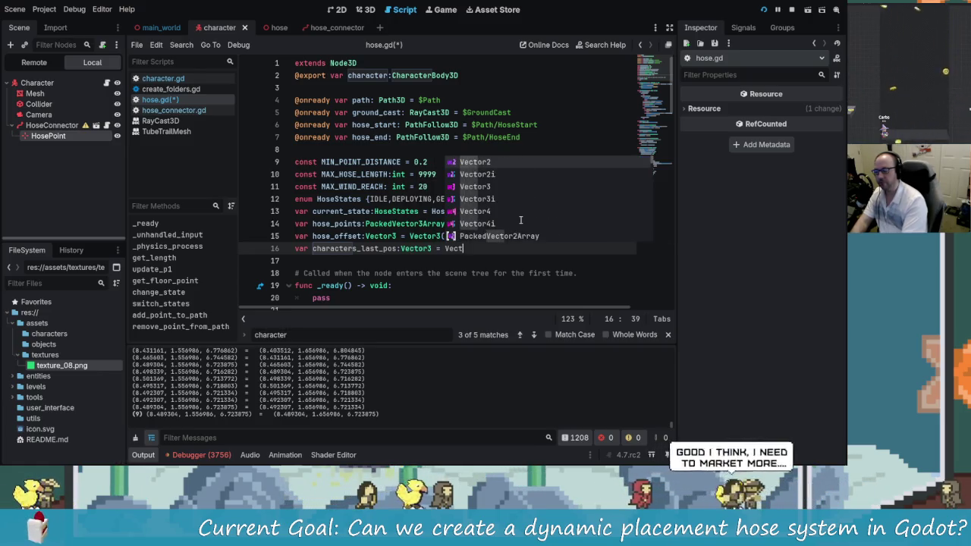
key("BackSpace")
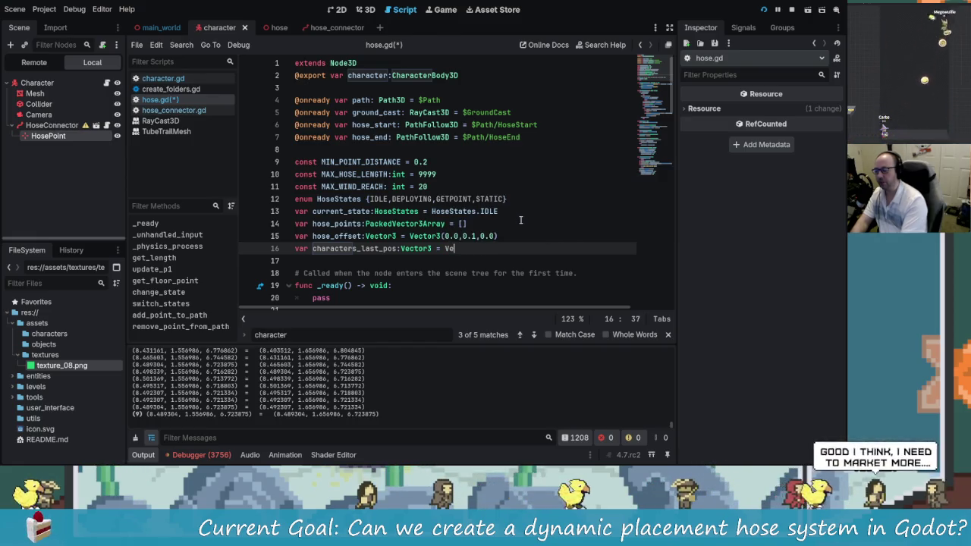
key("BackSpace")
key("BackSpace")
key("BackSpace")
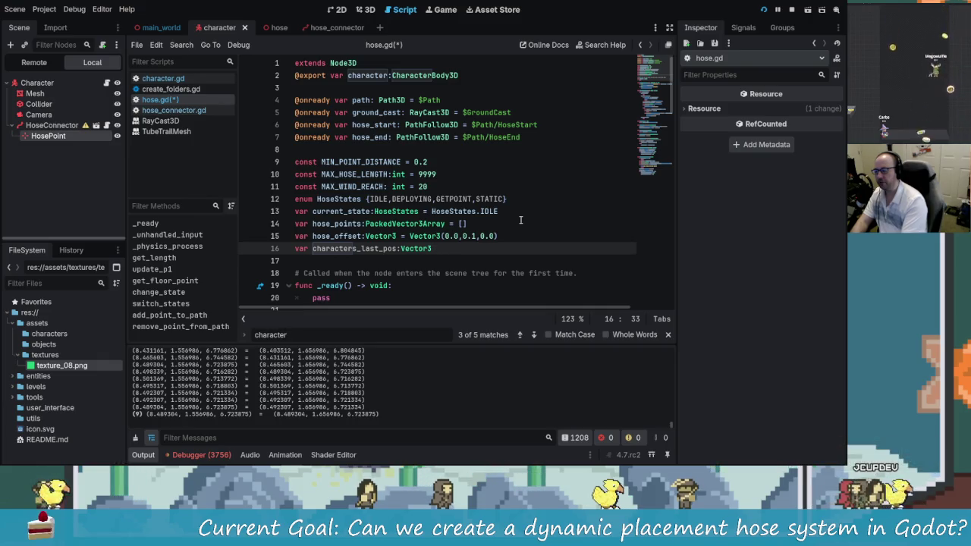
type("=cahr")
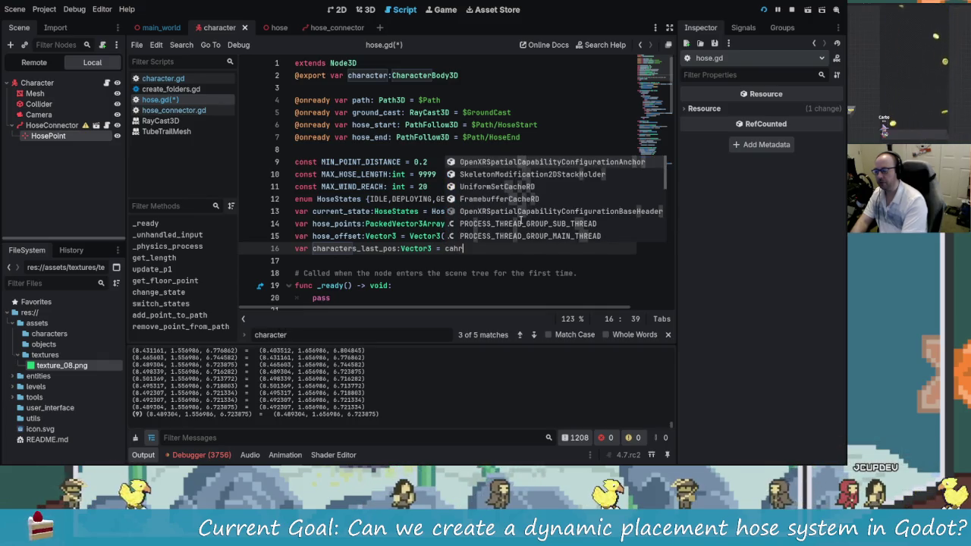
type("har")
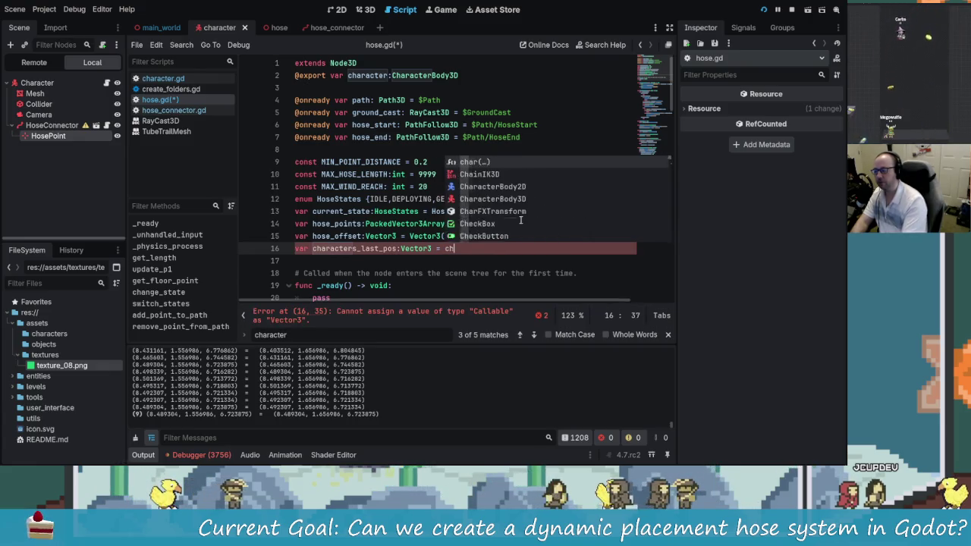
type("ac")
key("BackSpace")
key("BackSpace")
key("BackSpace")
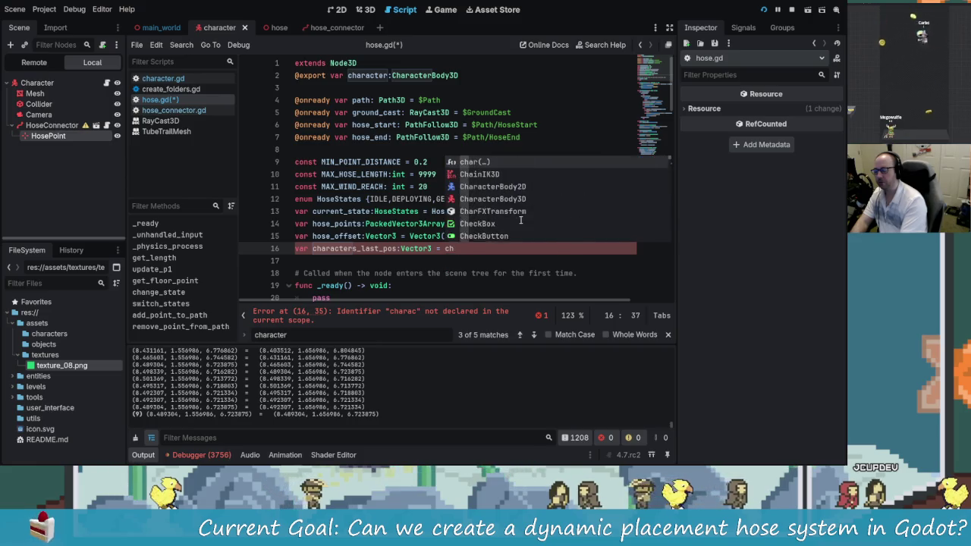
left_click(343, 186)
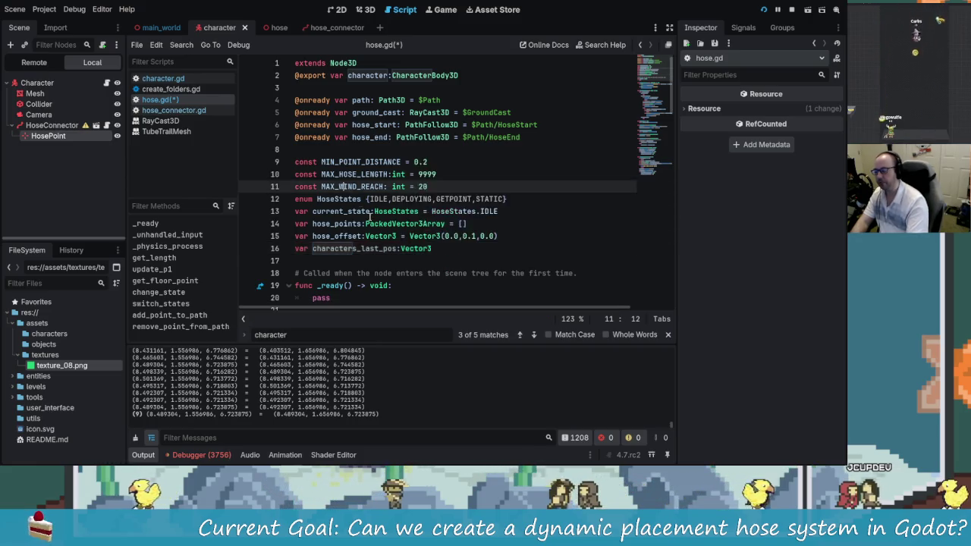
- Start a new line in _ready() with characters_last_pos via autocompletion
scroll(354, 226, "down", 2)
left_click(395, 211)
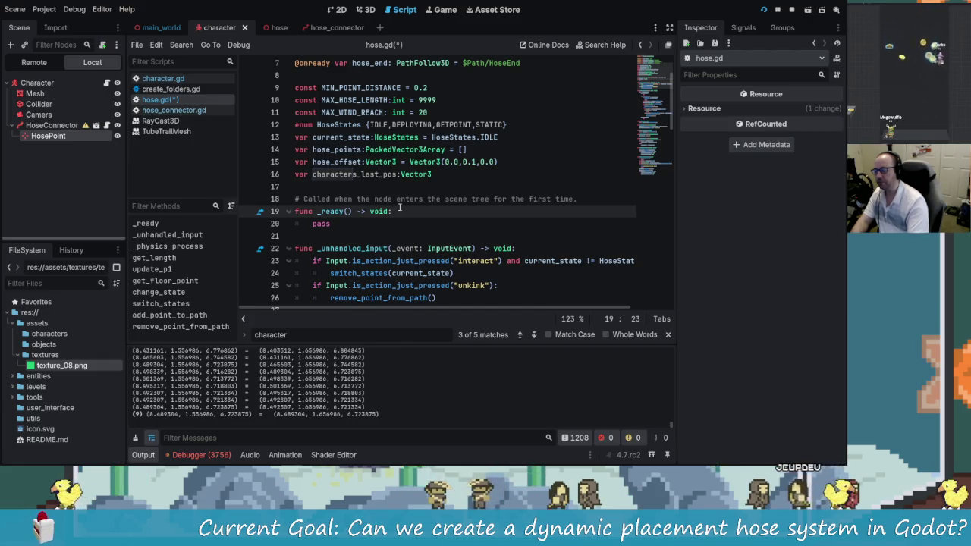
key("Return")
type("chara")
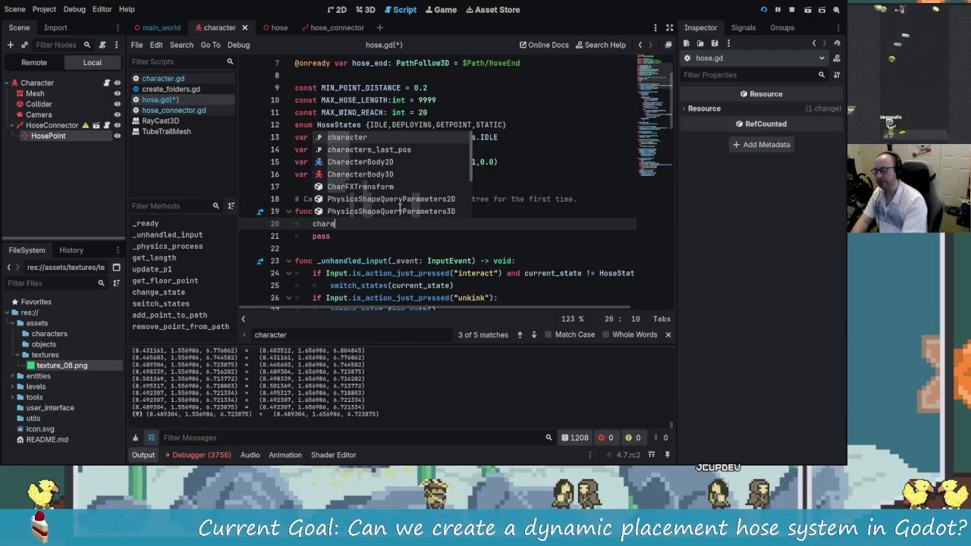
key("Down")
key("Escape")
key("Home")
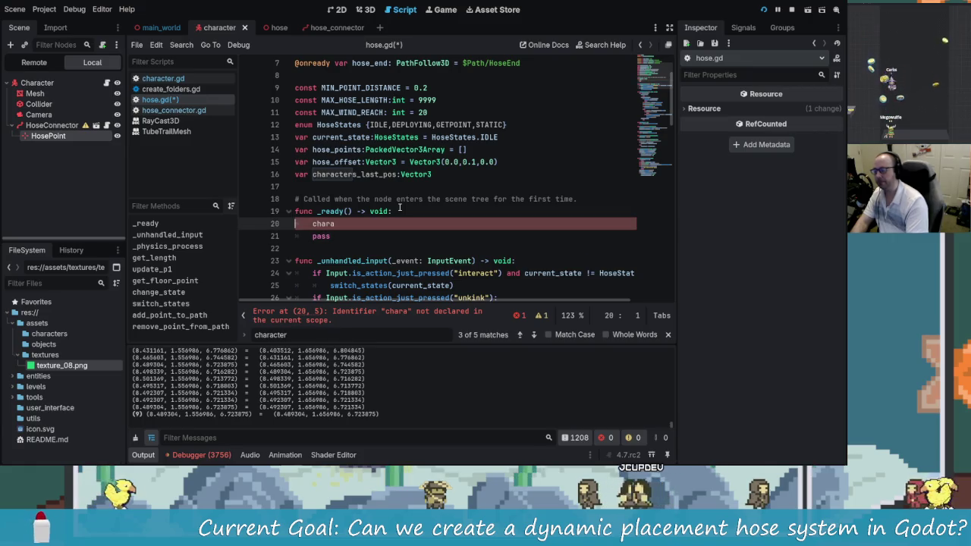
key("ctrl+space")
key("Down")
key("Up")
key("Down")
key("Return")
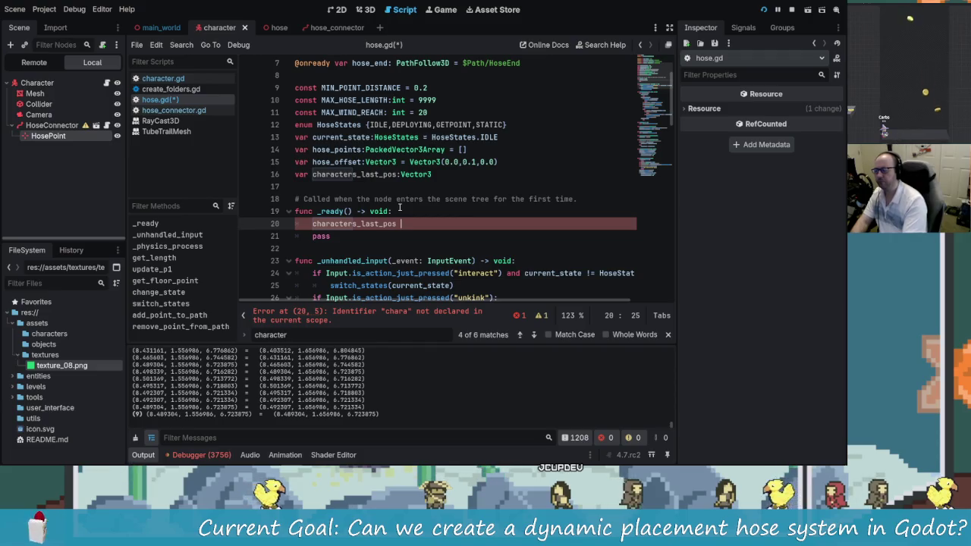
- Assign it '= character.global_position'
type("= cah")
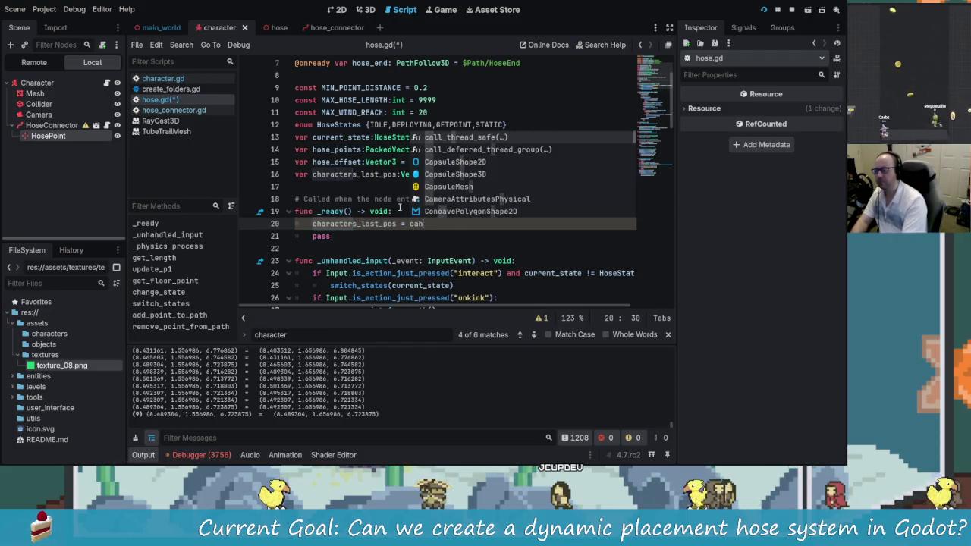
key("BackSpace")
key("BackSpace")
type("har")
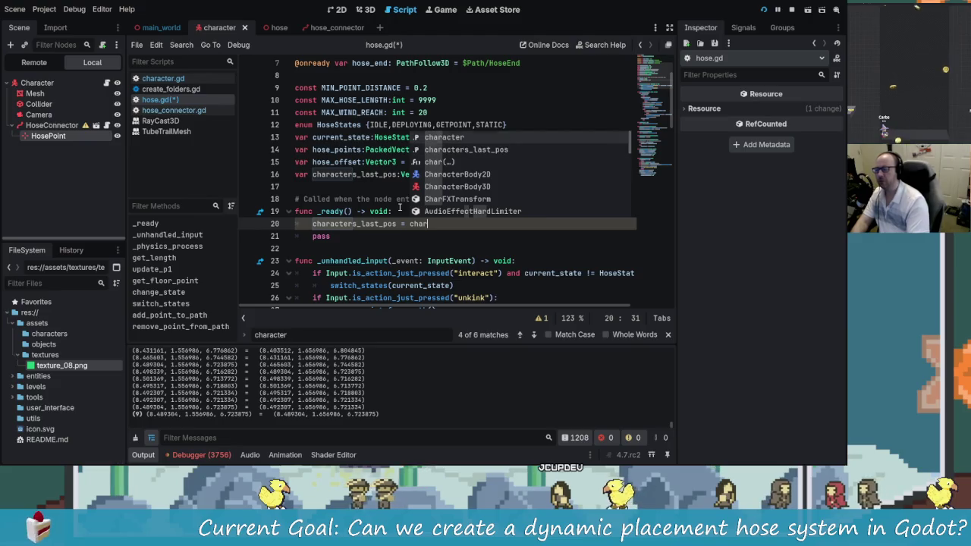
key("Return")
type(".global")
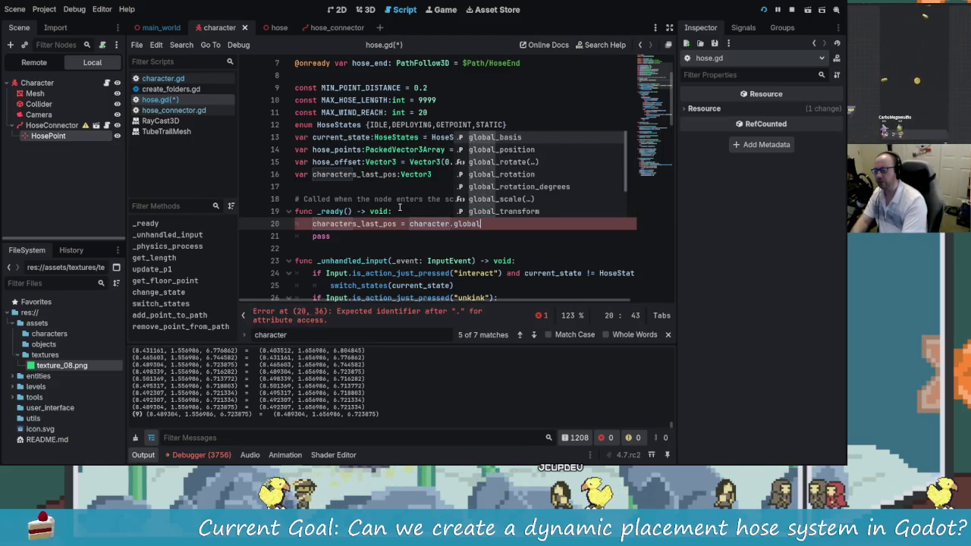
type("_p")
key("Return")
- Remove the placeholder pass from _ready and save hose.gd
left_click(389, 235)
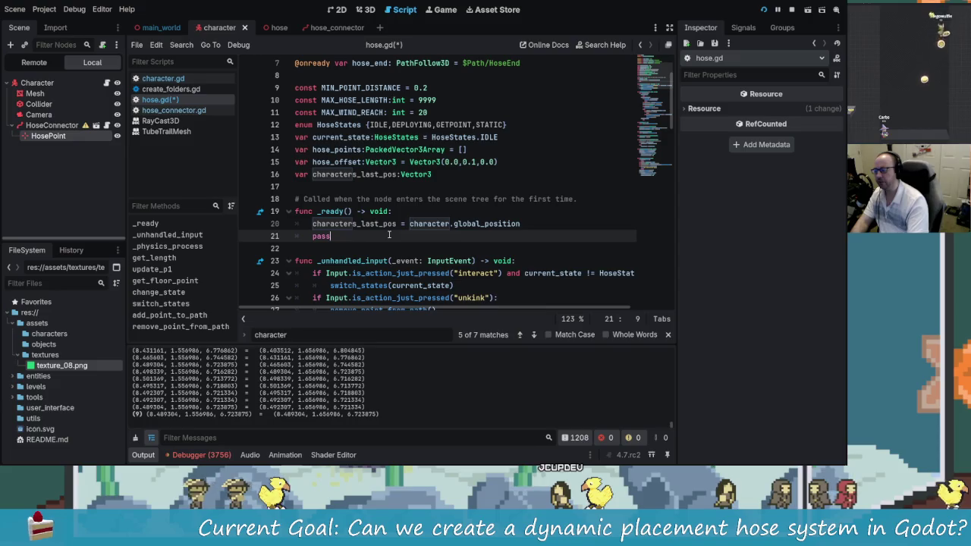
key("BackSpace")
key("ctrl+s")
left_click(484, 249)
key("ctrl+super+s")
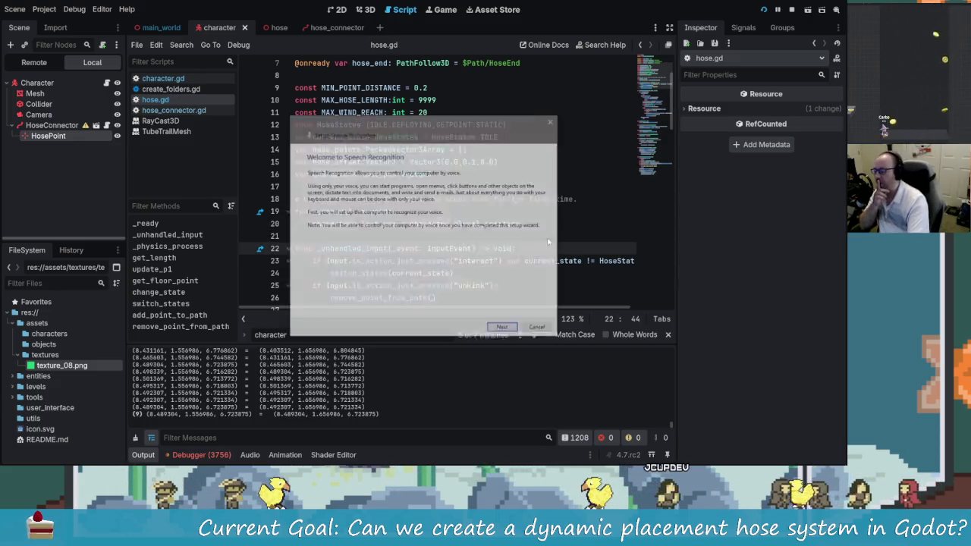
- Cancel the Speech Recognition wizard and scroll back up in hose.gd
left_click(538, 330)
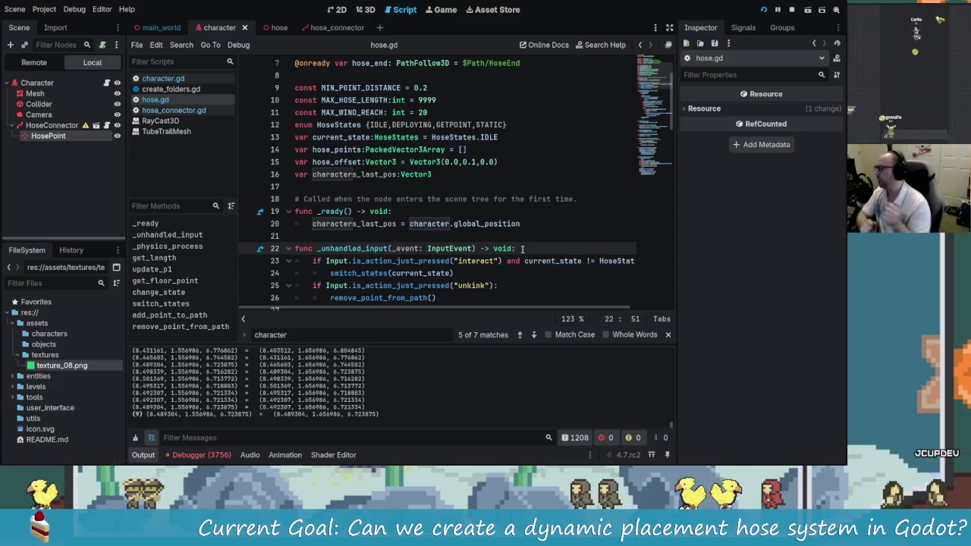
scroll(522, 249, "up", 1)
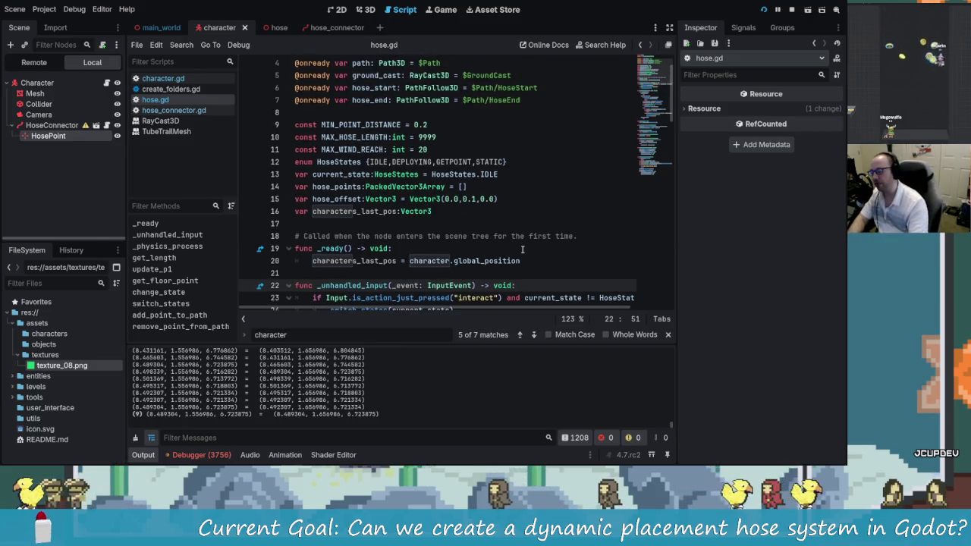
scroll(477, 239, "down", 3)
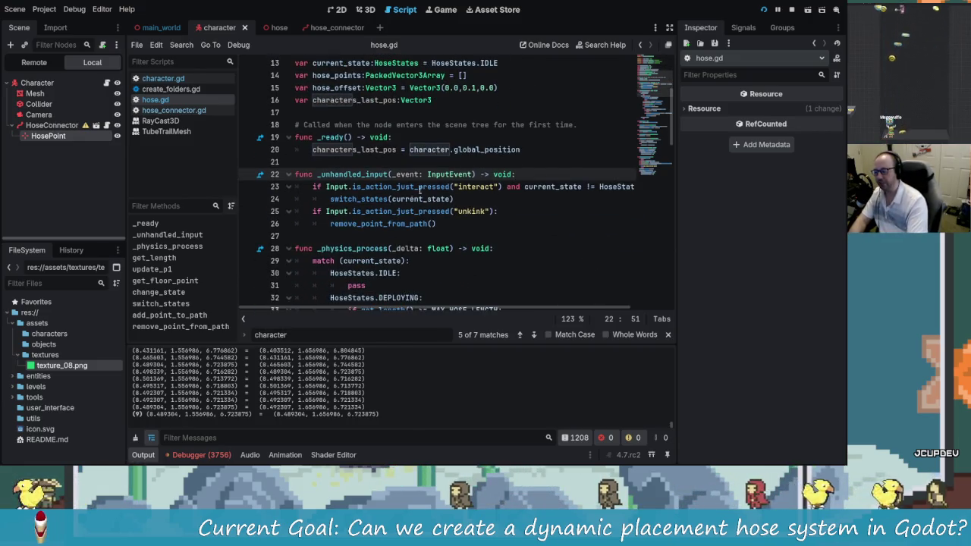
scroll(425, 207, "down", 6)
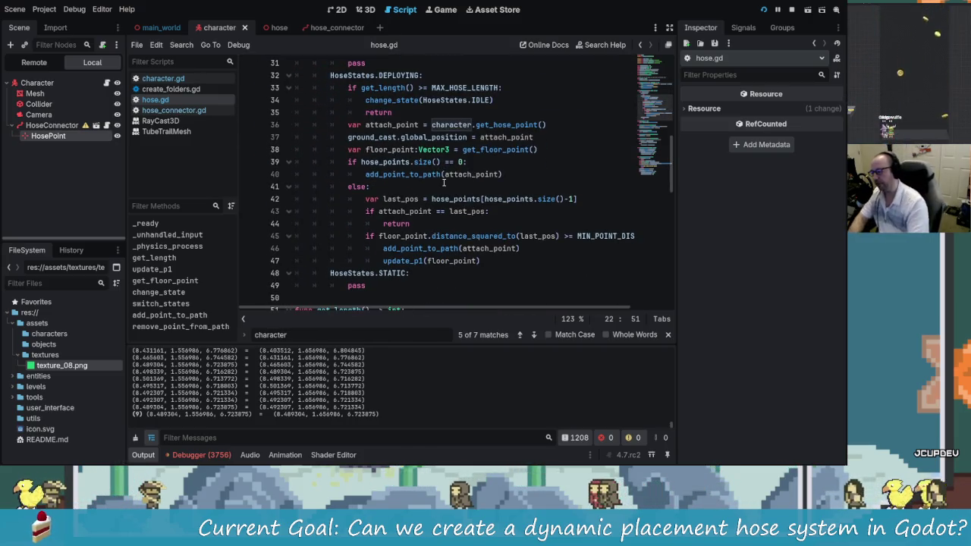
scroll(425, 167, "up", 3)
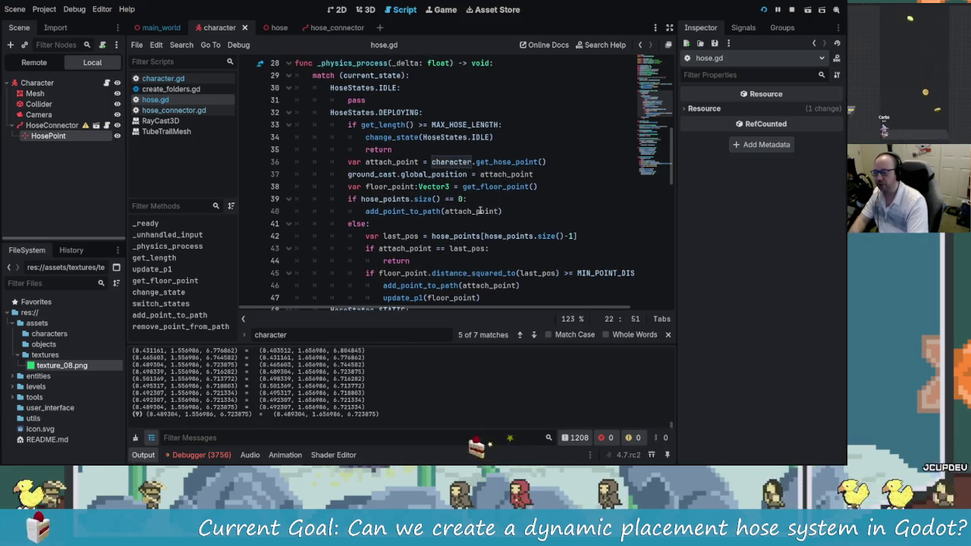
left_click(366, 186)
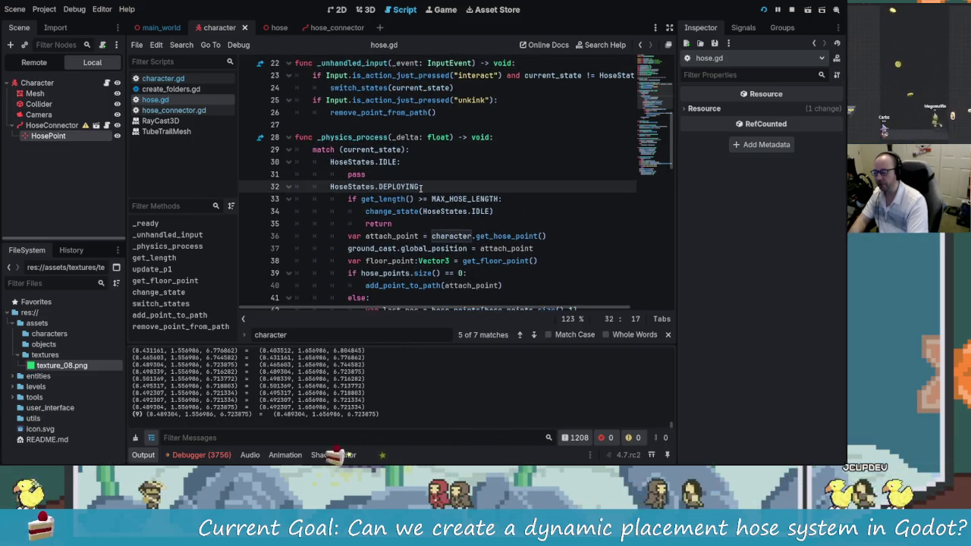
scroll(413, 221, "down", 1)
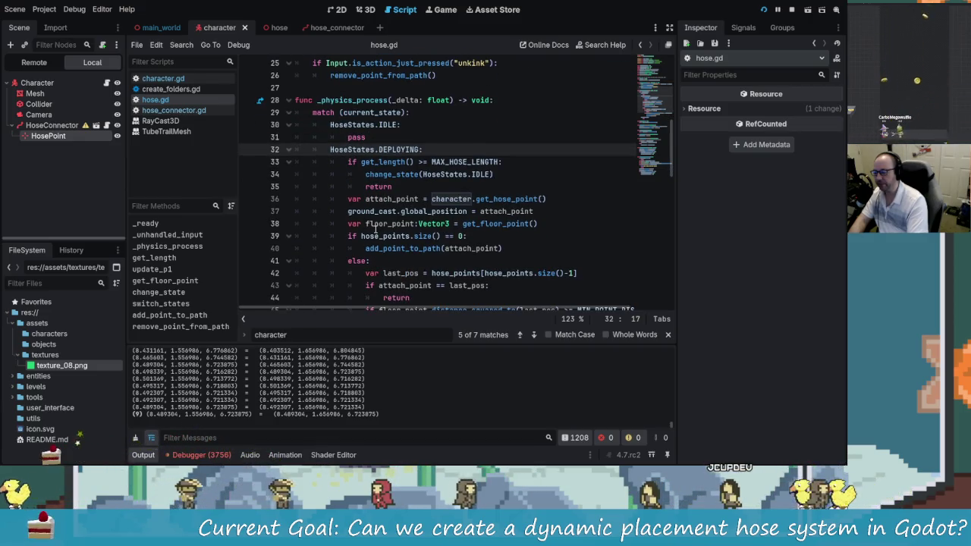
scroll(380, 223, "down", 2)
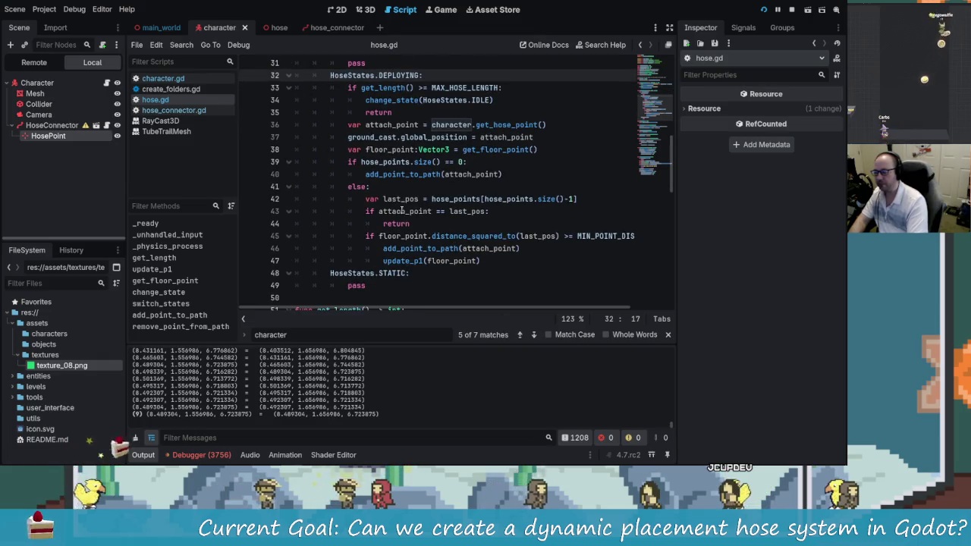
left_click(422, 199)
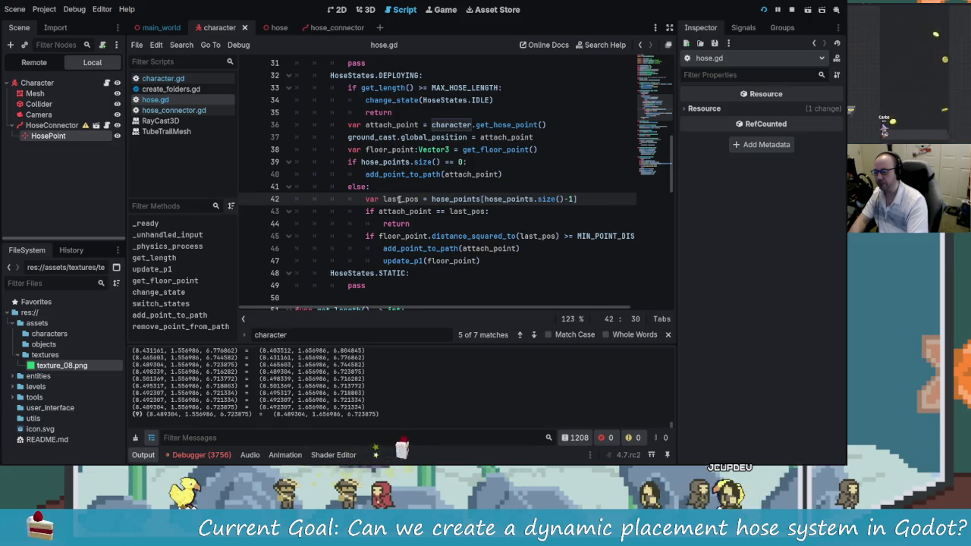
scroll(436, 203, "up", 1)
scroll(486, 211, "down", 1)
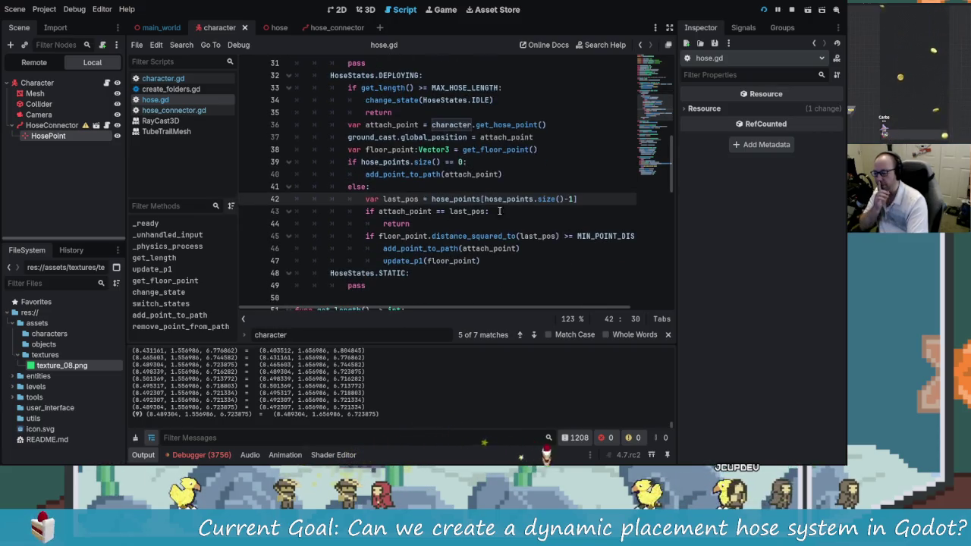
left_click_drag(583, 201, 366, 199)
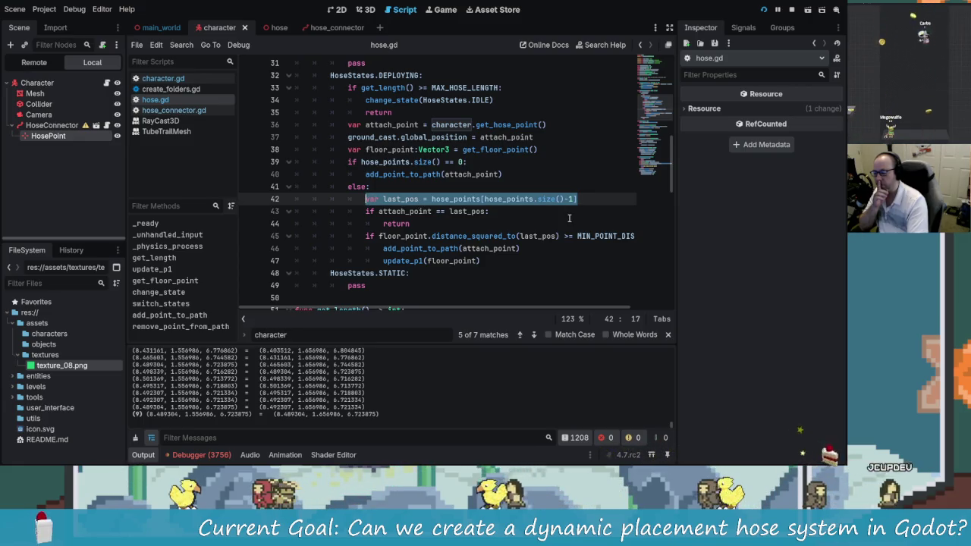
scroll(535, 224, "up", 1)
scroll(523, 231, "down", 1)
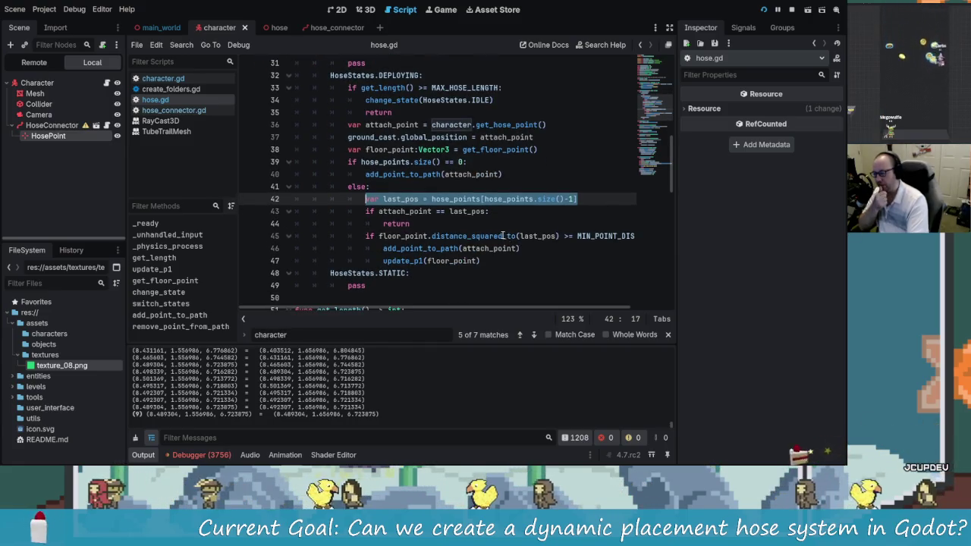
mouse_move(515, 248)
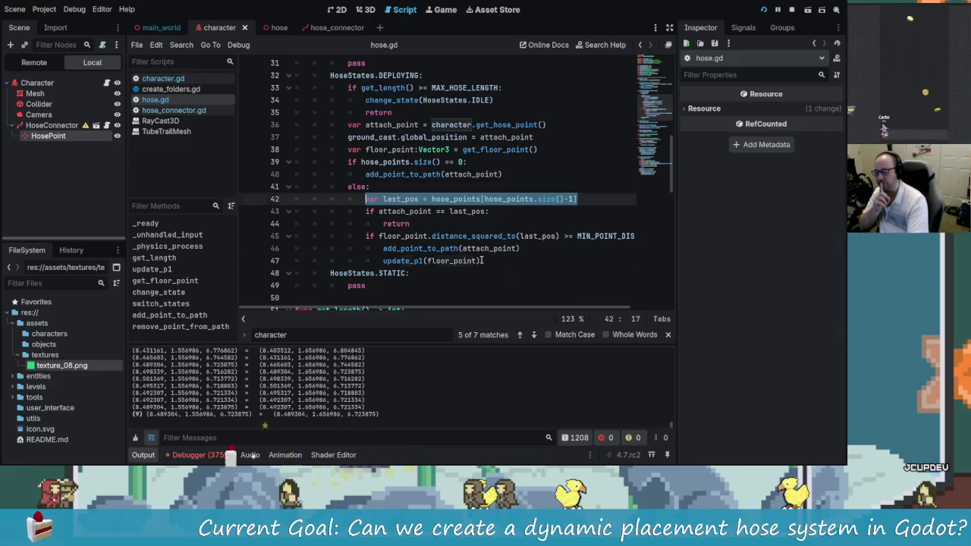
left_click(517, 260)
- Add line 48 'characters_last_pos = character.global_position' after update_p1(floor_point) via autocomplete
key("Return")
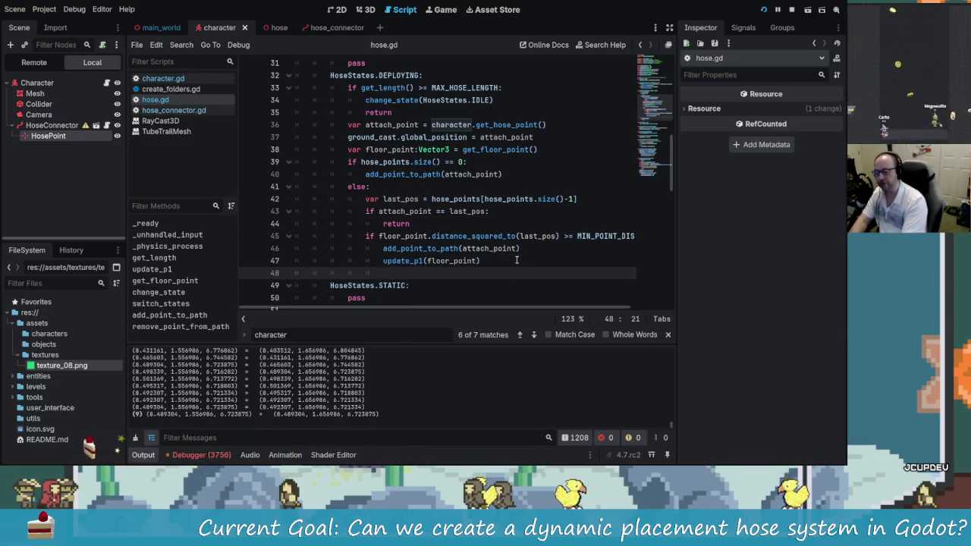
type("char")
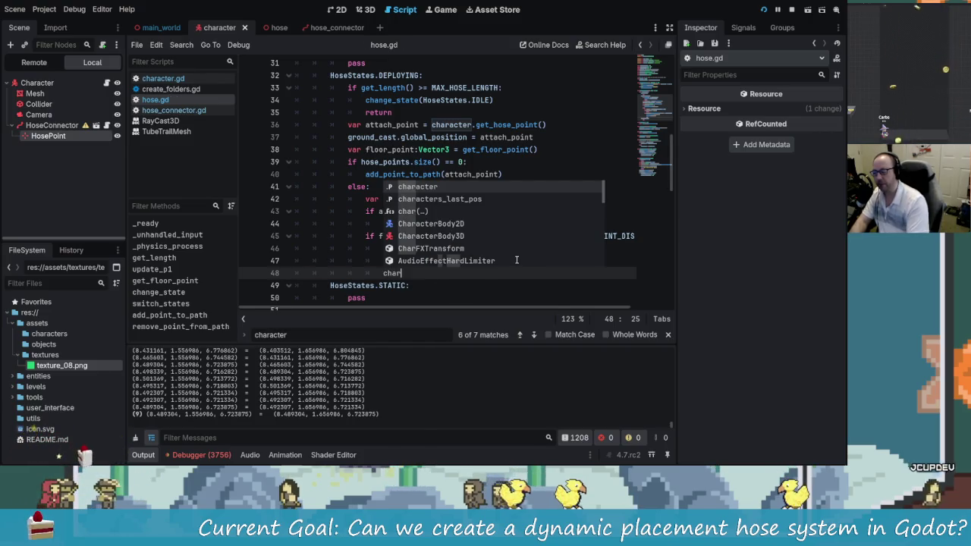
key("Down")
key("Return")
type("char")
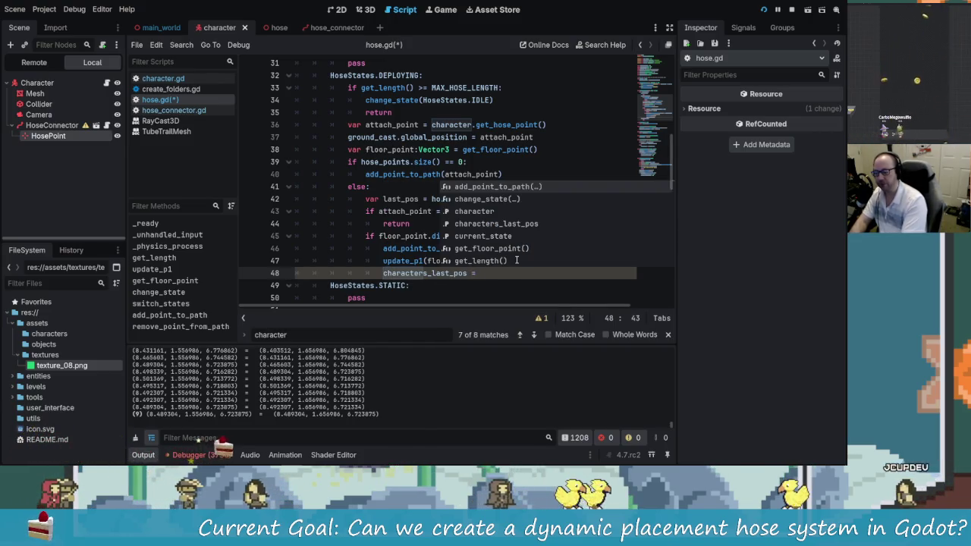
key("Return")
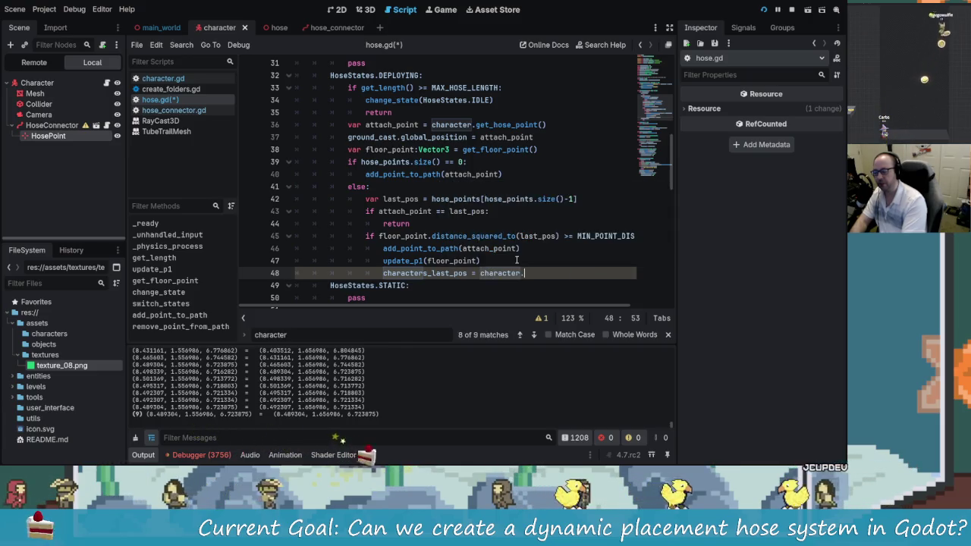
type(".glboa")
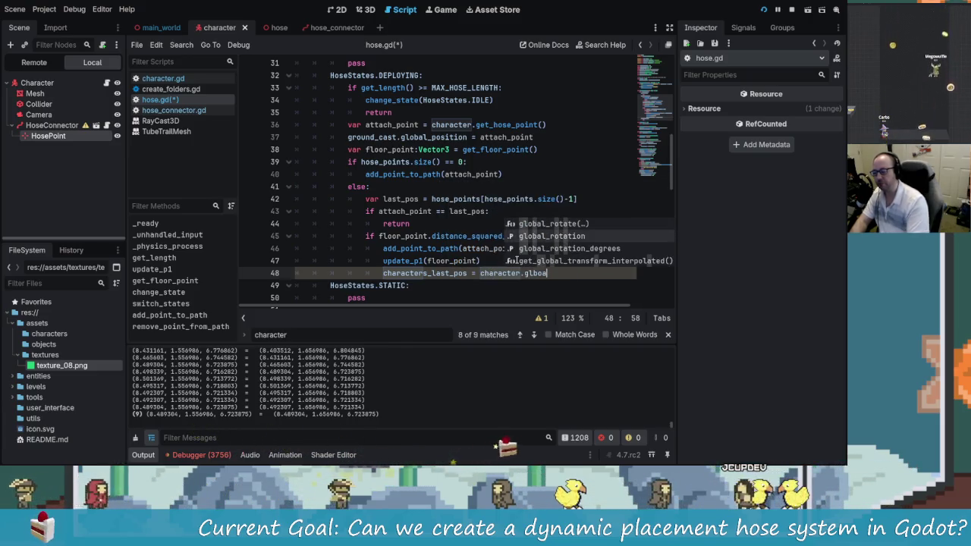
key("BackSpace")
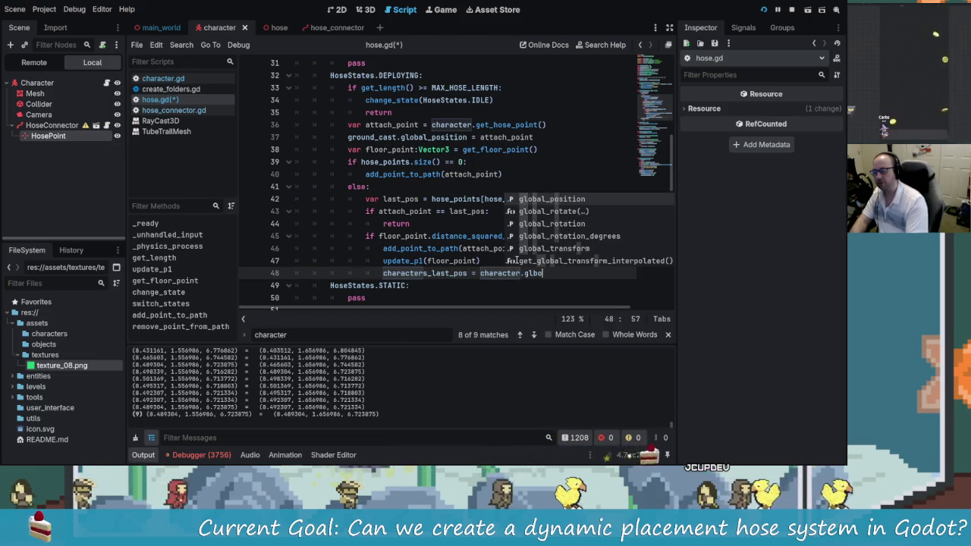
key("Return")
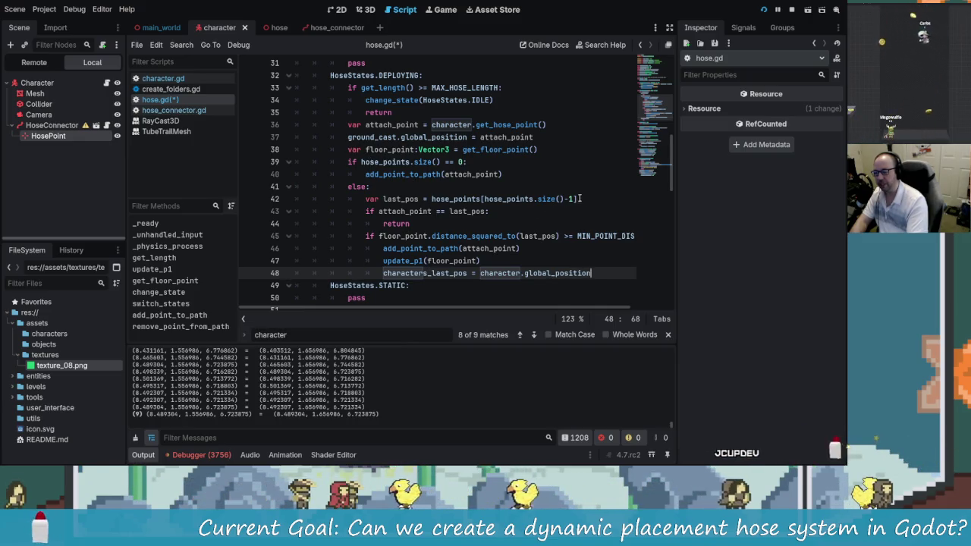
left_click_drag(579, 199, 360, 201)
key("ctrl+c")
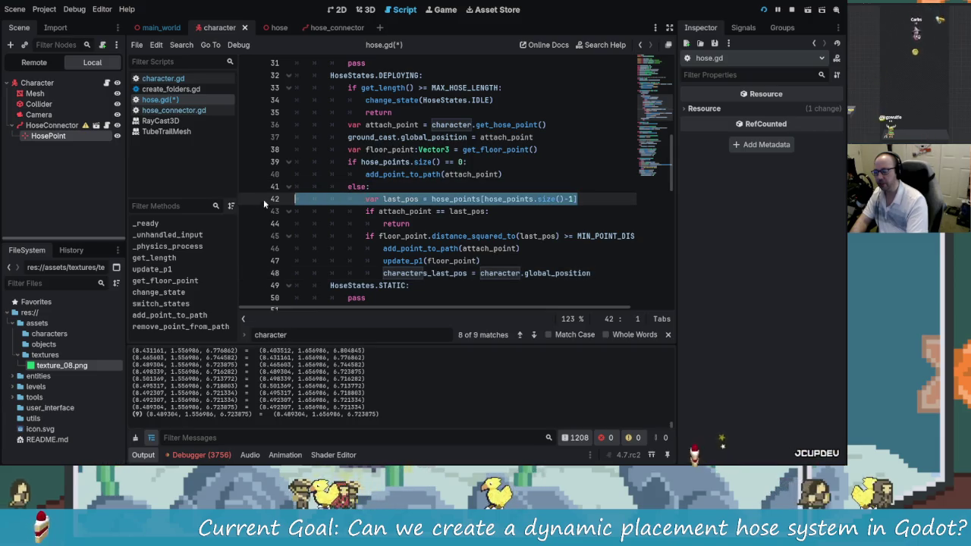
- Delete the last_pos declaration line, then restore it
key("BackSpace")
key("BackSpace")
key("Down")
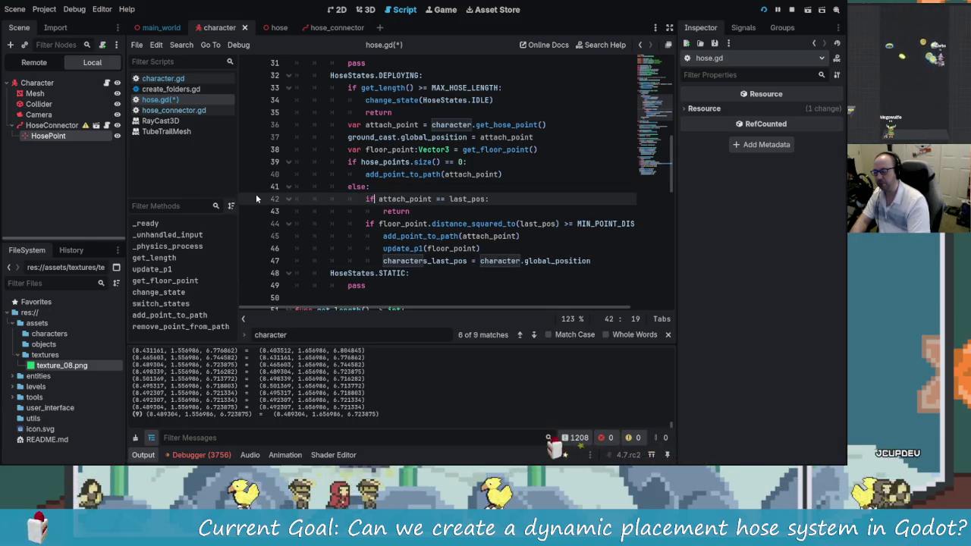
key("Right")
key("Right")
key("Right")
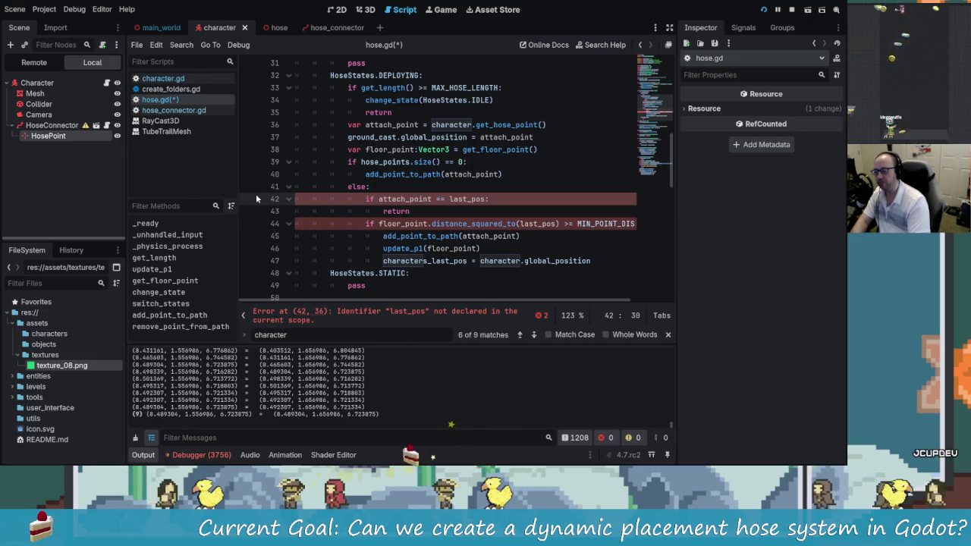
key("Home")
key("Home")
key("ctrl+v")
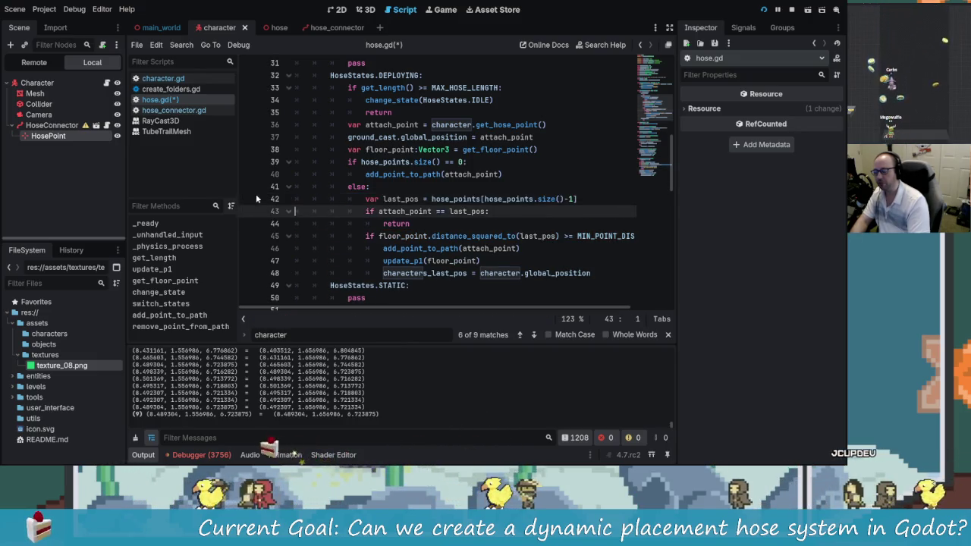
- Delete attach_point from line 43's check, leaving 'if == last_pos:'
key("Up")
key("Down")
key("Down")
key("Down")
key("End")
key("ctrl+Left")
key("Left")
key("Left")
key("Left")
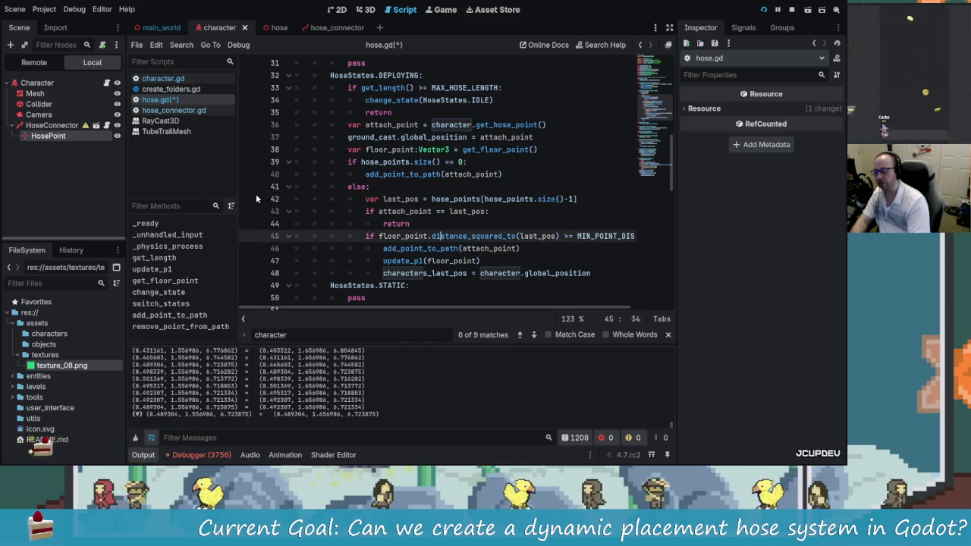
key("Up")
key("Up")
key("Right")
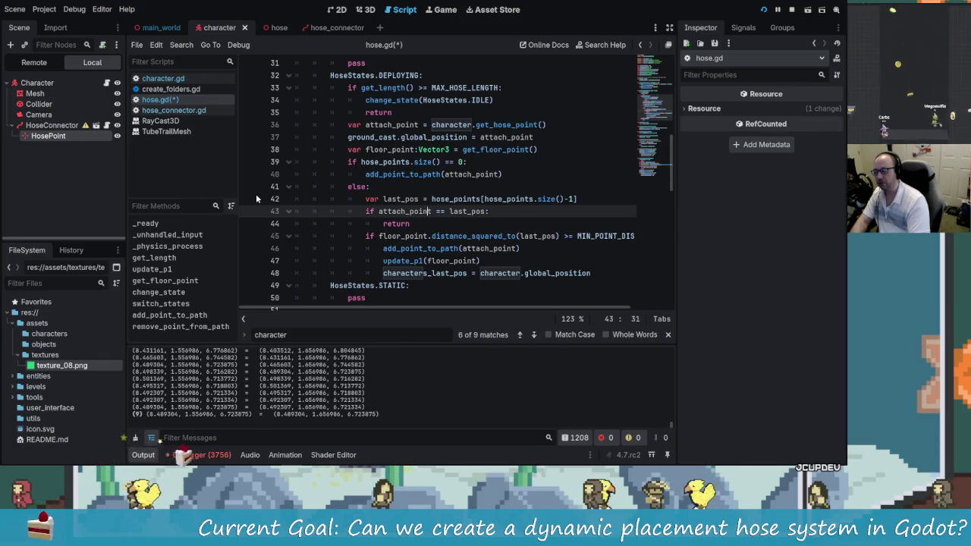
key("ctrl+BackSpace")
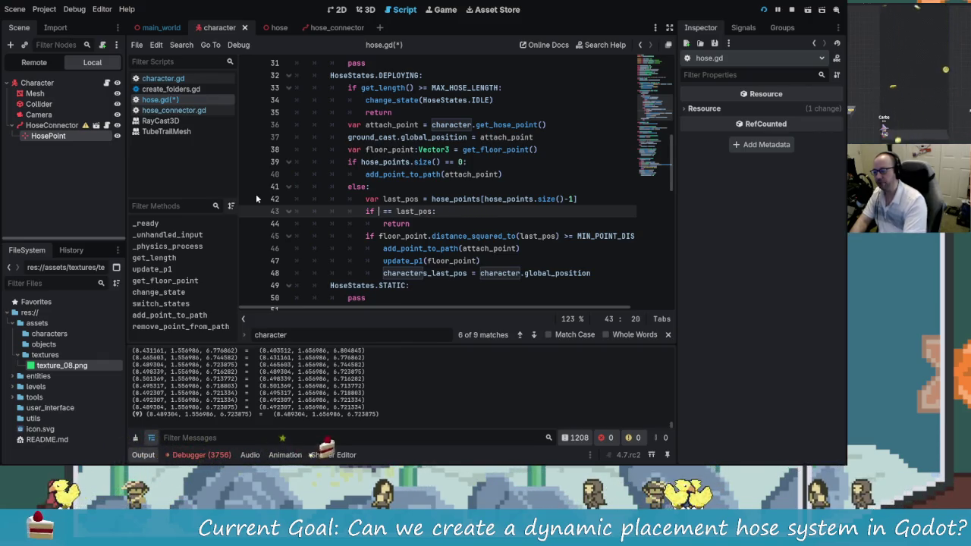
- Make line 43 check character.global_position == characters_last_pos
type("char")
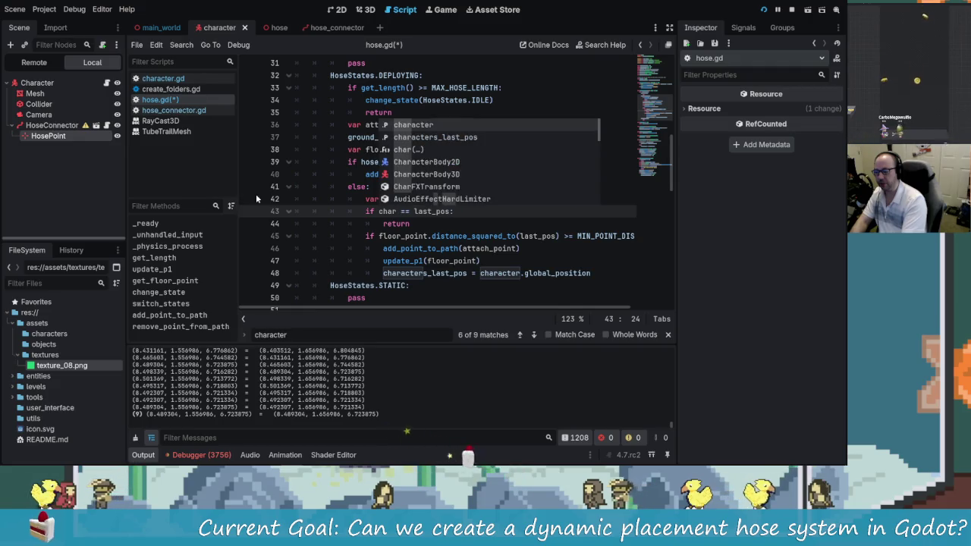
key("Return")
type(".global")
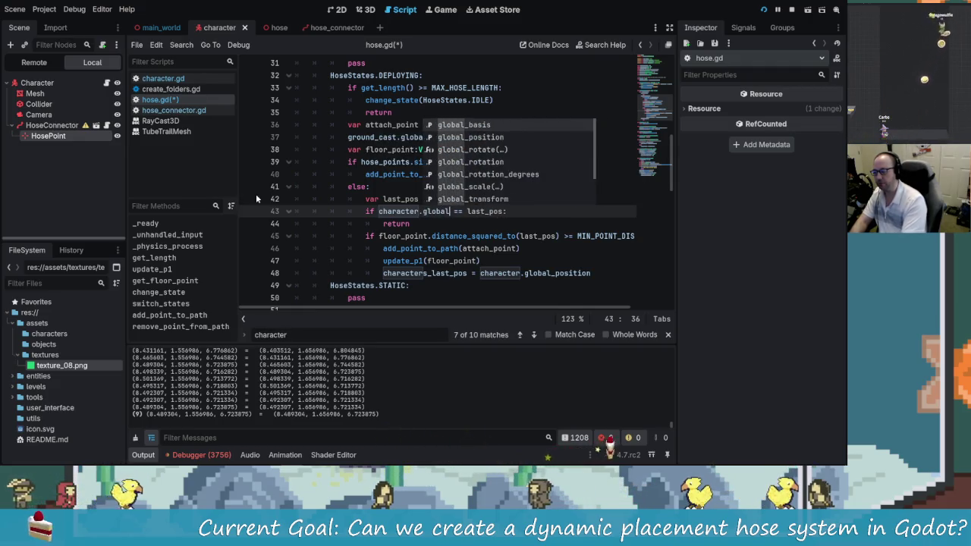
key("Return")
key("End")
key("BackSpace")
key("BackSpace")
key("BackSpace")
key("BackSpace")
key("BackSpace")
key("BackSpace")
type("char")
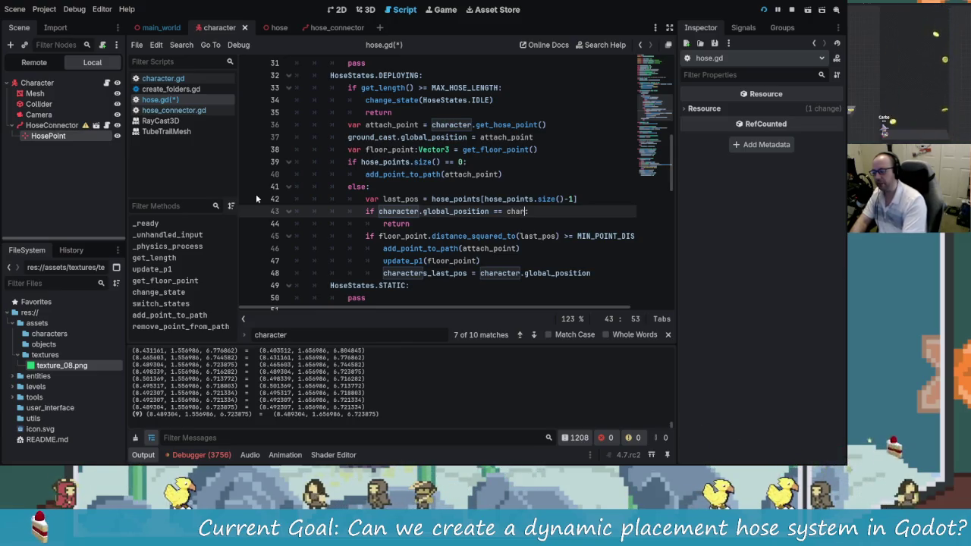
key("Down")
key("Return")
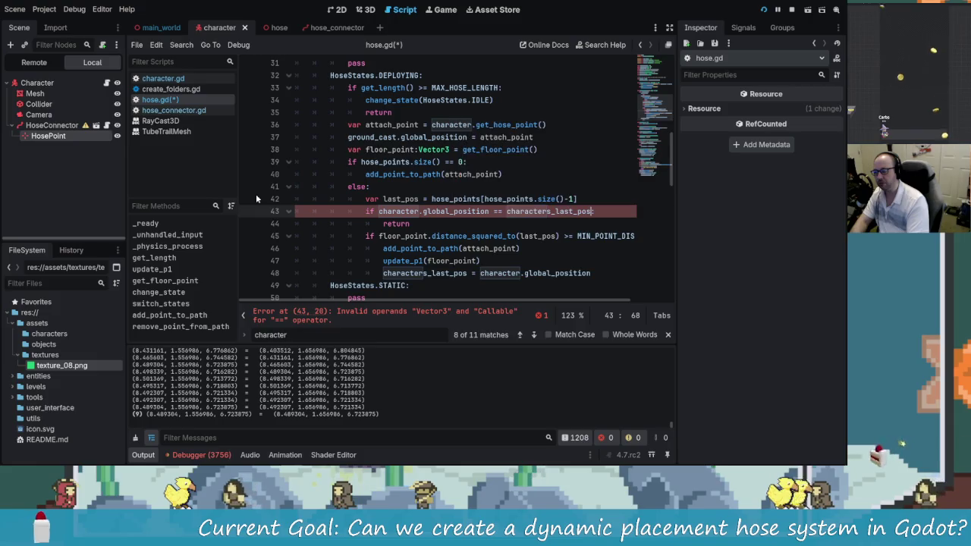
key("Down")
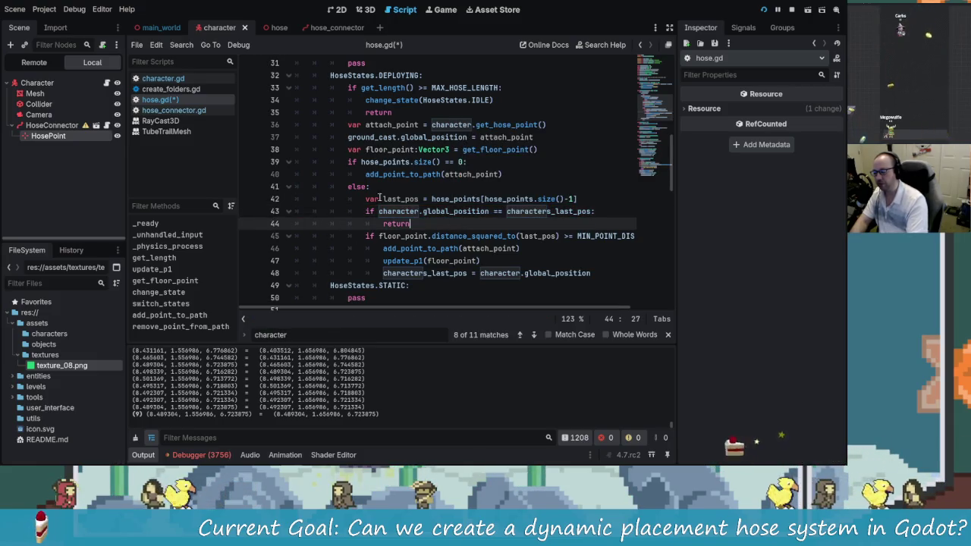
- Review the floor_point distance check and save hose.gd
left_click(382, 236)
double_click(390, 237)
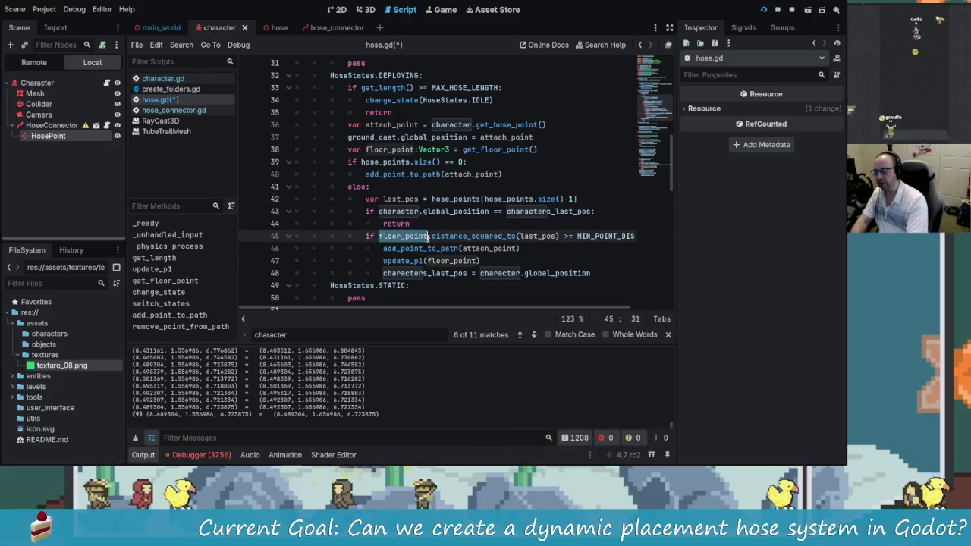
key("Right")
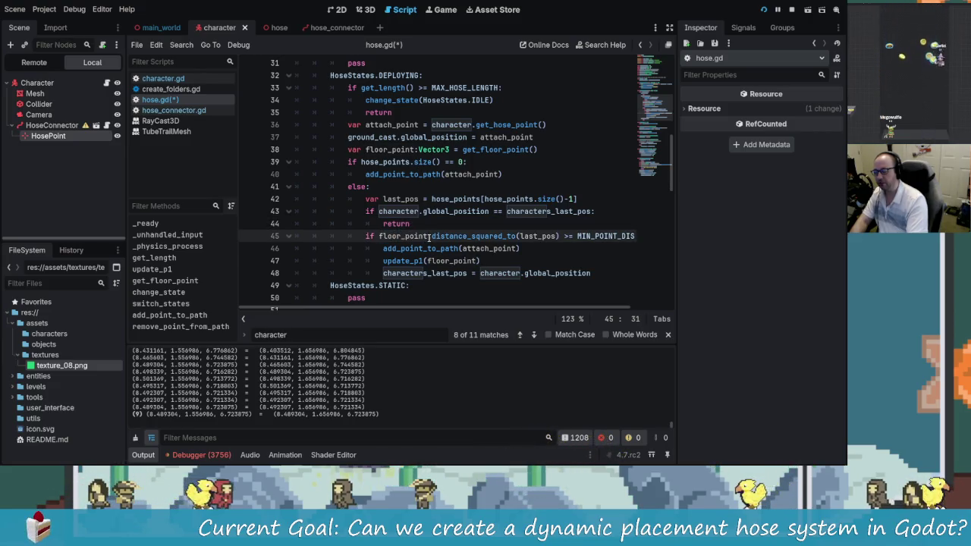
mouse_move(609, 236)
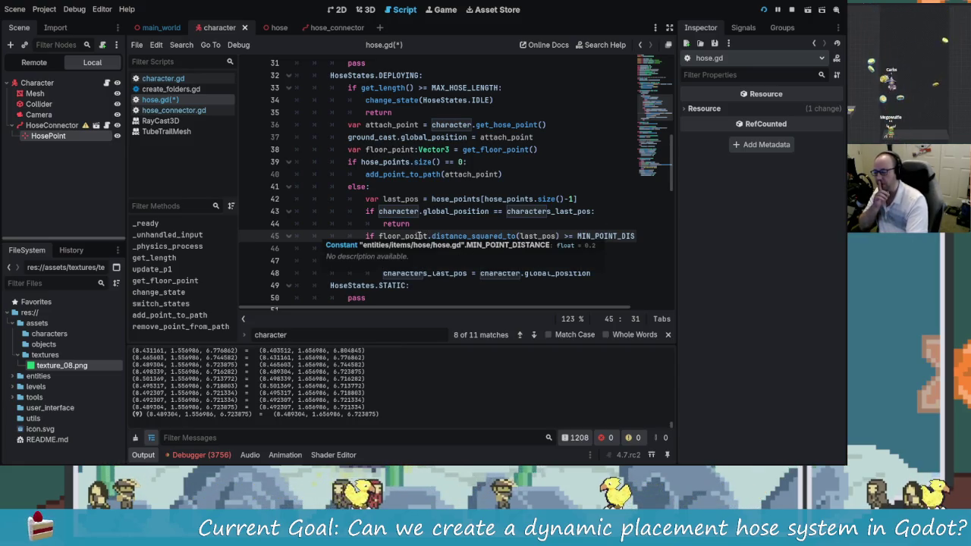
left_click(551, 236)
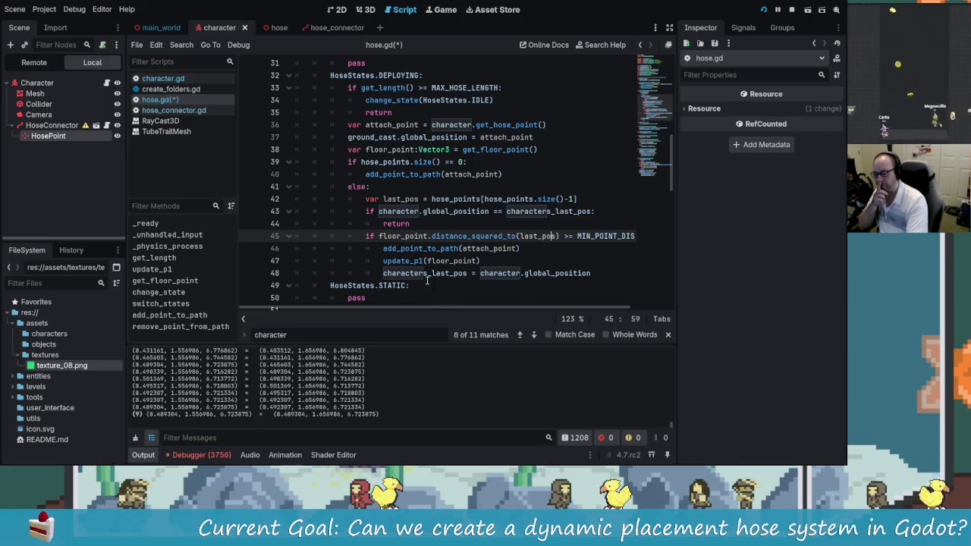
left_click(531, 273)
key("ctrl+s")
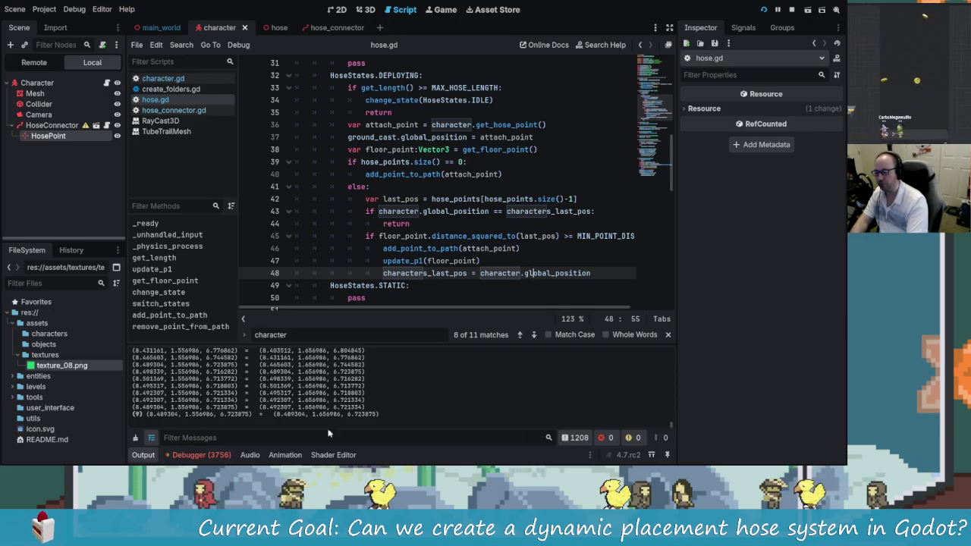
left_click(792, 10)
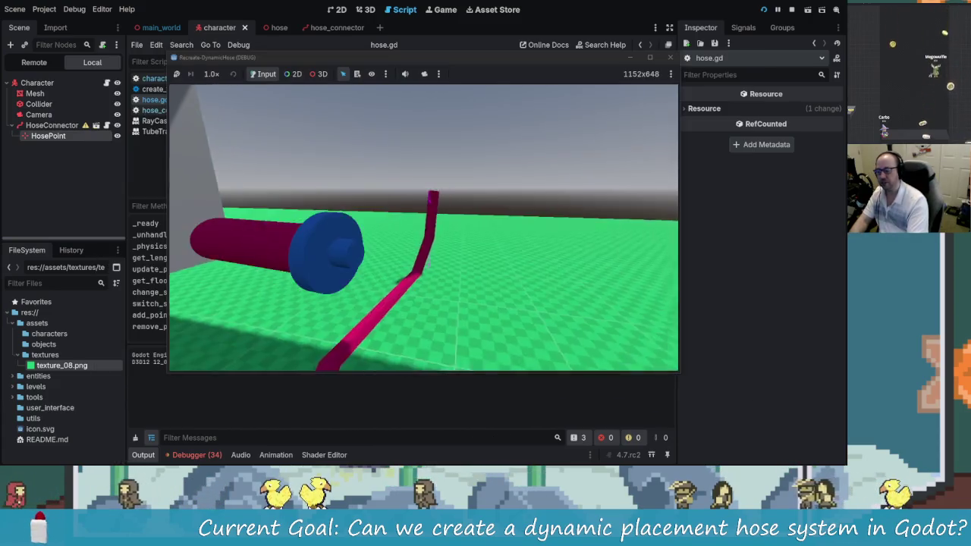
left_click(672, 58)
left_click(478, 162)
scroll(456, 228, "down", 2)
scroll(455, 228, "up", 2)
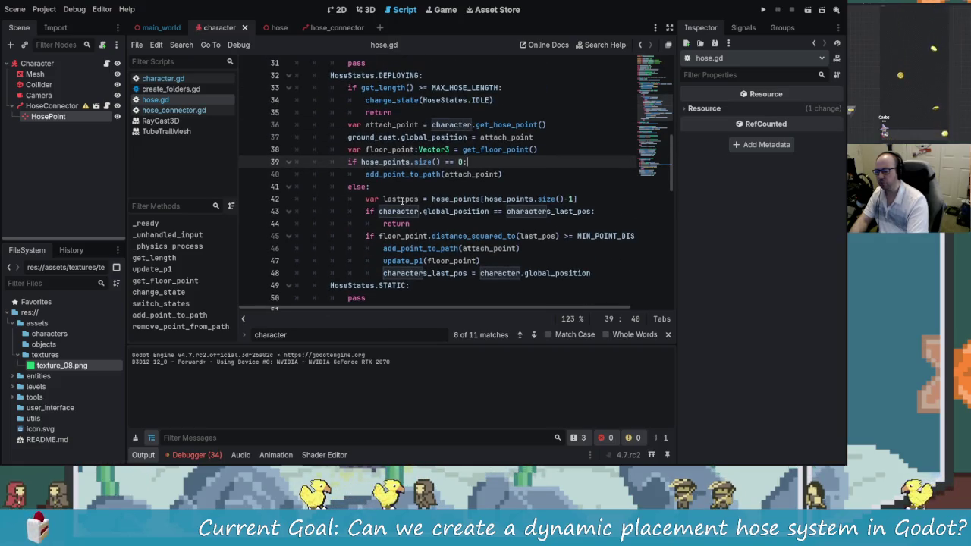
- Insert a blank line above the update_p1 function
scroll(402, 199, "down", 1)
scroll(517, 216, "up", 1)
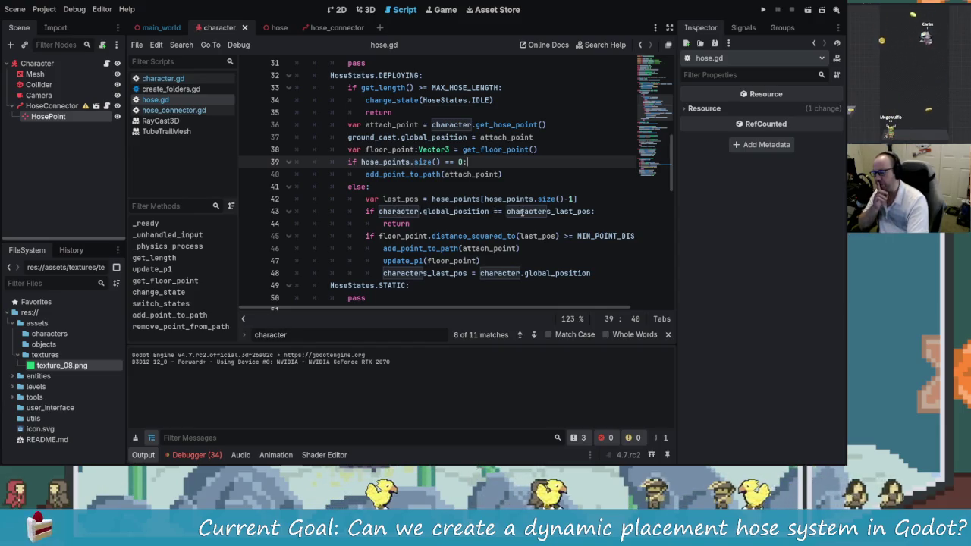
left_click(602, 211)
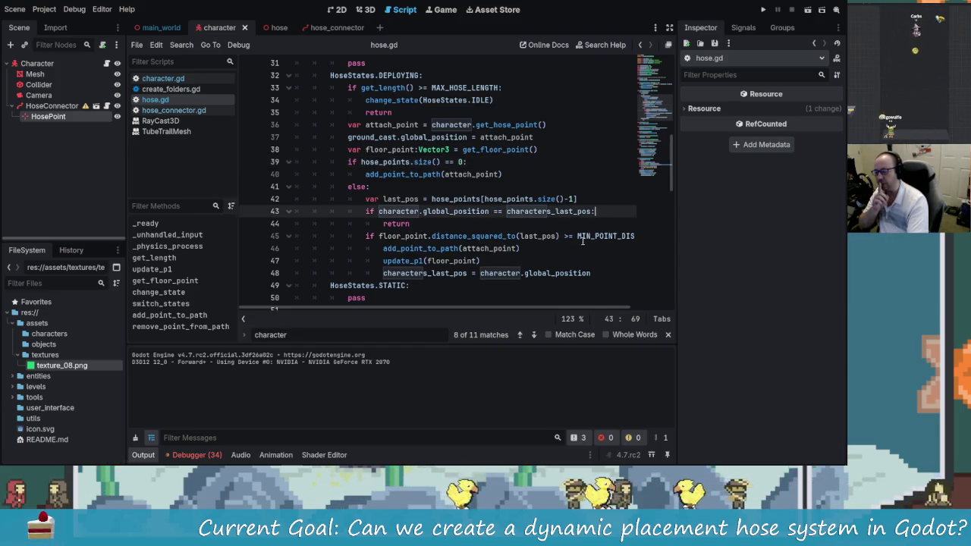
scroll(529, 248, "down", 3)
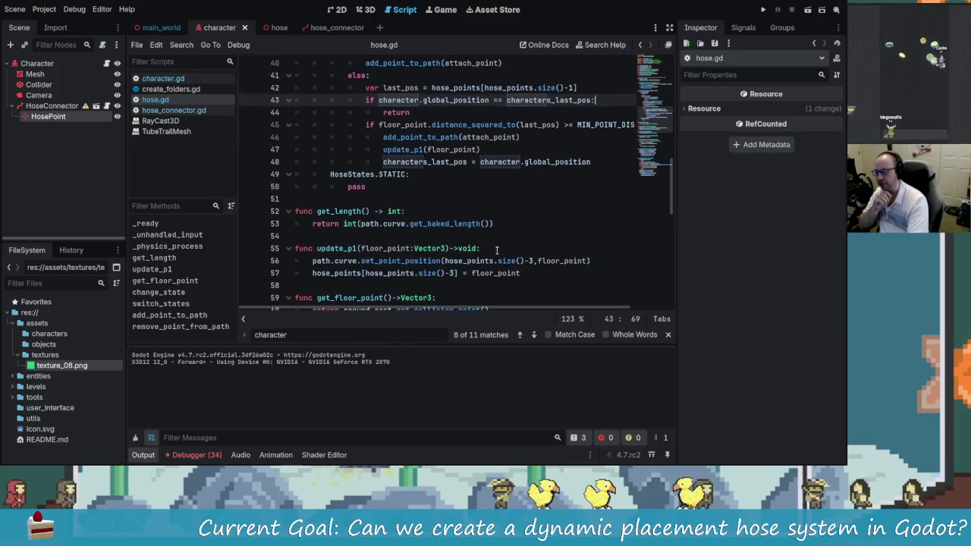
scroll(529, 249, "down", 1)
left_click(551, 236)
key("Return")
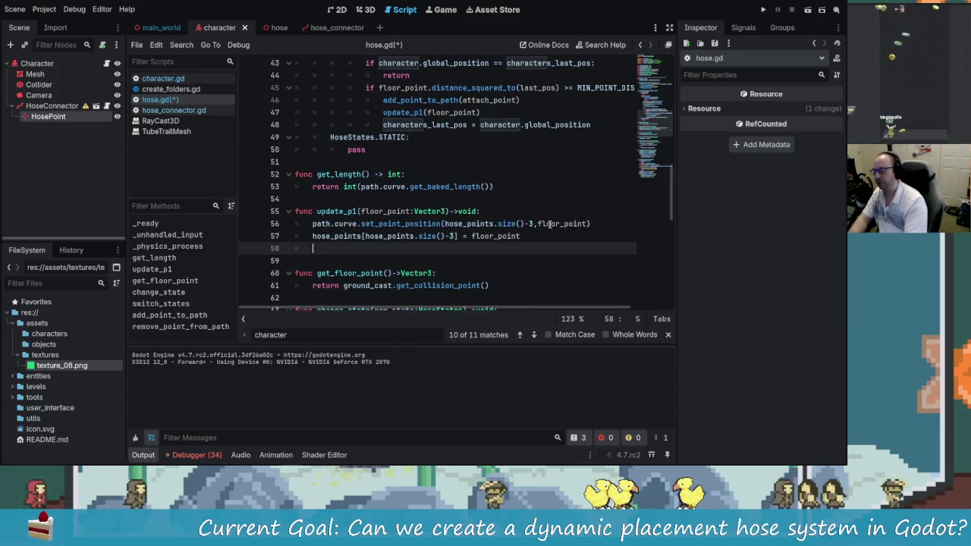
key("BackSpace")
key("Up")
key("Up")
key("Home")
key("Return")
key("Return")
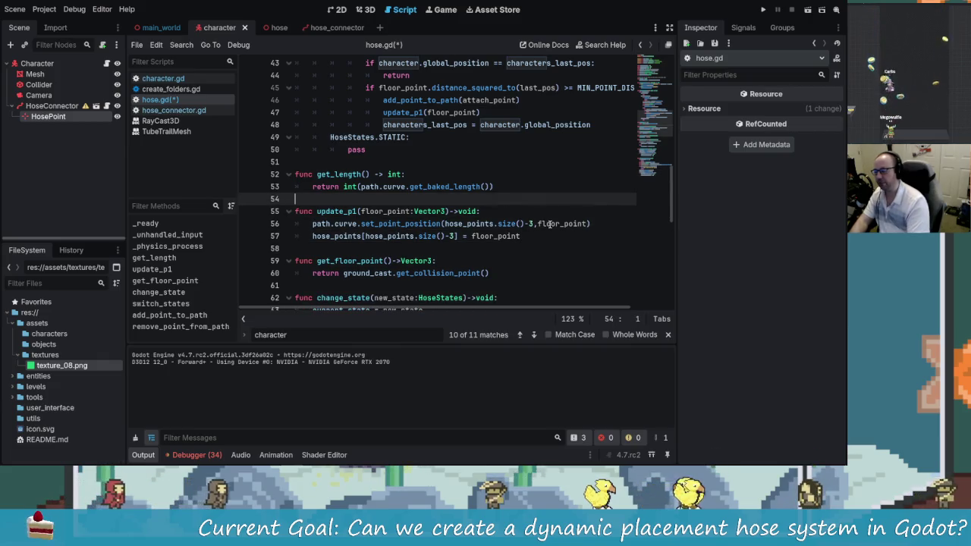
key("Up")
key("Up")
- Declare func update_p0(attach_point:Vector3)->void
type("func")
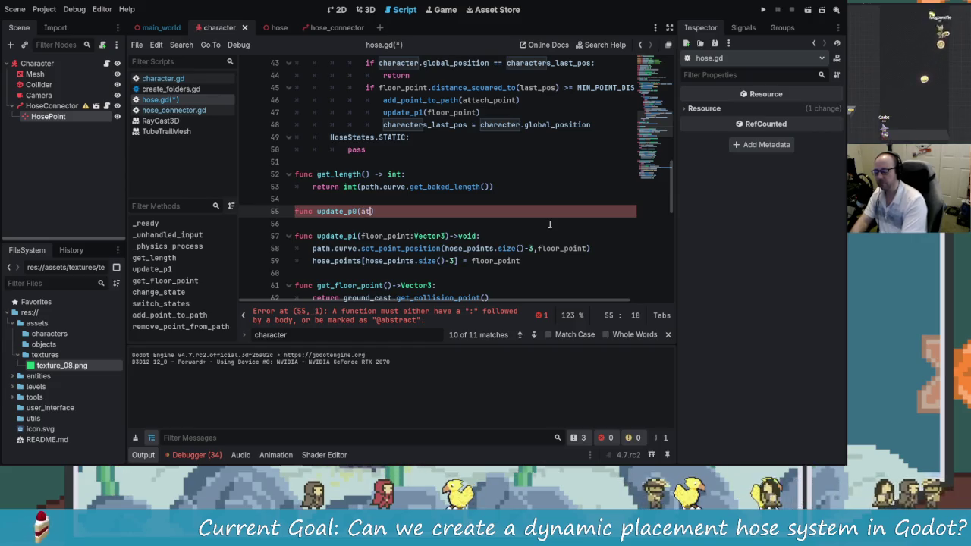
type("_point:")
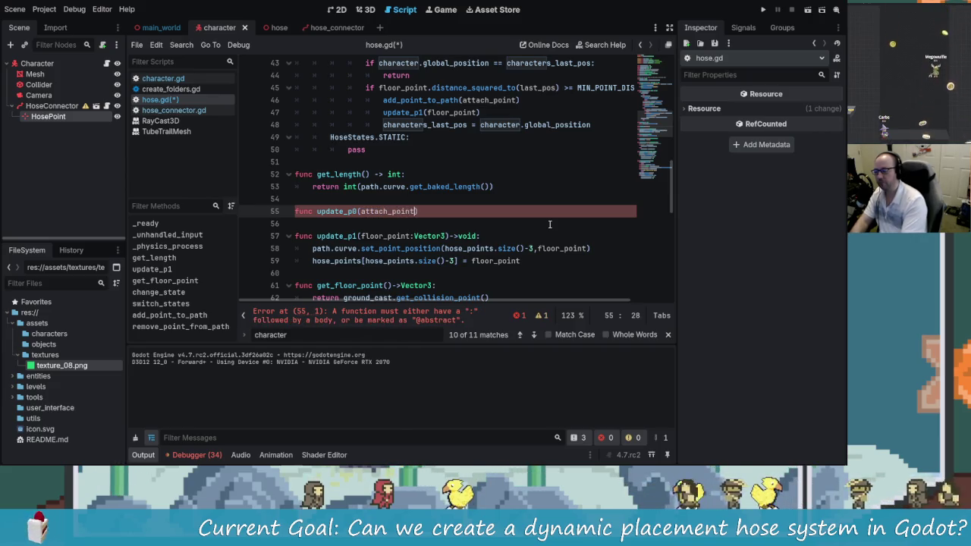
type("Vector3")
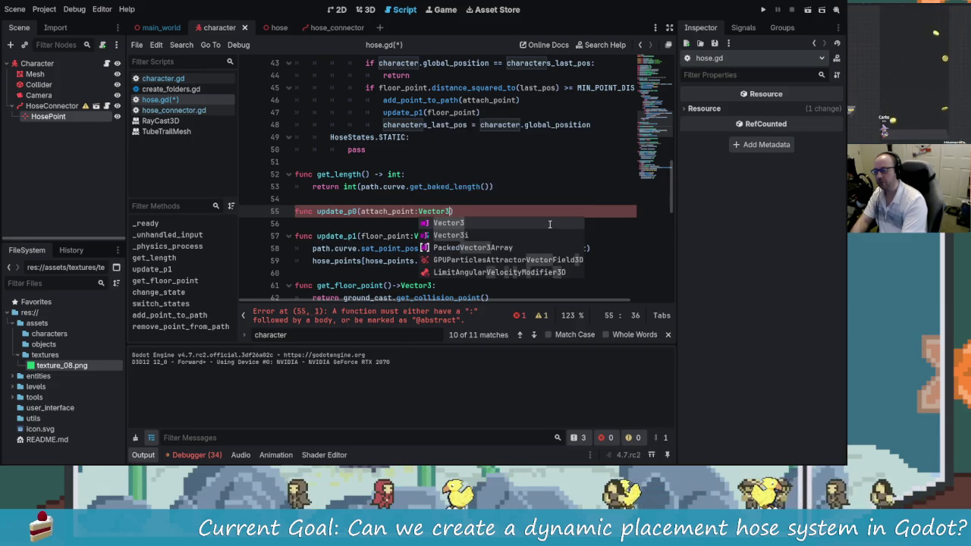
key("Escape")
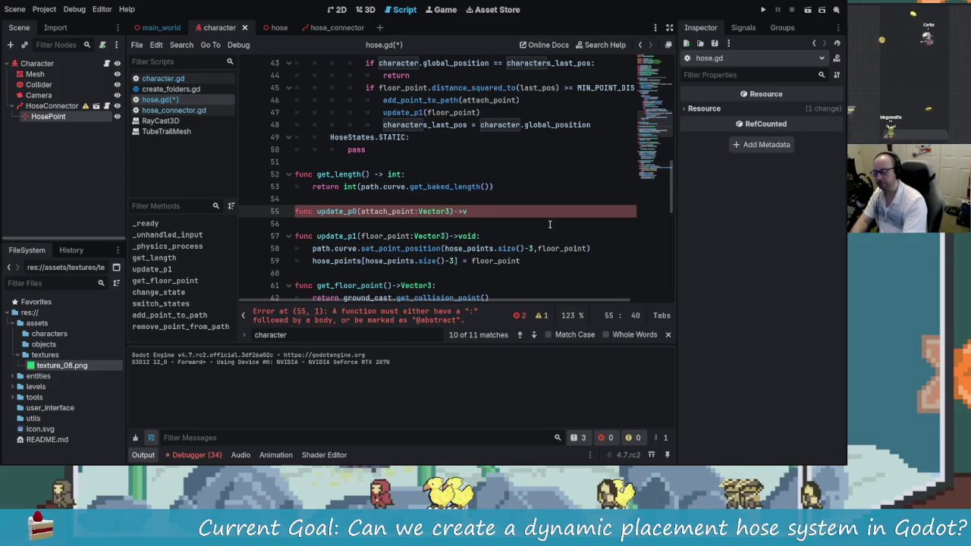
type("oid:")
key("Return")
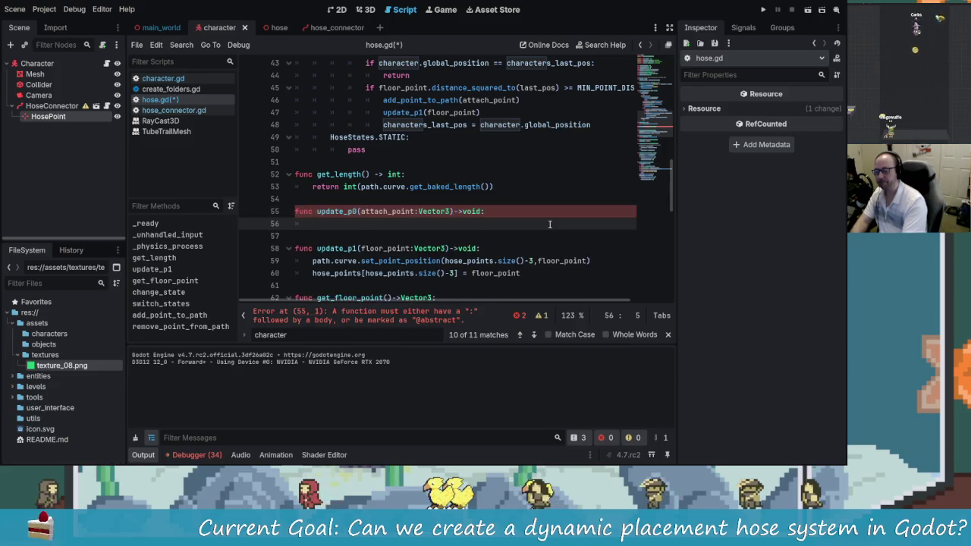
- Copy update_p1's two body lines into update_p0 and fix the indentation
left_click_drag(531, 274, 267, 264)
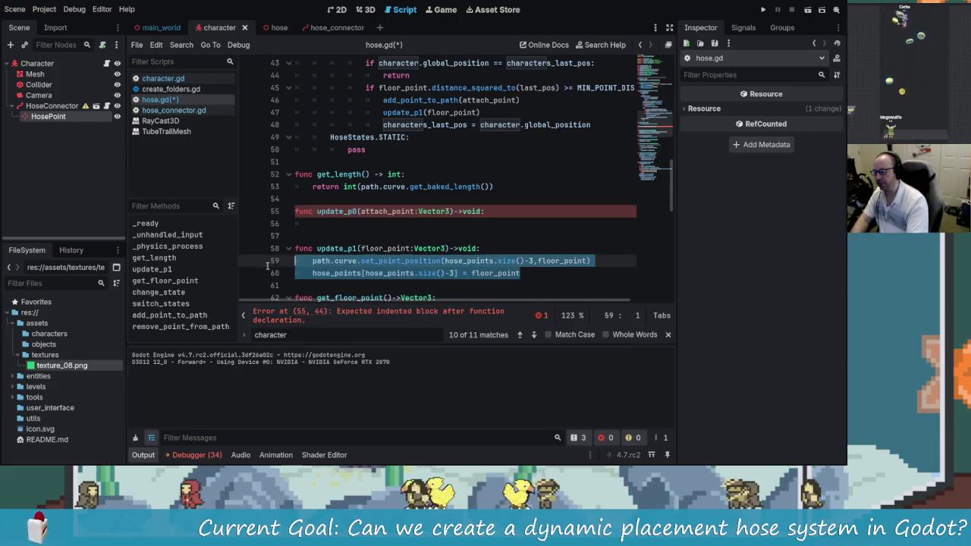
key("ctrl+c")
left_click(353, 227)
key("ctrl+v")
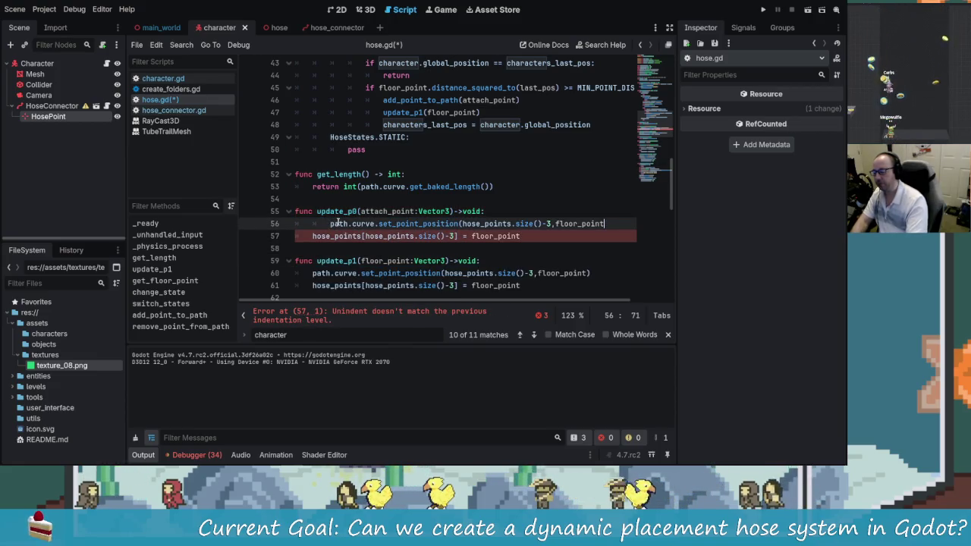
key("BackSpace")
left_click(330, 224)
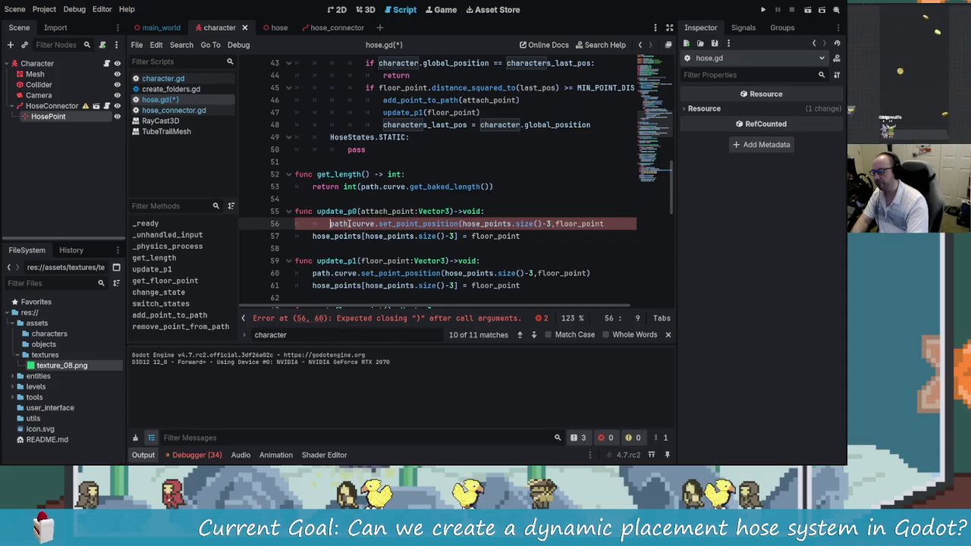
key("BackSpace")
key("Down")
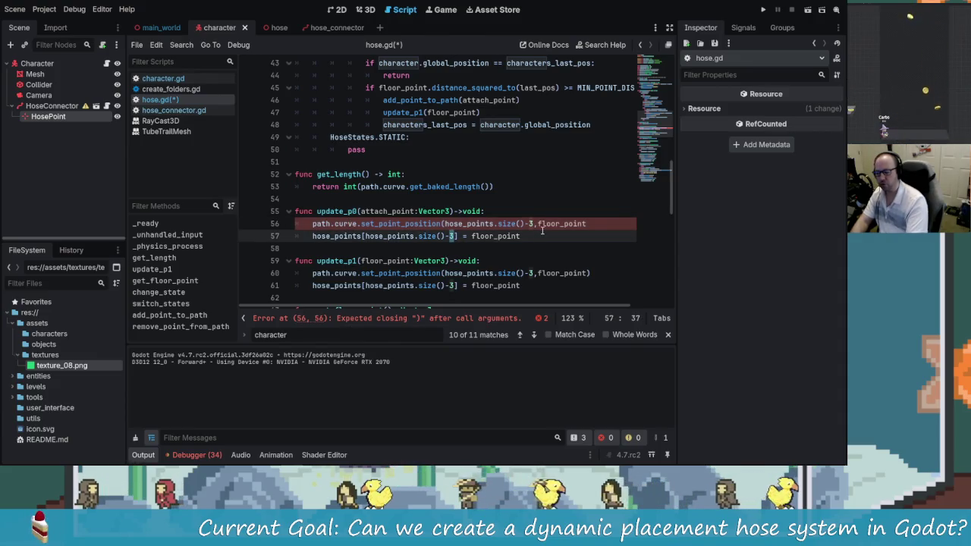
- Replace floor_point with attach_point in both pasted lines of update_p0
left_click(533, 224)
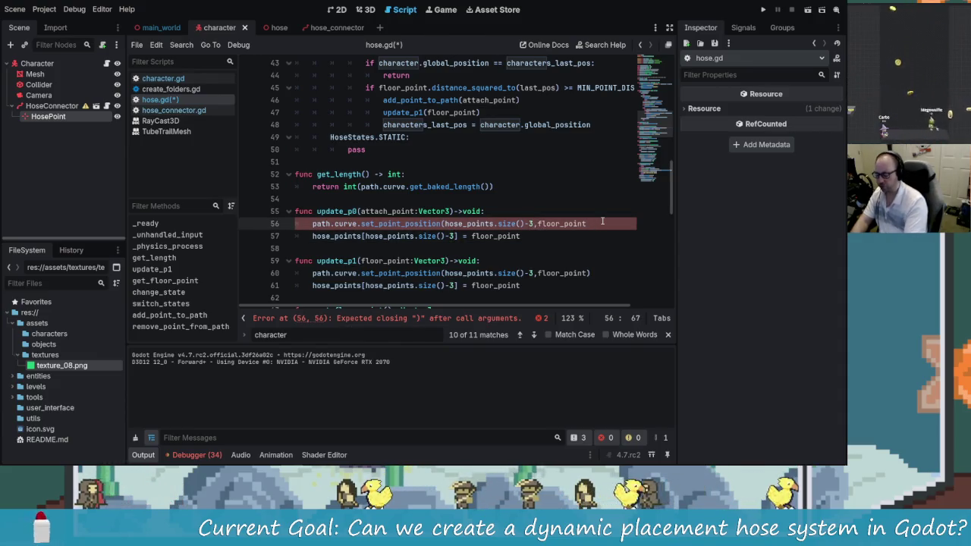
type(")")
key("BackSpace")
type("attach")
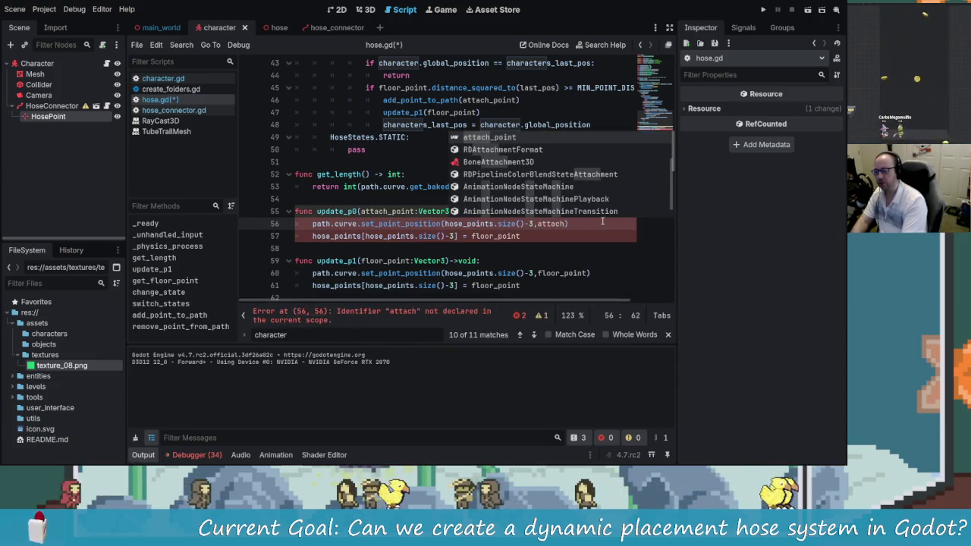
key("Return")
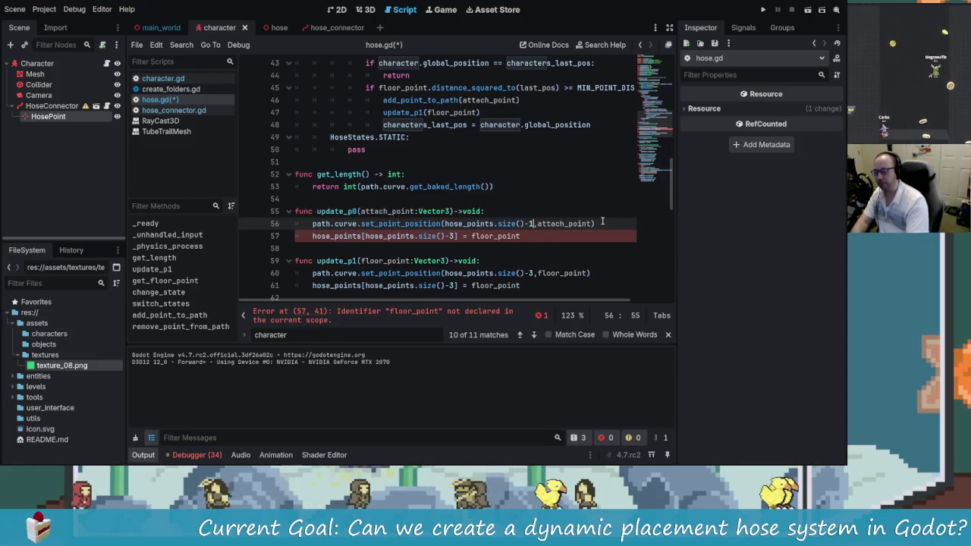
key("Down")
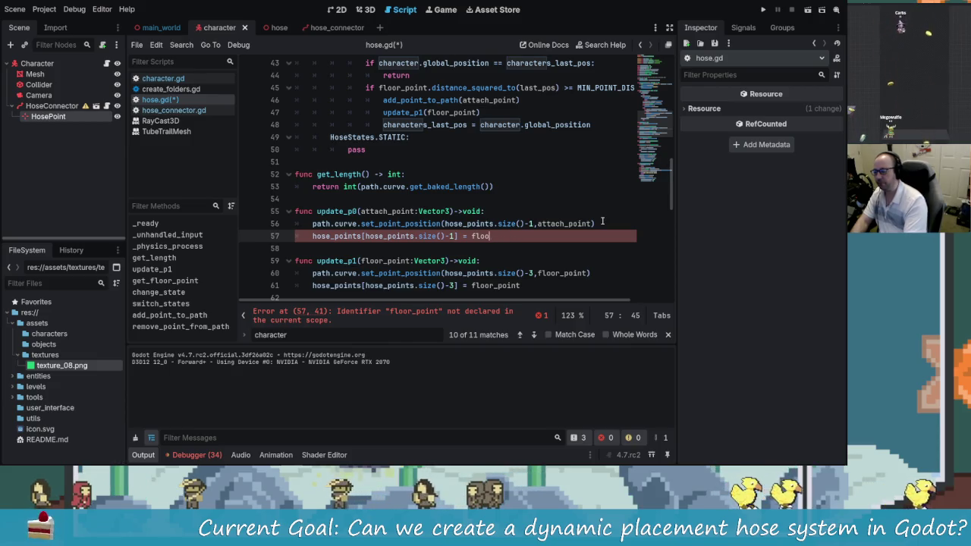
type("_")
key("Return")
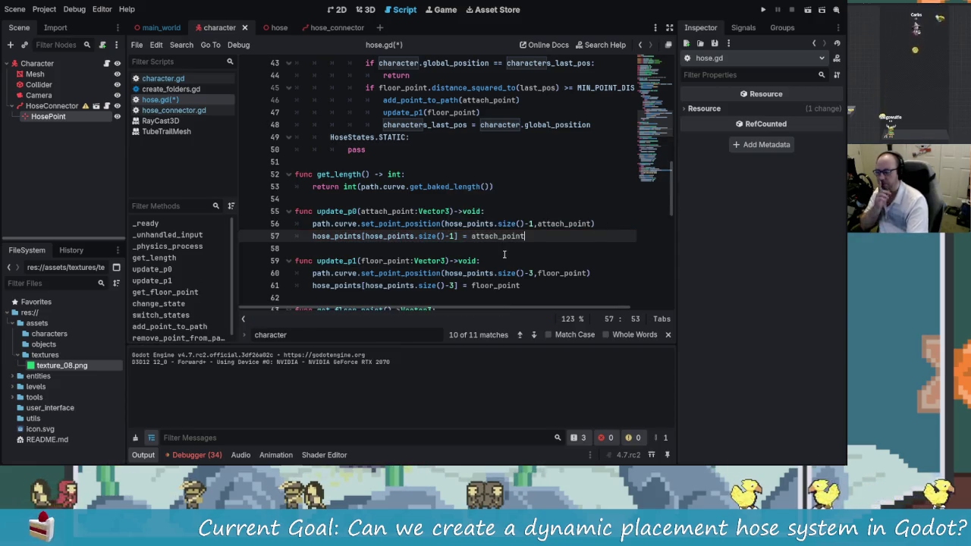
scroll(486, 250, "up", 4)
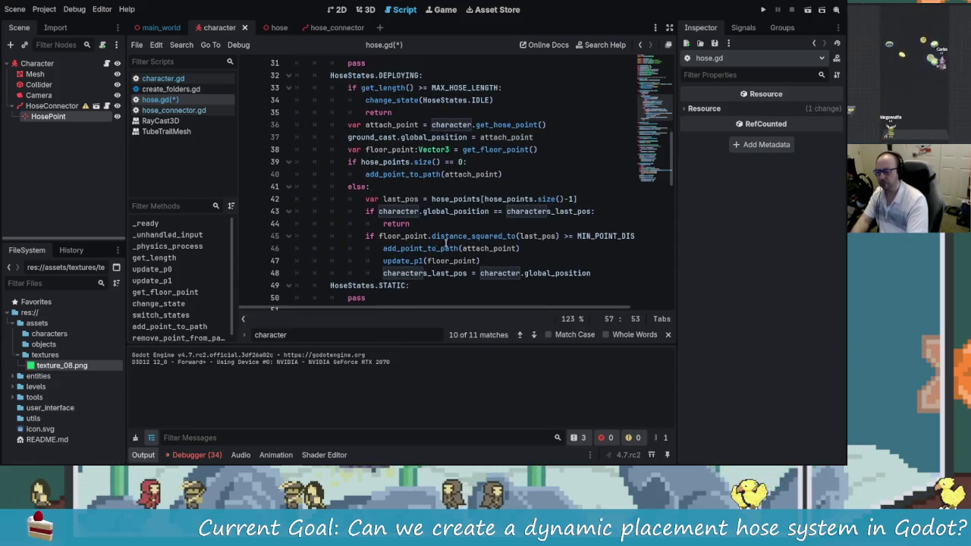
- Replace 'return' on line 44 with update_p0(attach_point) and save hose.gd
left_click(470, 221)
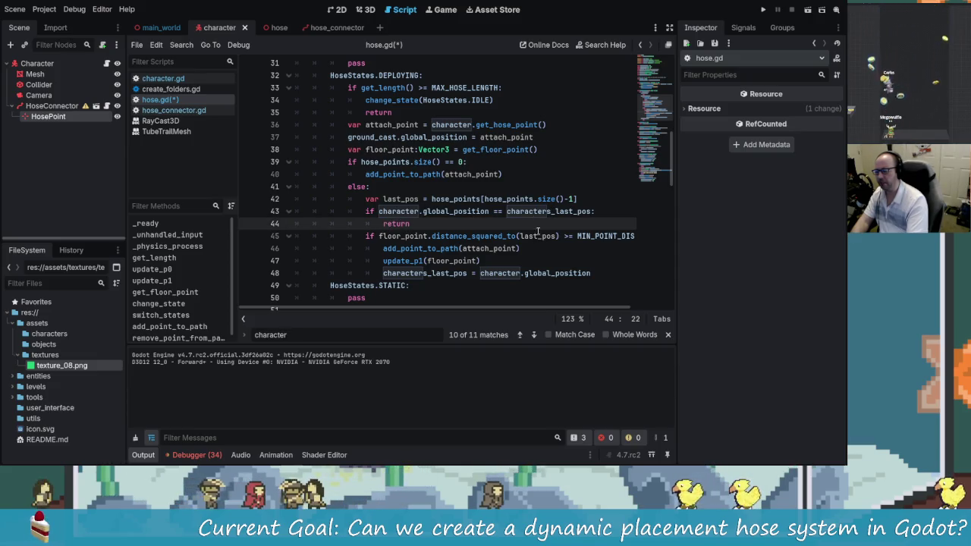
left_click(396, 224)
double_click(396, 224)
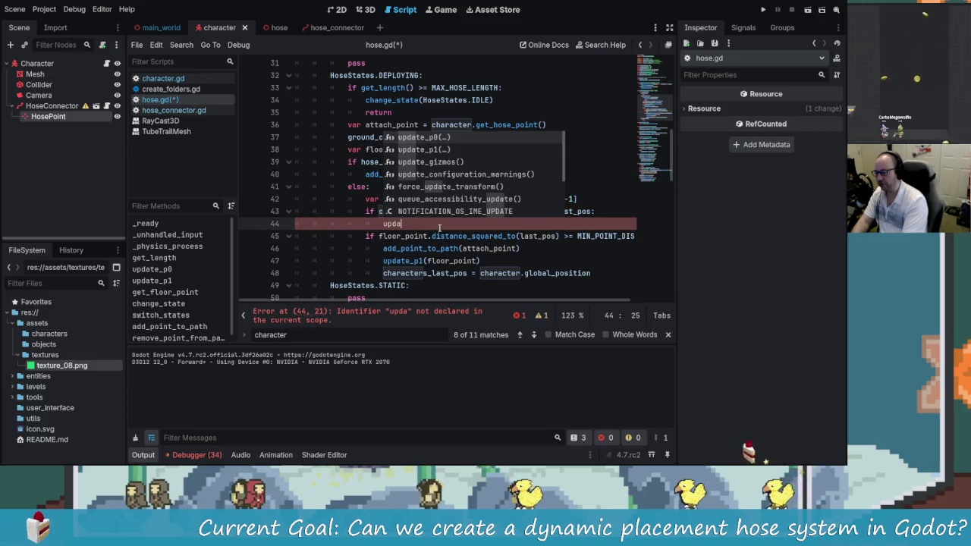
key("Return")
type("attach_point)")
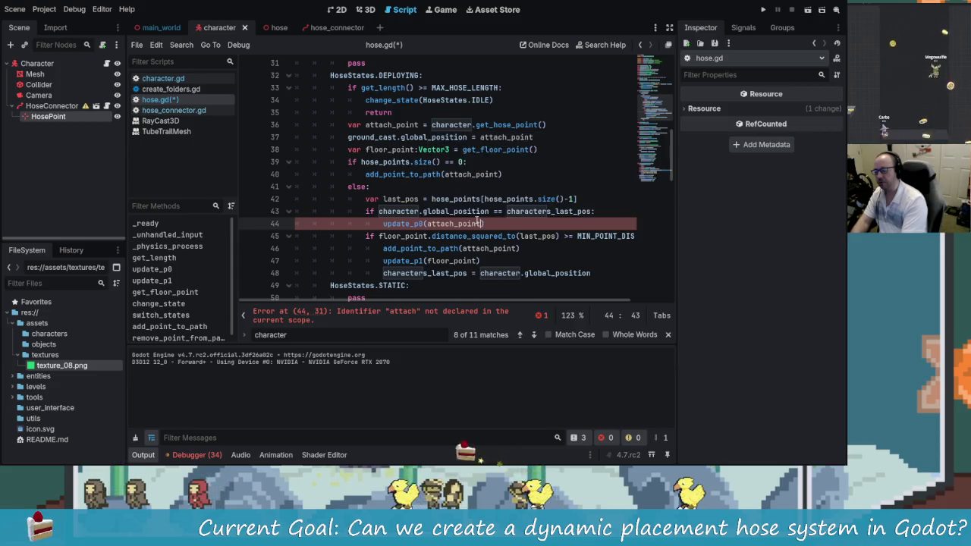
key("Return")
key("ctrl+s")
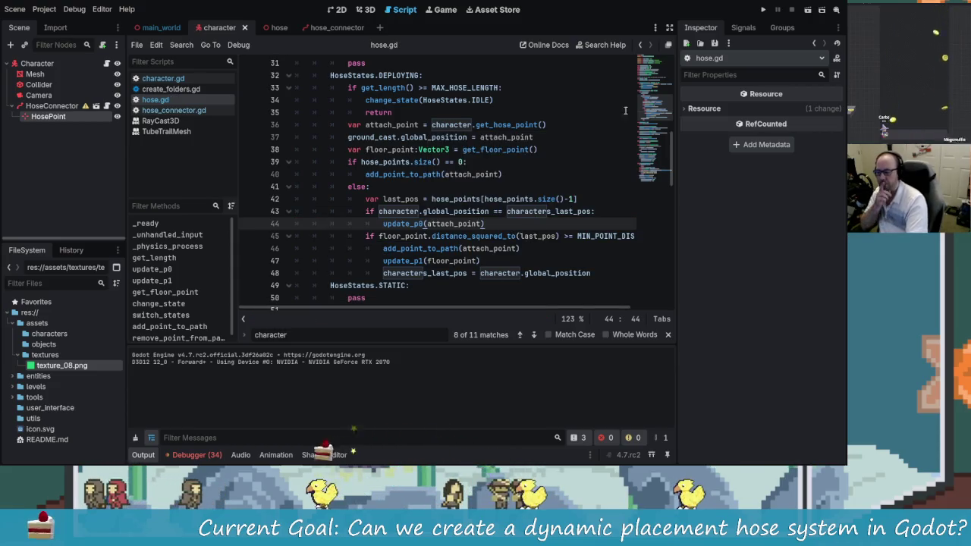
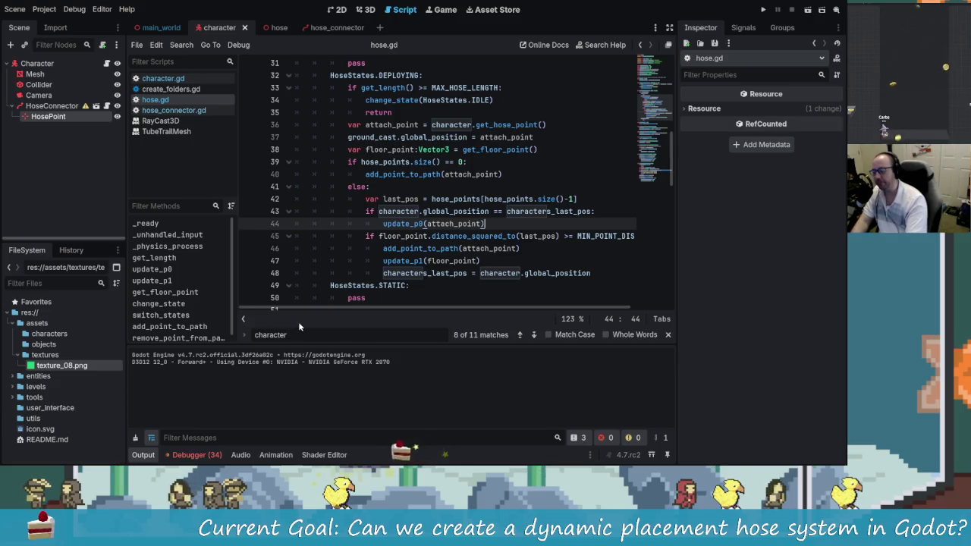
- Clear the 34 logged errors from the Debugger's Errors list
left_click(192, 455)
left_click(201, 343)
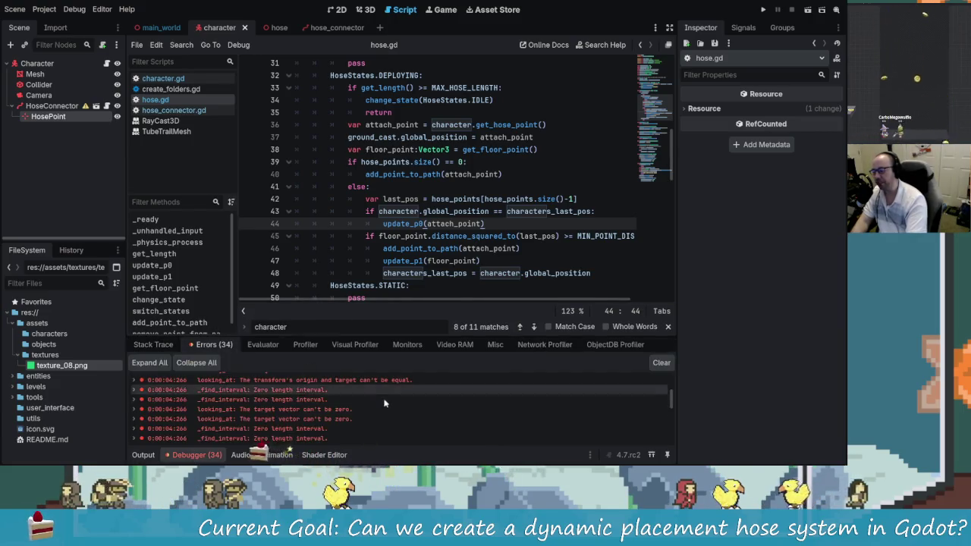
left_click(661, 363)
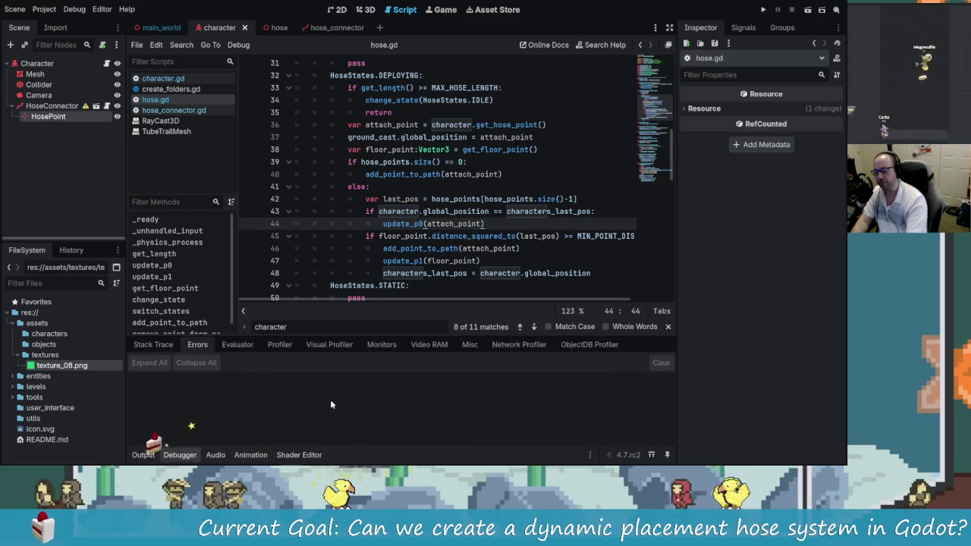
- Return to the Output log, go to the line 45 distance check, and run the game
left_click(143, 455)
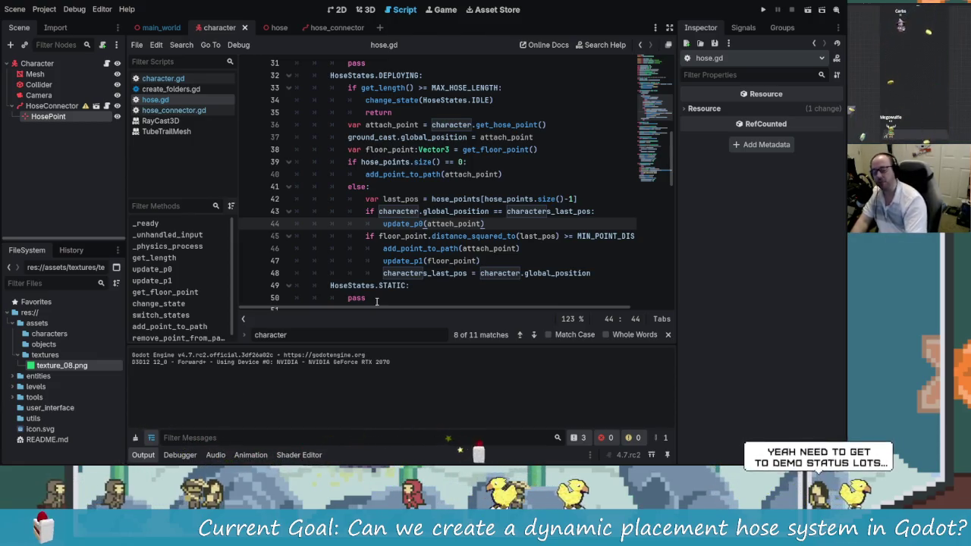
left_click(501, 235)
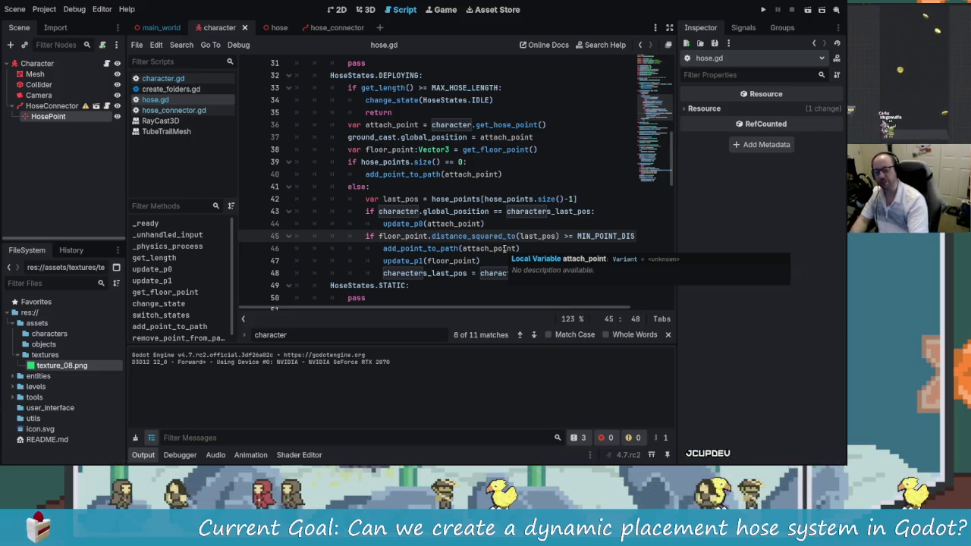
left_click(764, 10)
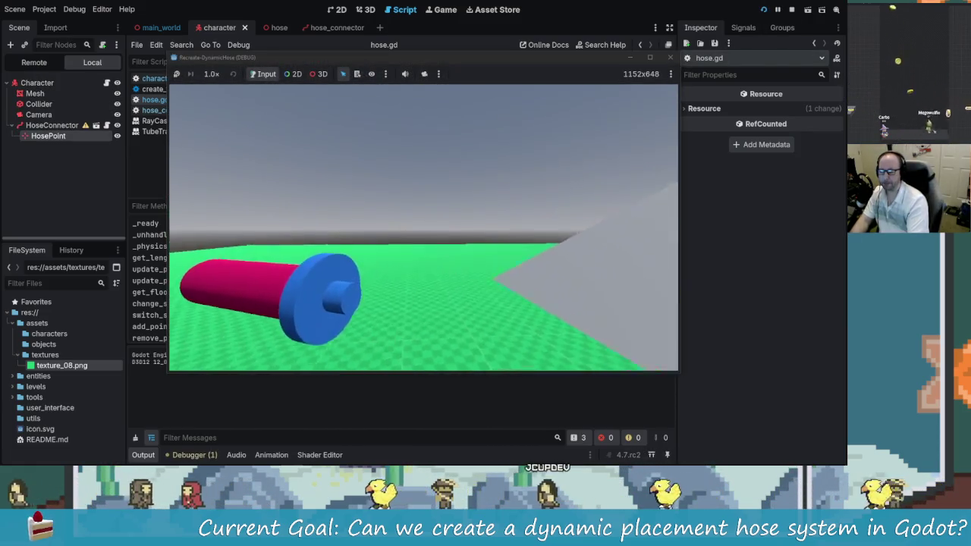
- Drive the character to lay pink hose, then start editing MIN_POINT_DISTANCE in hose.gd
key("w")
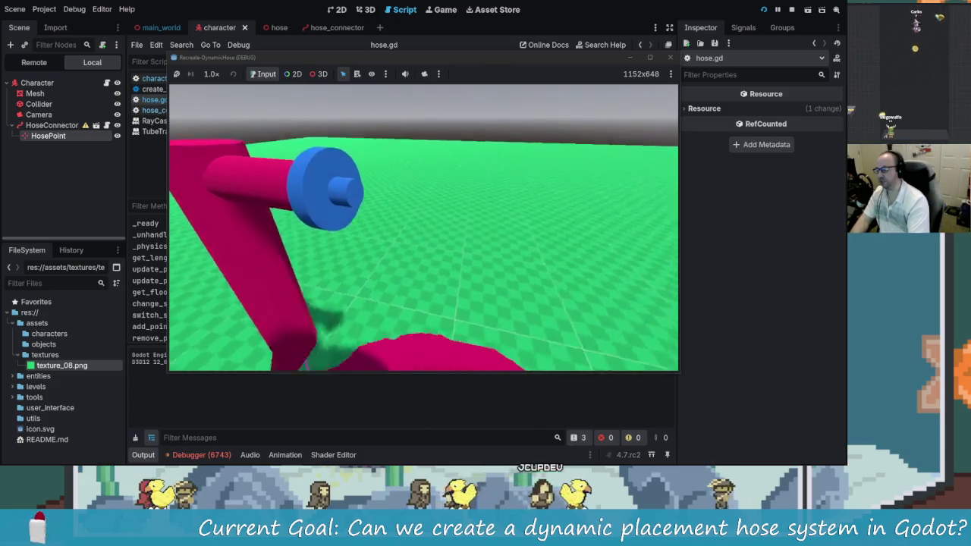
key("alt+Tab")
scroll(439, 154, "up", 15)
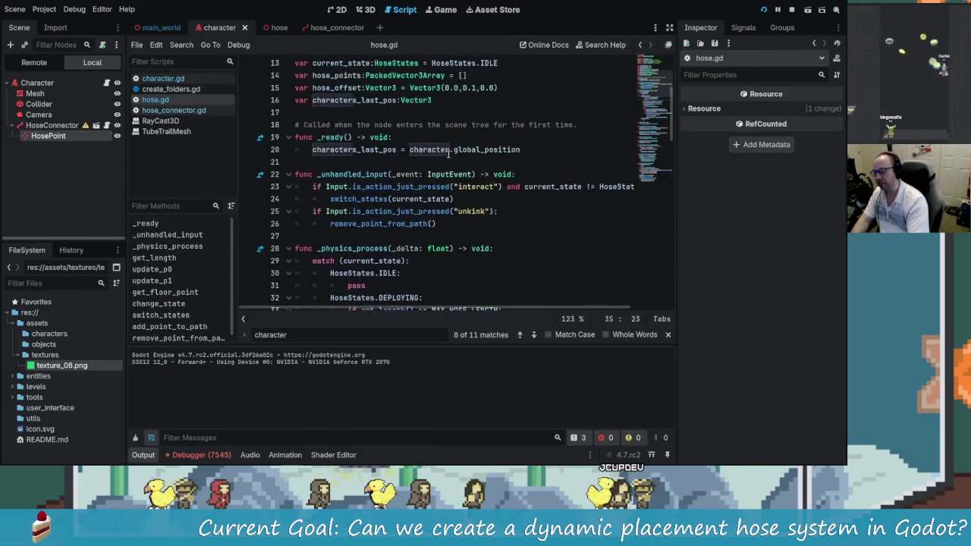
key("BackSpace")
key("BackSpace")
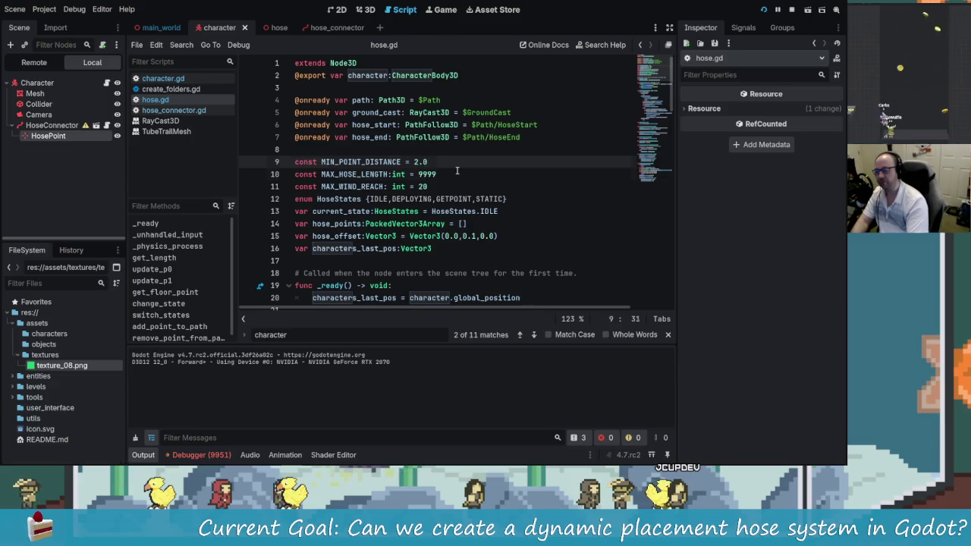
- Rerun with MIN_POINT_DISTANCE set to 5, save and restart, then close the game with F8
left_click(764, 11)
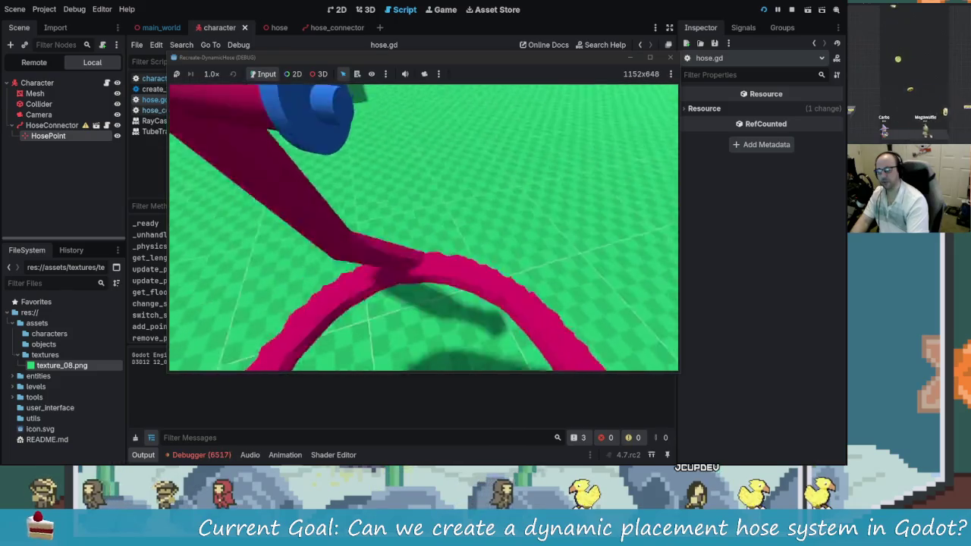
key("alt+Tab")
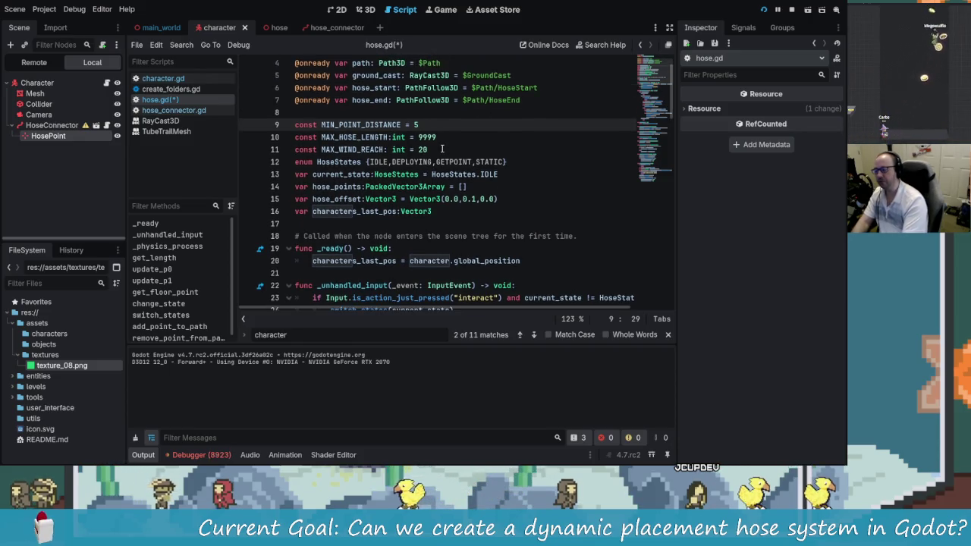
left_click(764, 10)
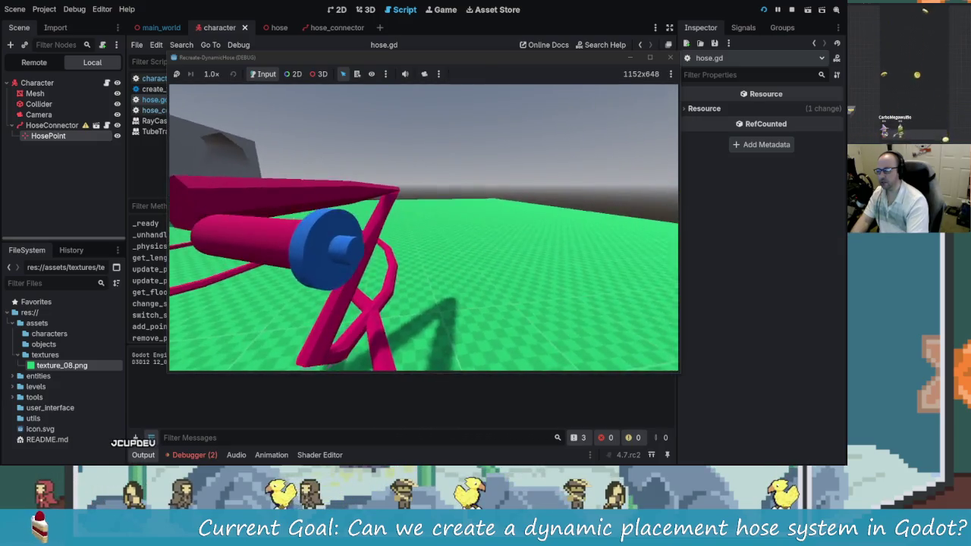
key("F8")
- Save the scene and review MAX_HOSE_LENGTH on line 33 and the get_length function
key("ctrl+s")
scroll(498, 192, "down", 4)
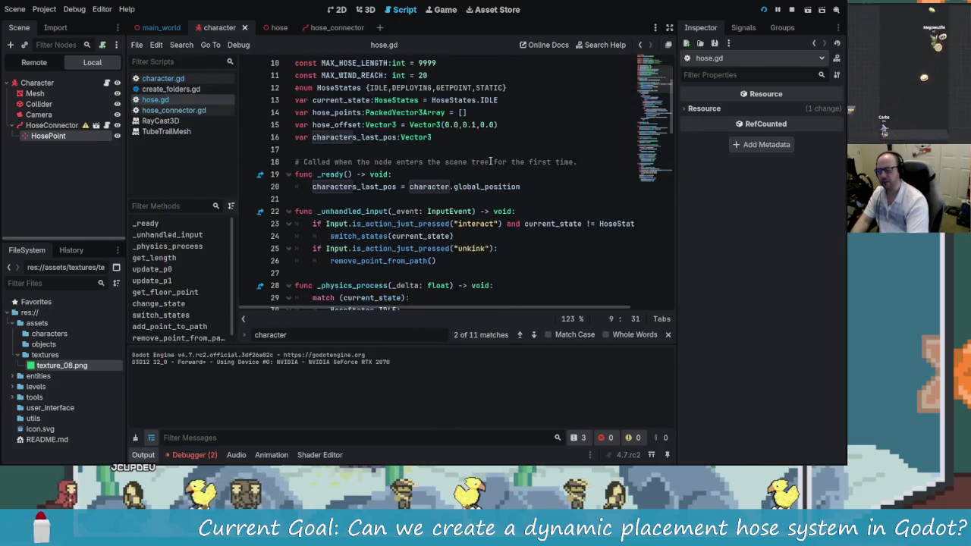
scroll(498, 192, "down", 5)
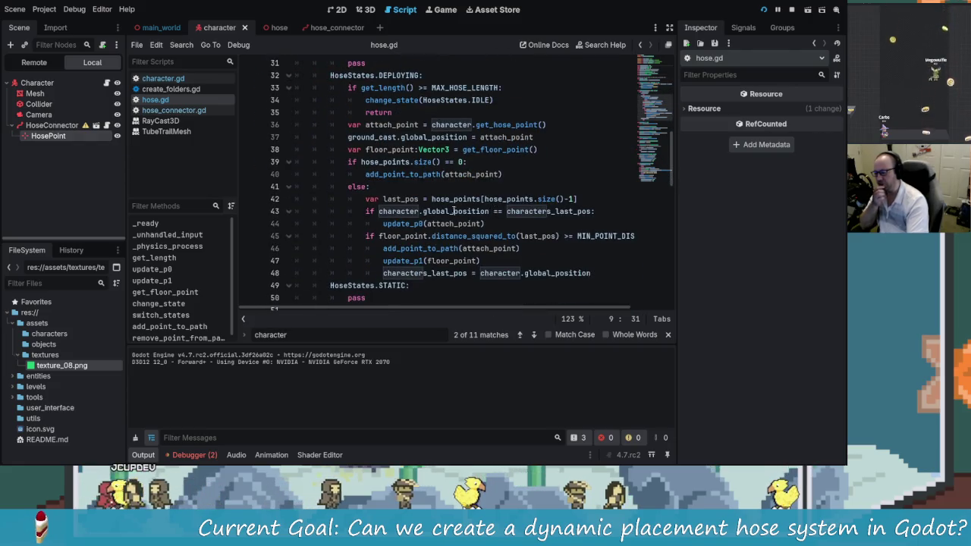
scroll(493, 216, "up", 2)
left_click(431, 161)
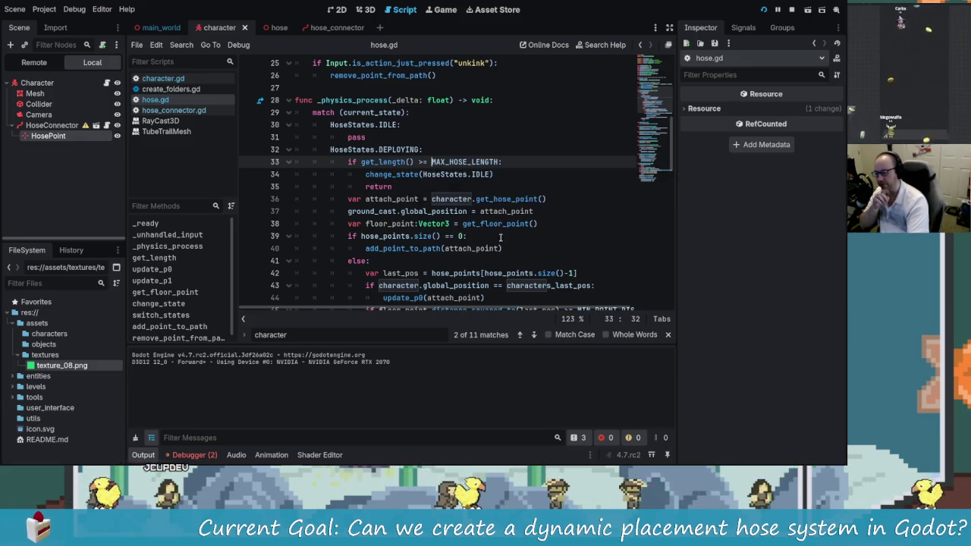
scroll(493, 237, "down", 2)
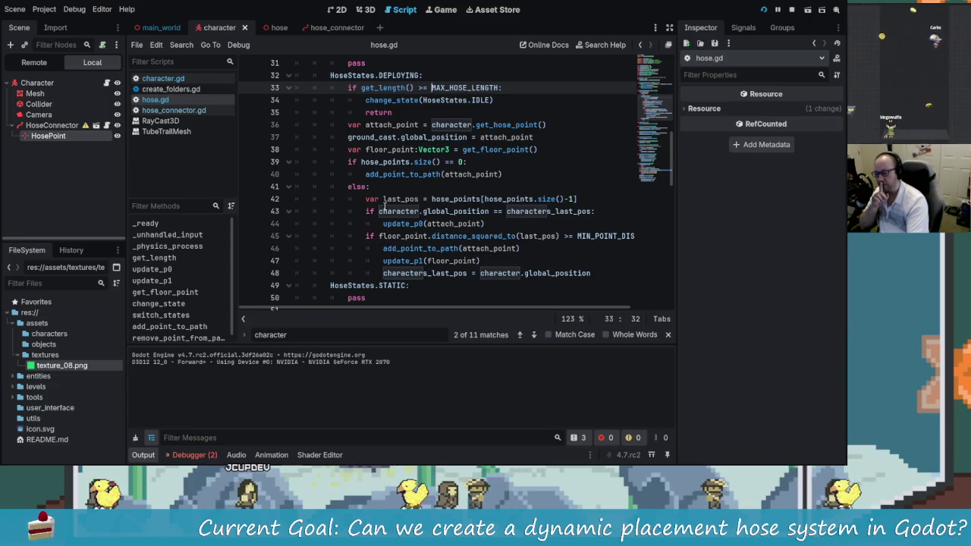
scroll(406, 209, "down", 1)
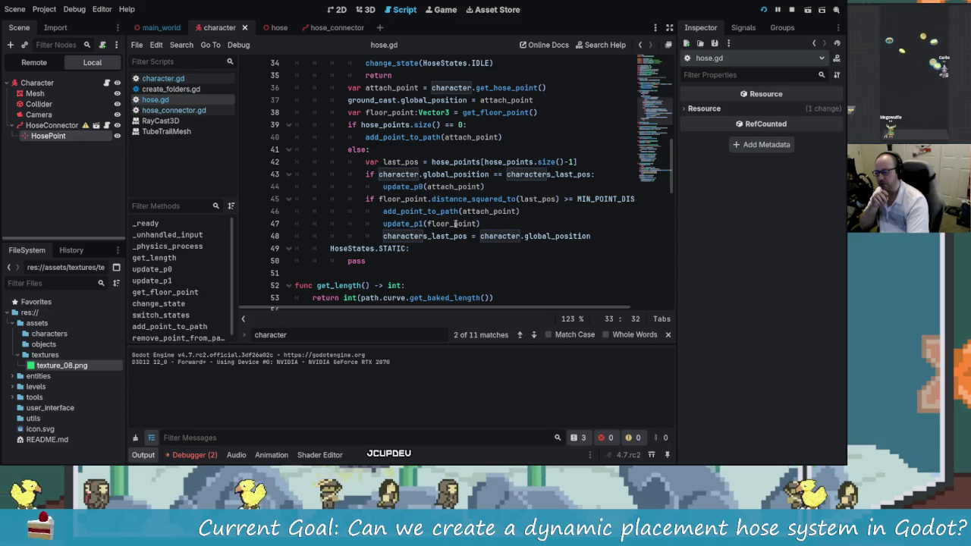
scroll(499, 240, "down", 2)
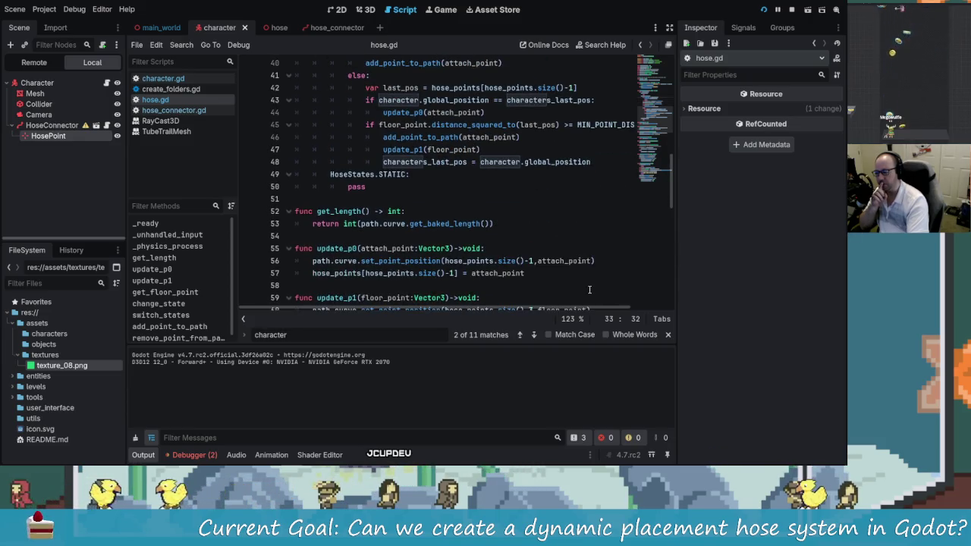
scroll(469, 254, "up", 1)
left_click(455, 261)
scroll(493, 273, "up", 4)
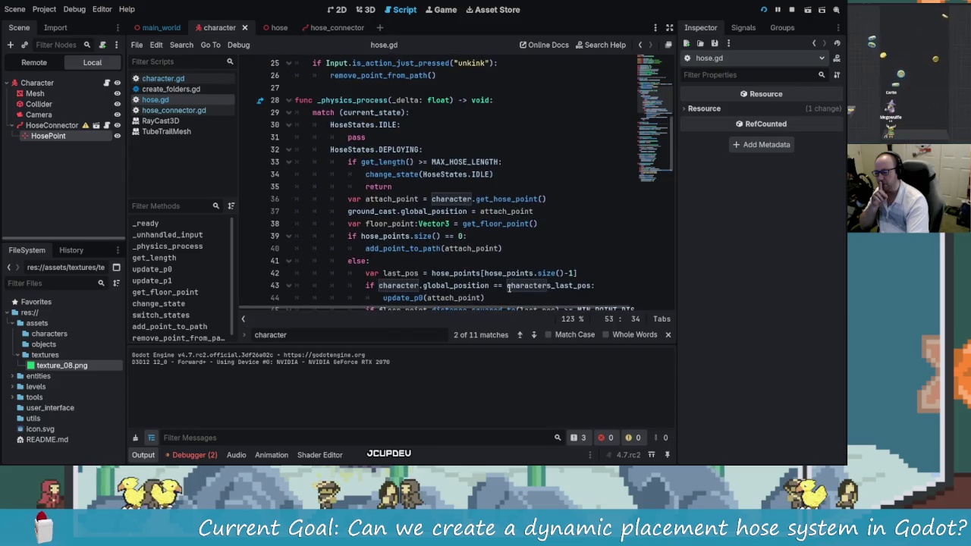
double_click(464, 162)
scroll(495, 216, "up", 6)
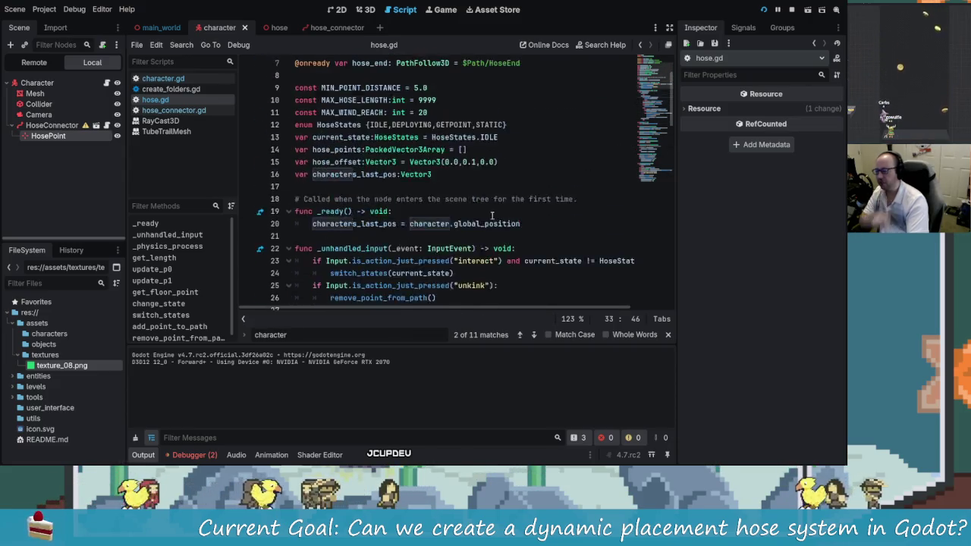
scroll(494, 215, "up", 1)
- Find MIN_POINT_DISTANCE's use on line 45 and replace floor_point with attach_point there
double_click(360, 125)
key("ctrl+f")
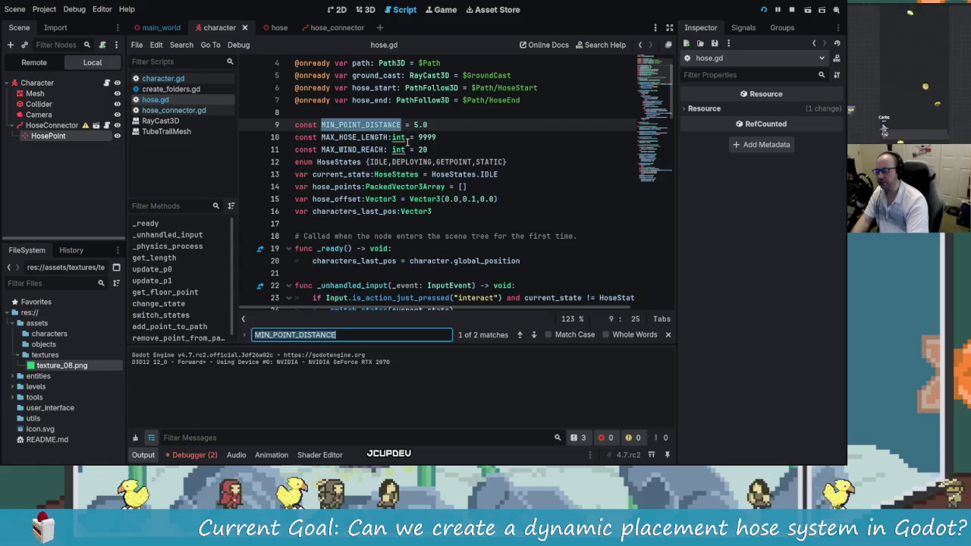
left_click(534, 335)
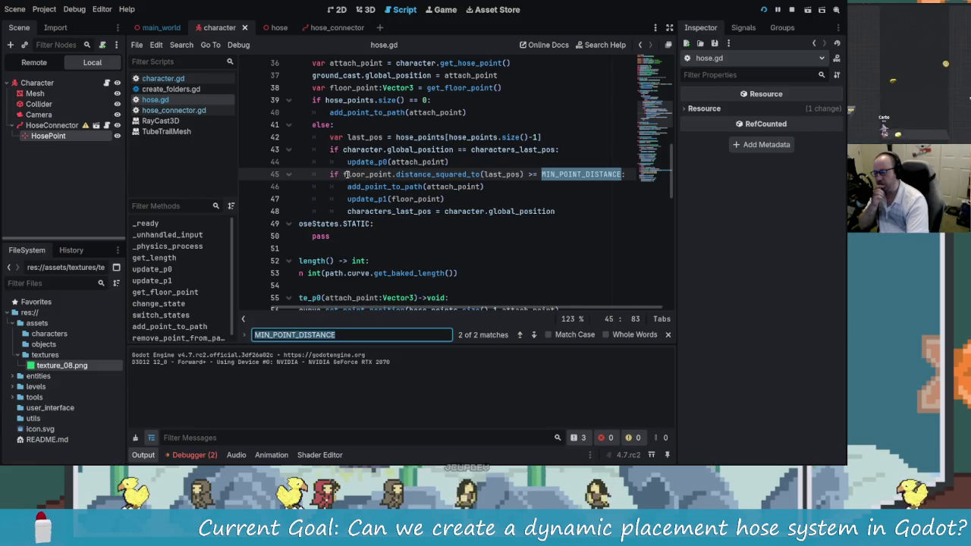
left_click(394, 174)
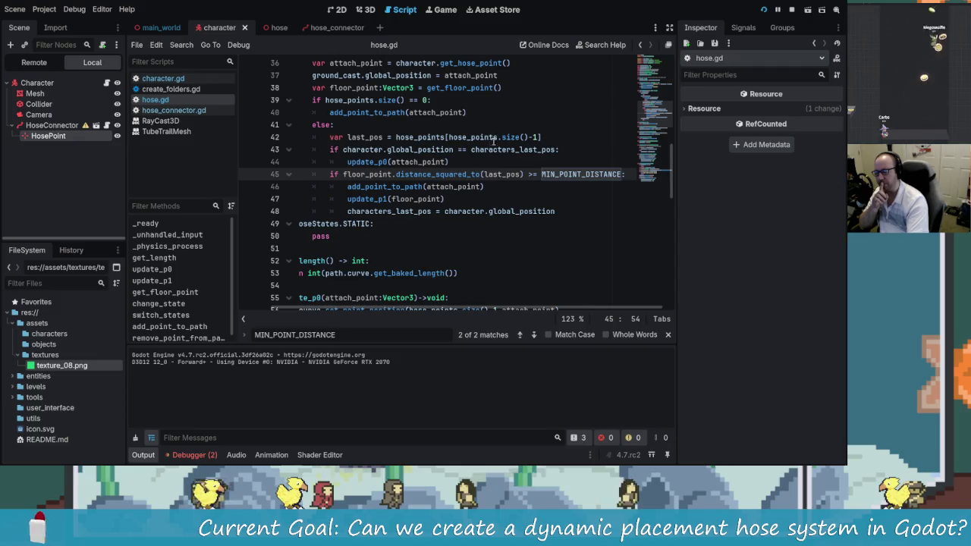
scroll(493, 141, "up", 1)
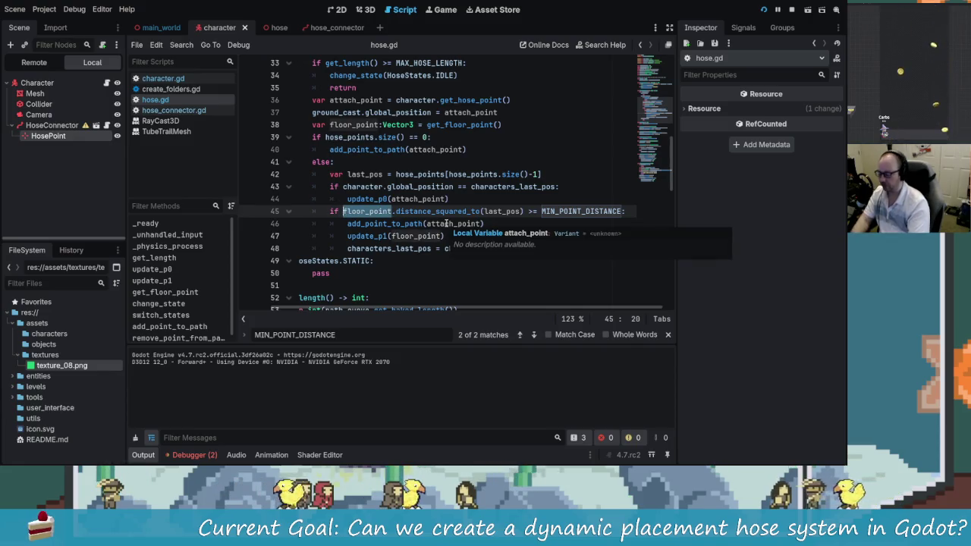
type("atta")
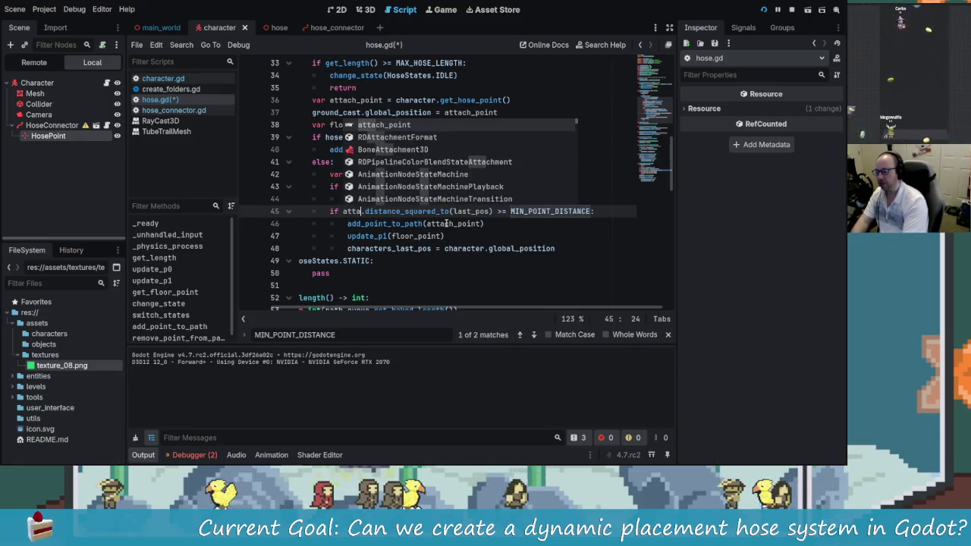
key("Return")
- Save hose.gd and relaunch the game to test the change
left_click(448, 236)
key("ctrl+s")
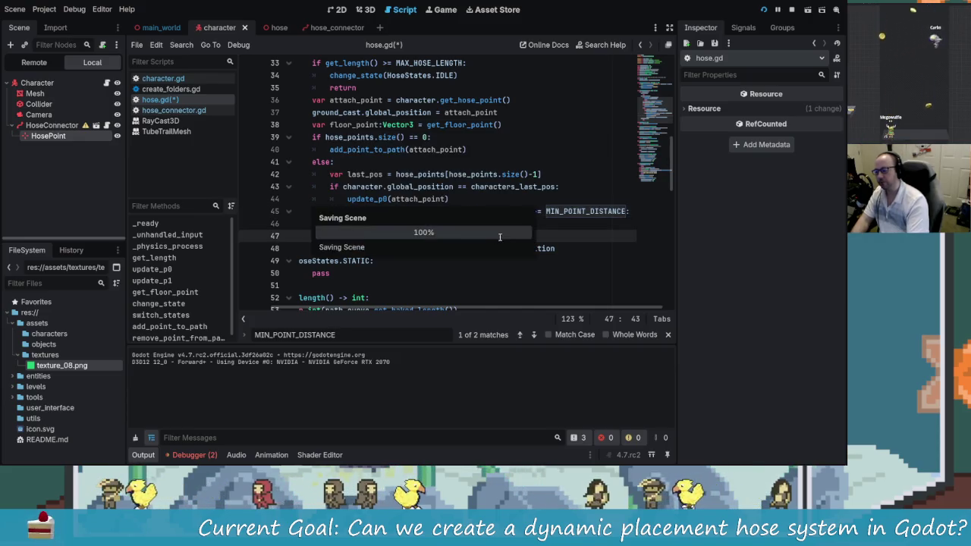
left_click(792, 12)
key("F5")
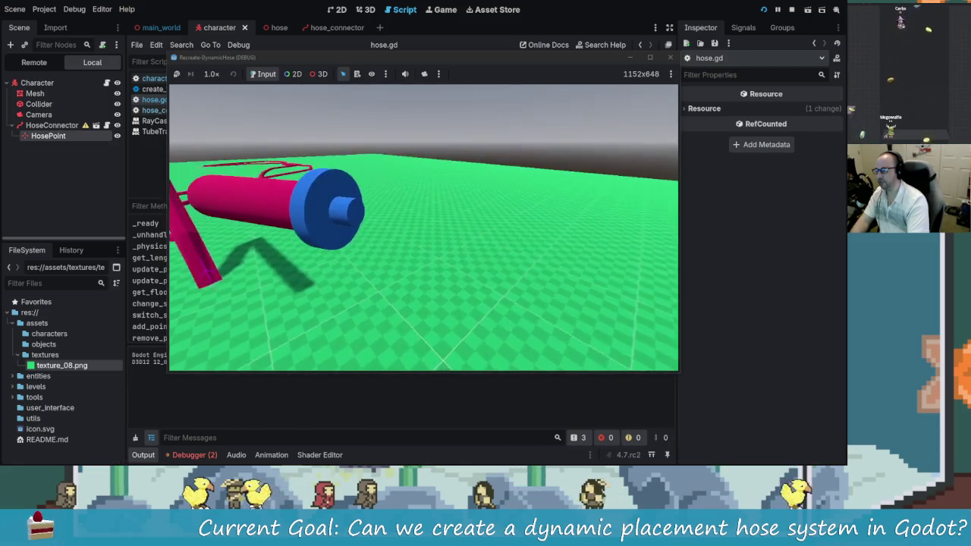
- Close the game, rerun with the adjusted MIN_POINT_DISTANCE, then return to hose.gd line 12
key("F8")
scroll(425, 220, "up", 10)
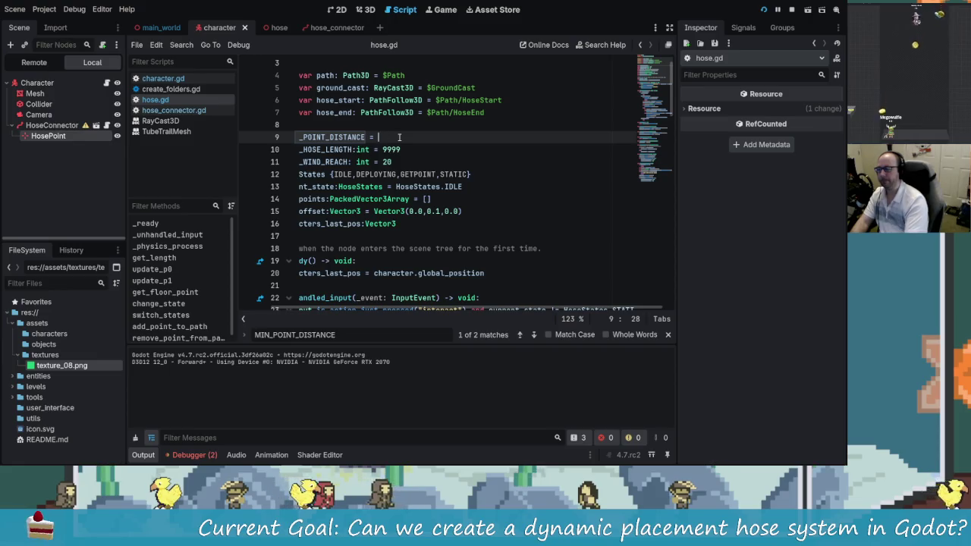
key("F5")
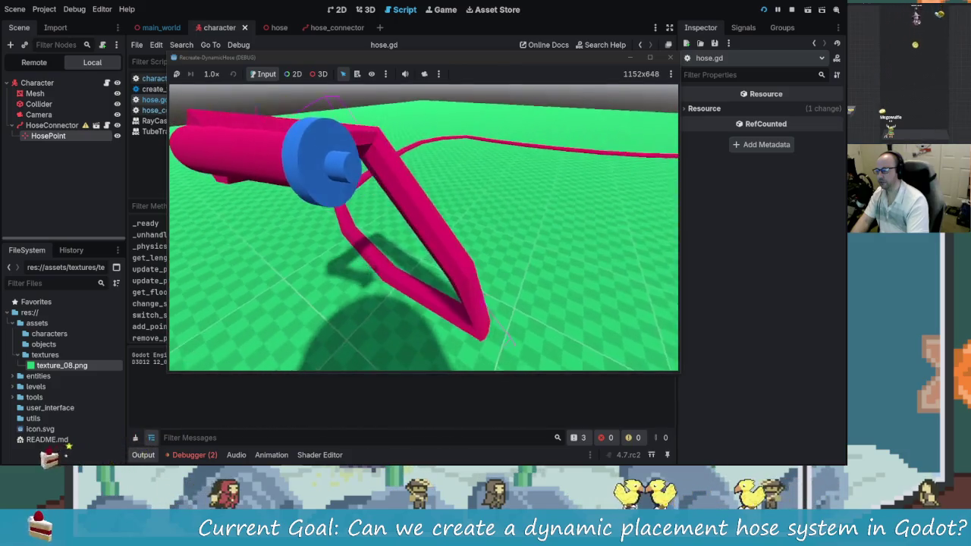
key("alt+Tab")
left_click(472, 174)
- Change both -3 point indices on lines 60–61 of update_p1 to -2
scroll(471, 182, "up", 1)
scroll(469, 190, "down", 7)
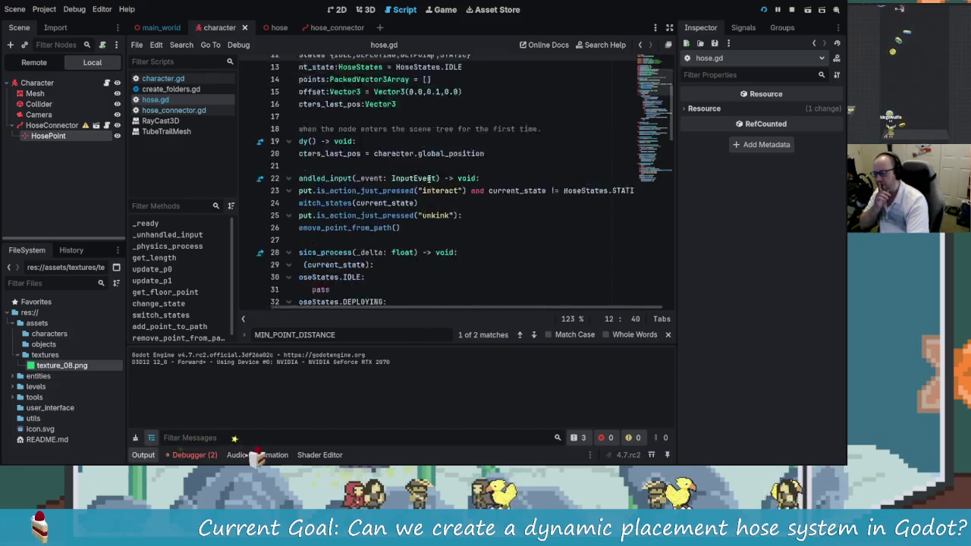
scroll(470, 191, "down", 13)
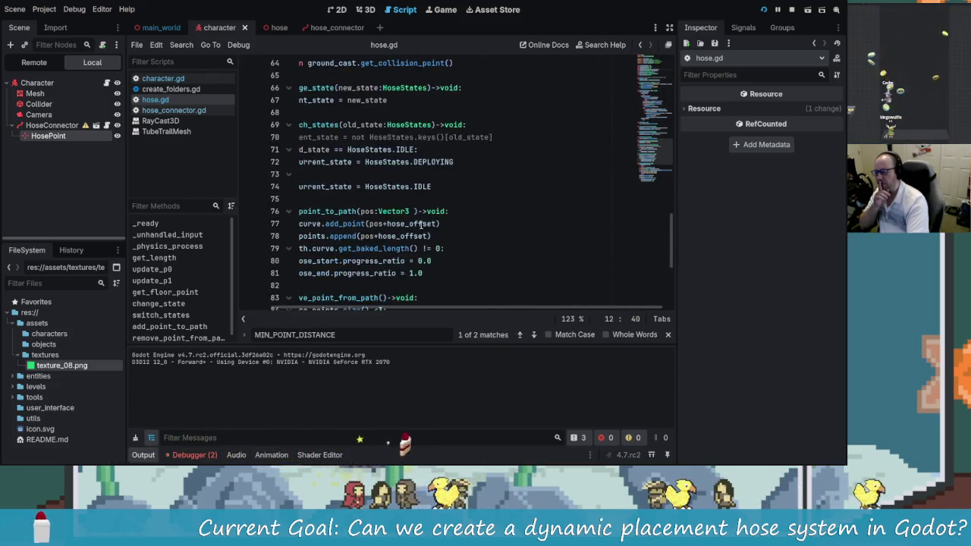
scroll(423, 233, "up", 4)
scroll(424, 238, "up", 1)
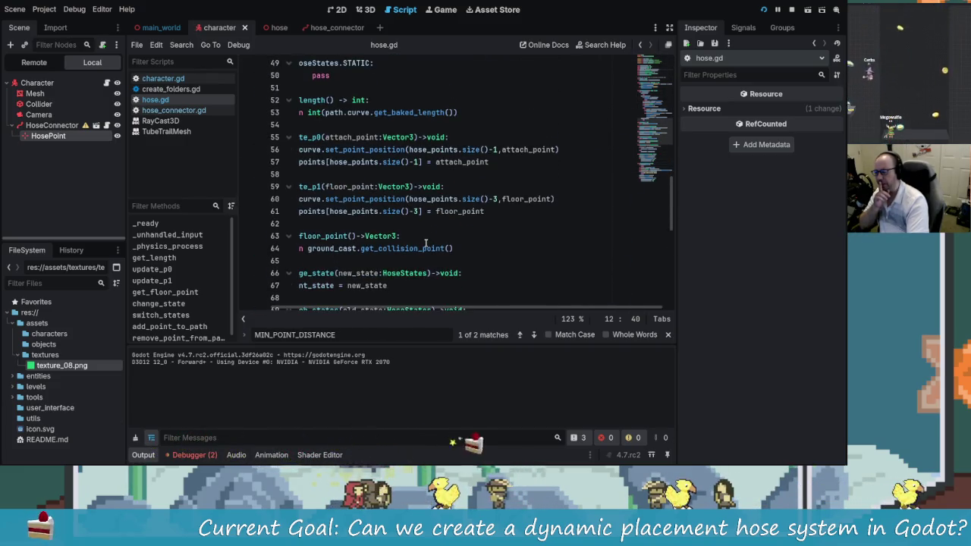
left_click(497, 199)
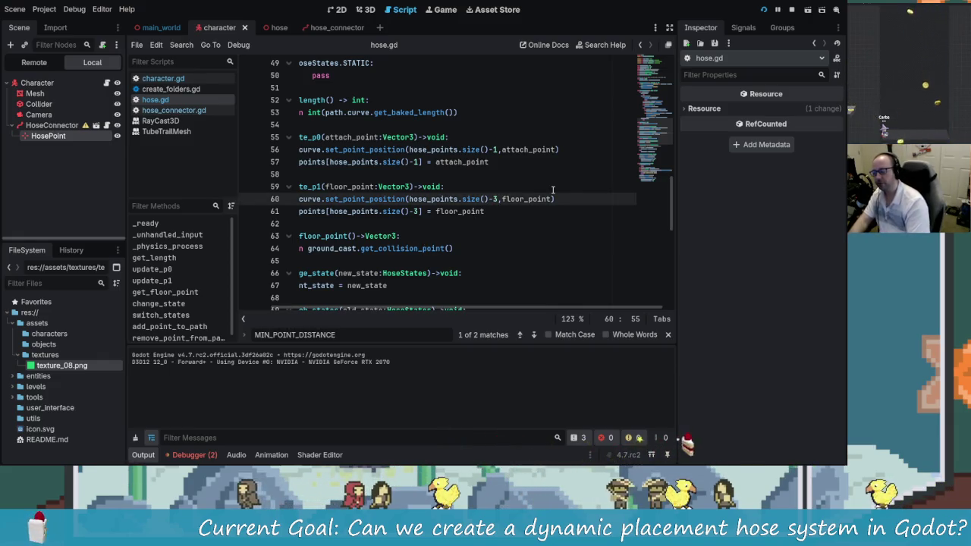
left_click(577, 187)
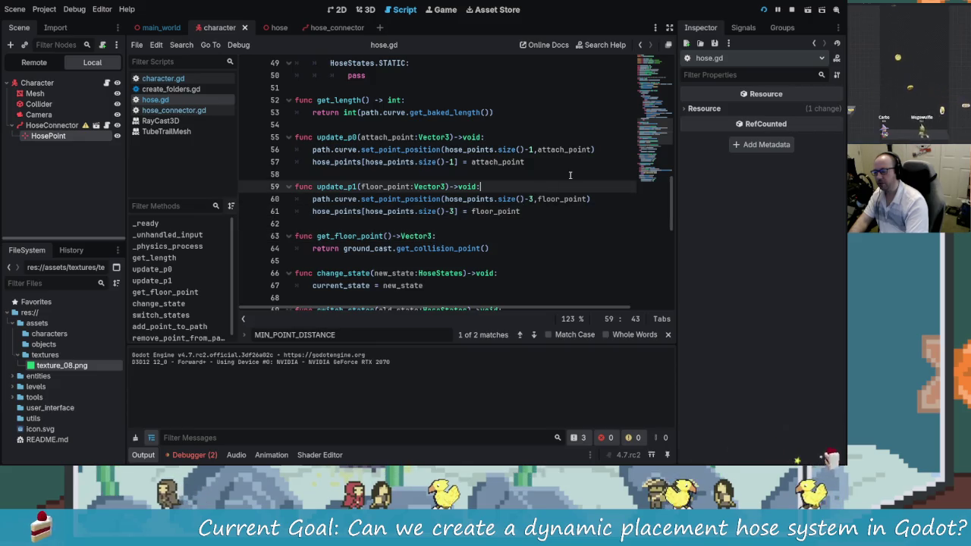
key("Down")
key("ctrl+Right")
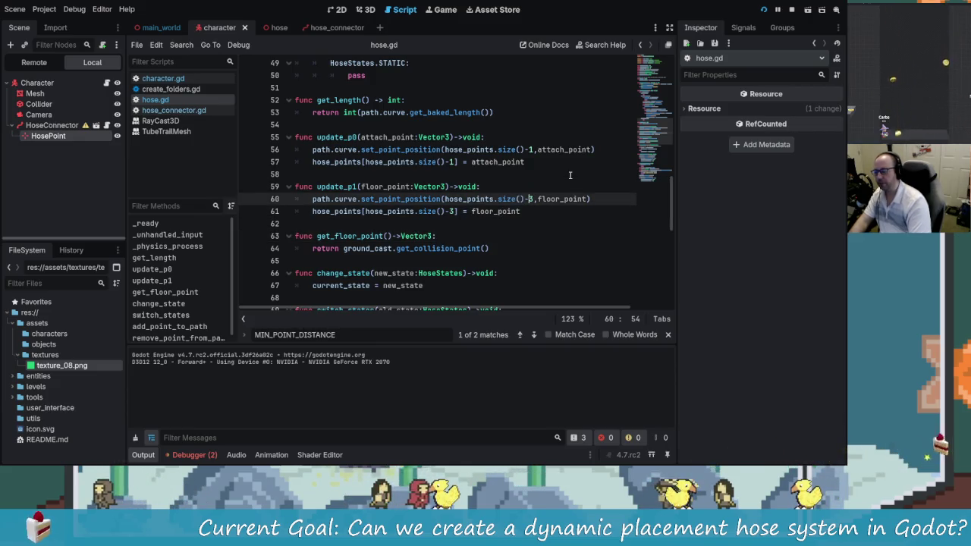
key("Down")
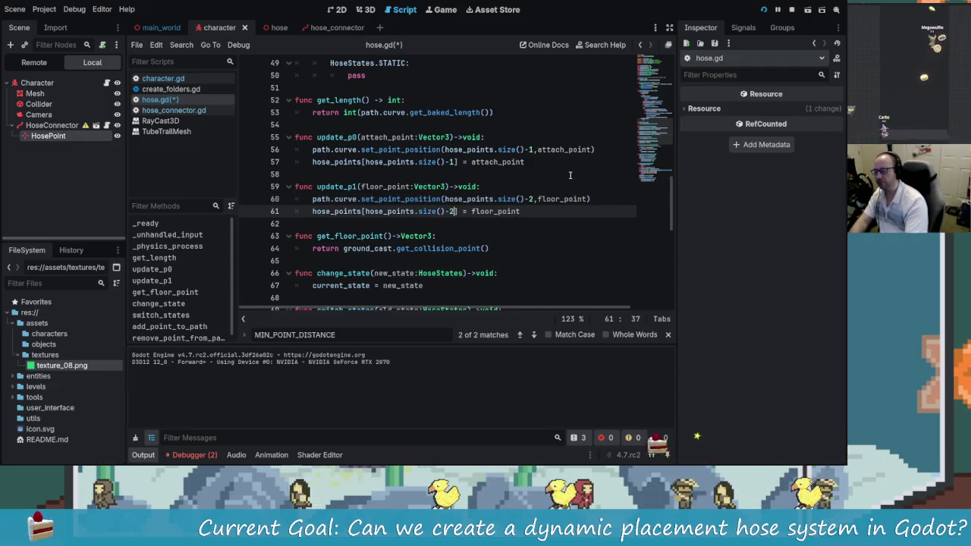
- Save hose.gd, test-run the game, and bring the script back to the front
key("ctrl+s")
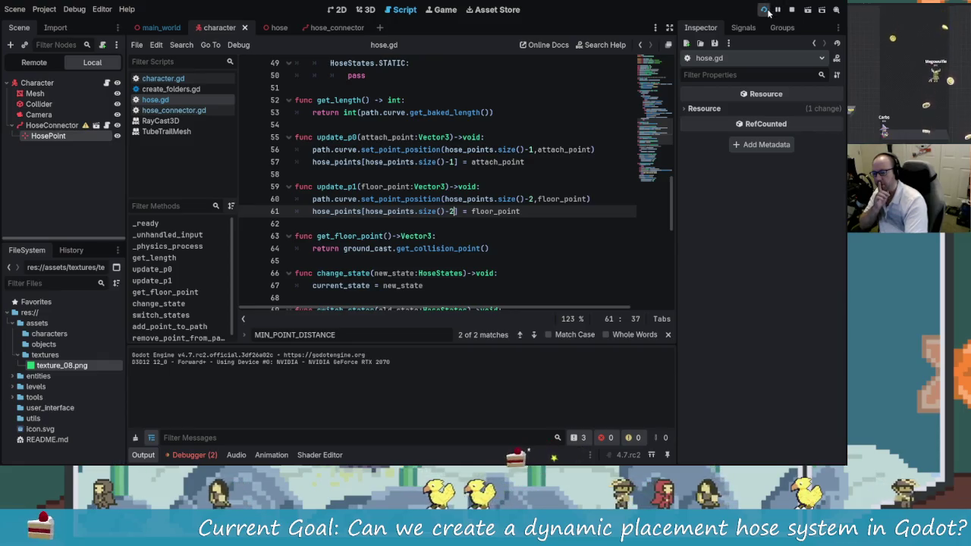
left_click(765, 10)
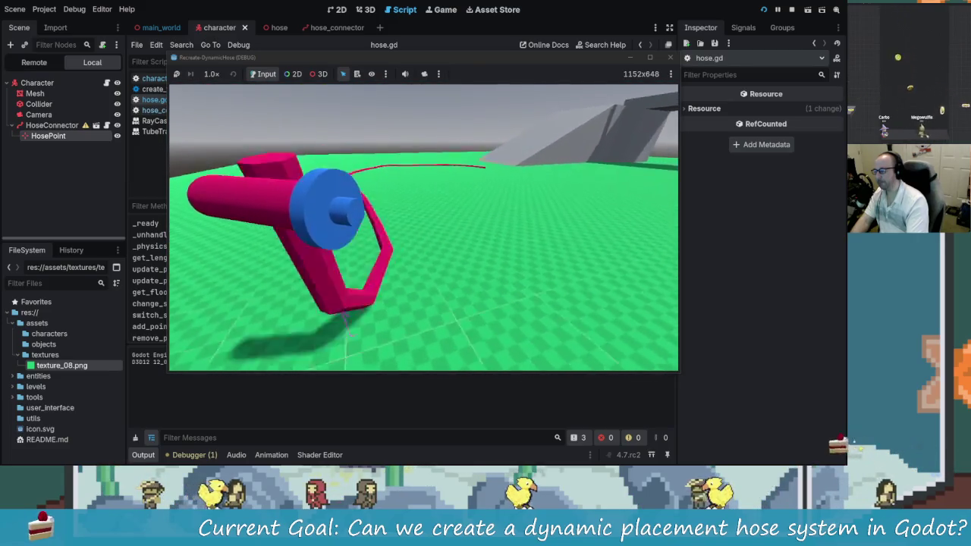
left_click(491, 211)
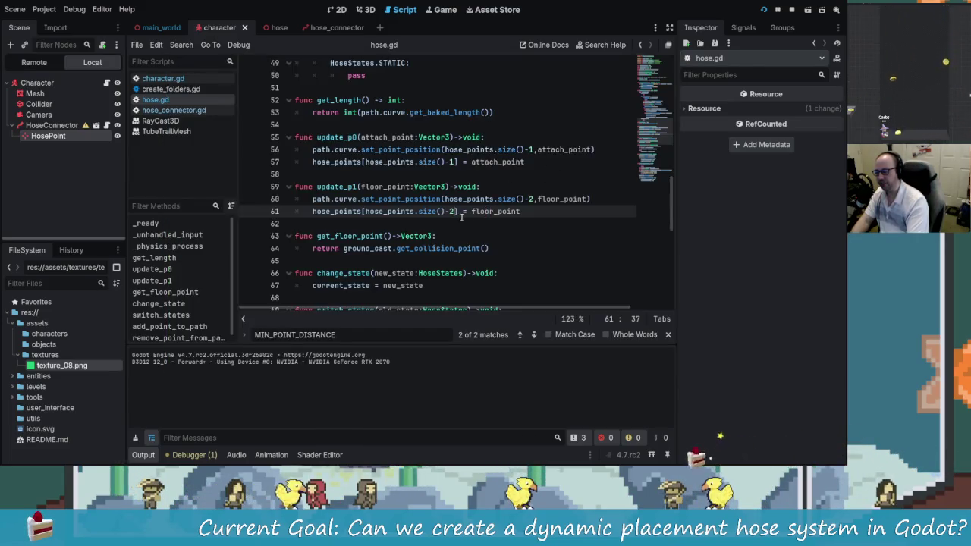
- Change lines 60–61 of update_p1 to use size()-1 and save hose.gd
key("BackSpace")
type("1")
key("Up")
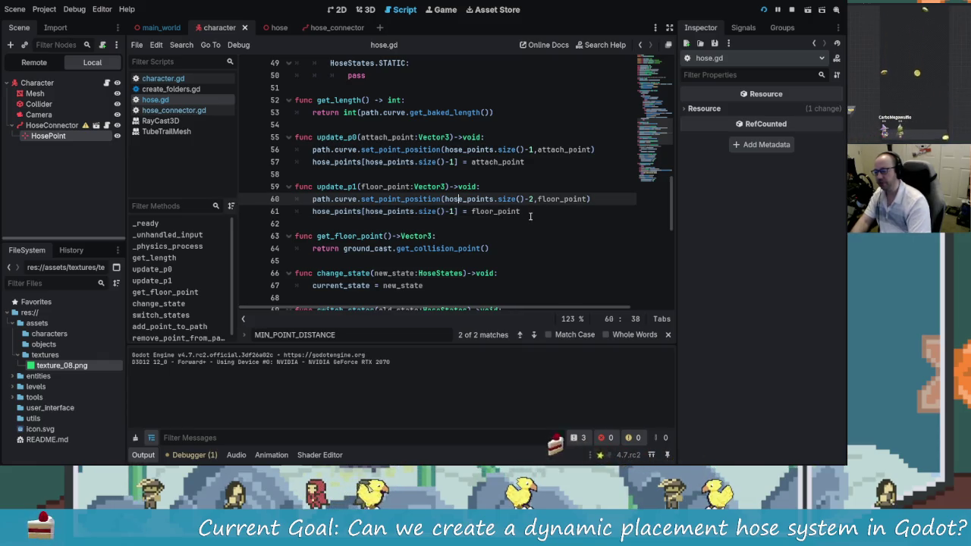
key("Right")
key("Right")
key("Right")
key("BackSpace")
type("1")
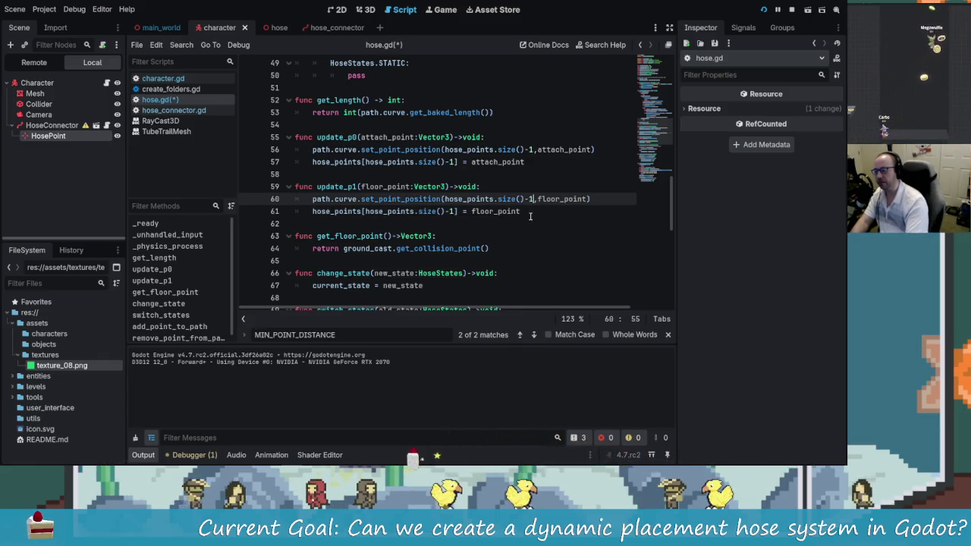
key("ctrl+s")
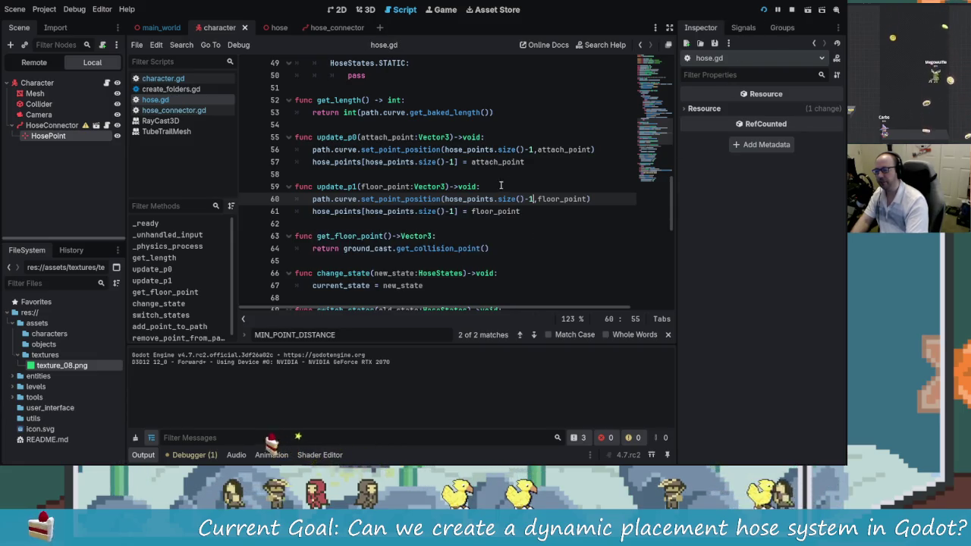
- Compare with the point index in update_p0 and relaunch the game
left_click(374, 162)
key("Up")
key("Up")
left_click(374, 199)
key("Up")
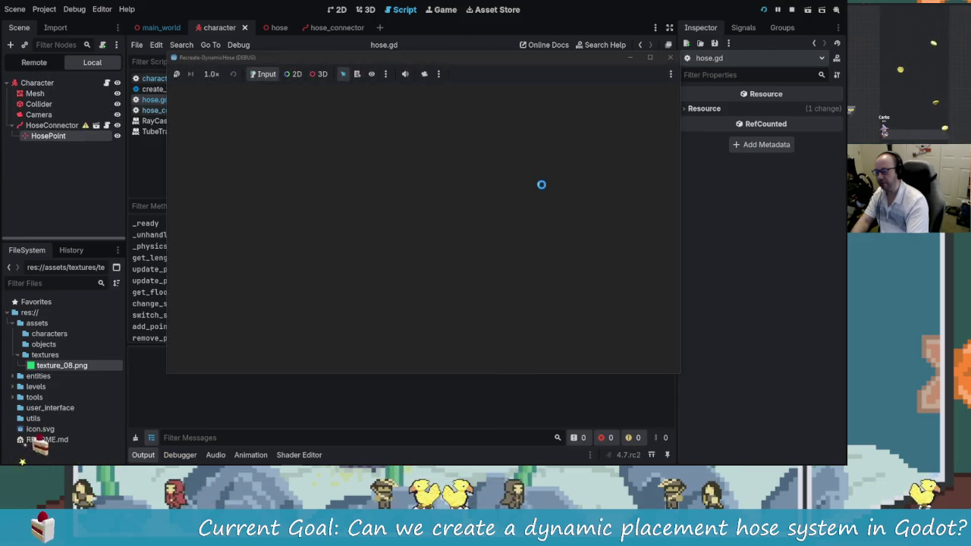
- Drive the character around the hose gun to watch the pink hose wind across the floor
key("w")
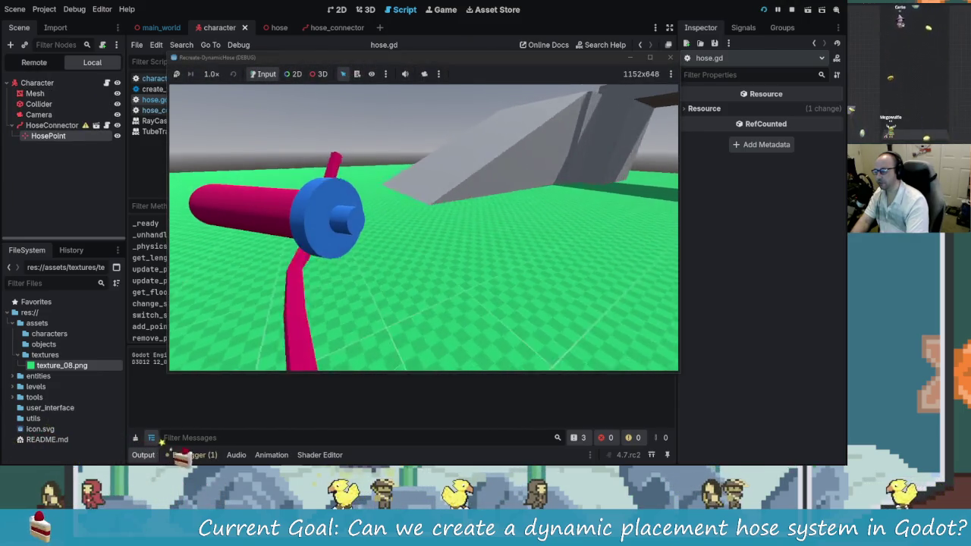
key("w")
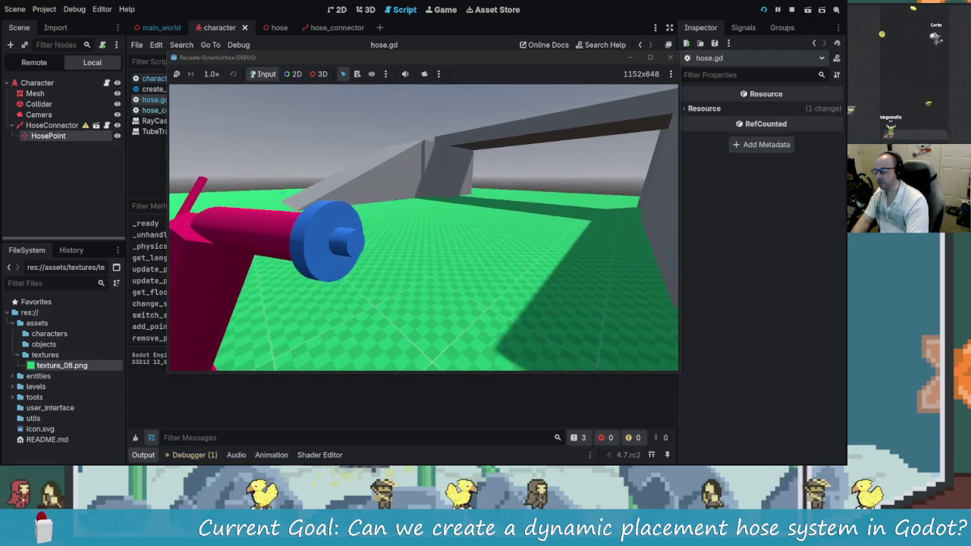
key("w")
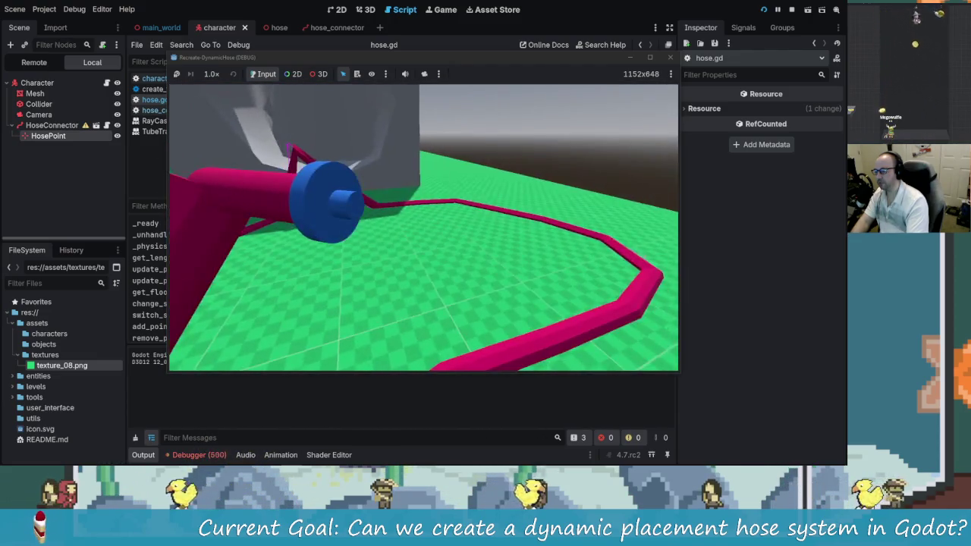
key("w")
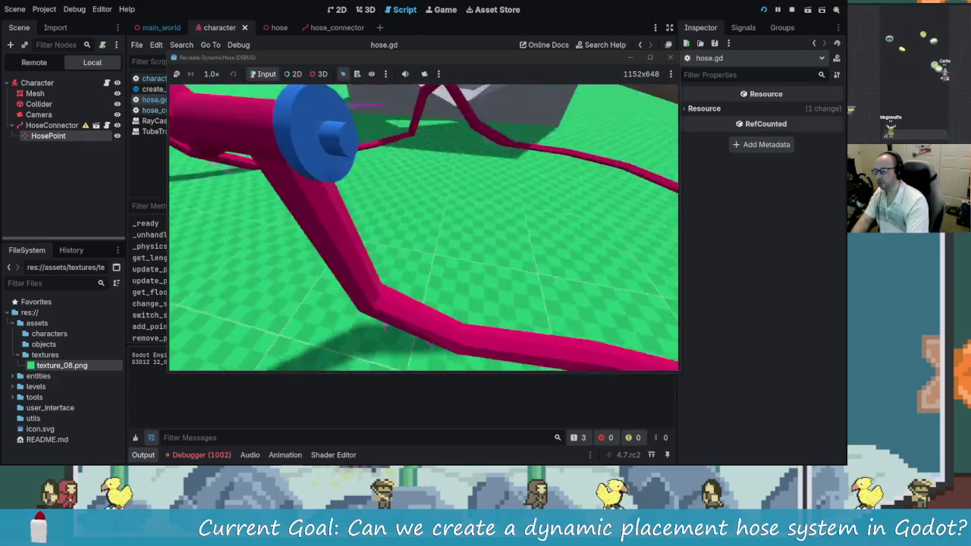
key("w")
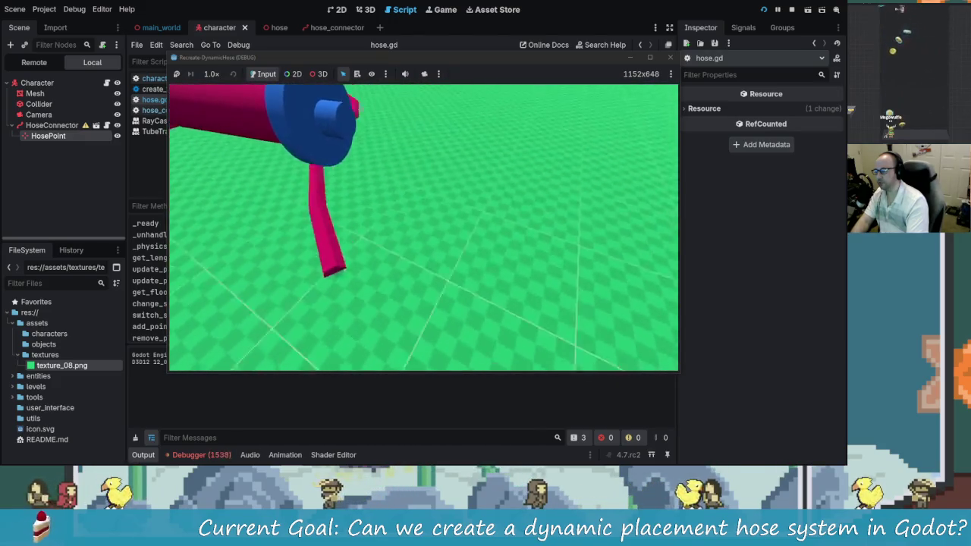
key("w")
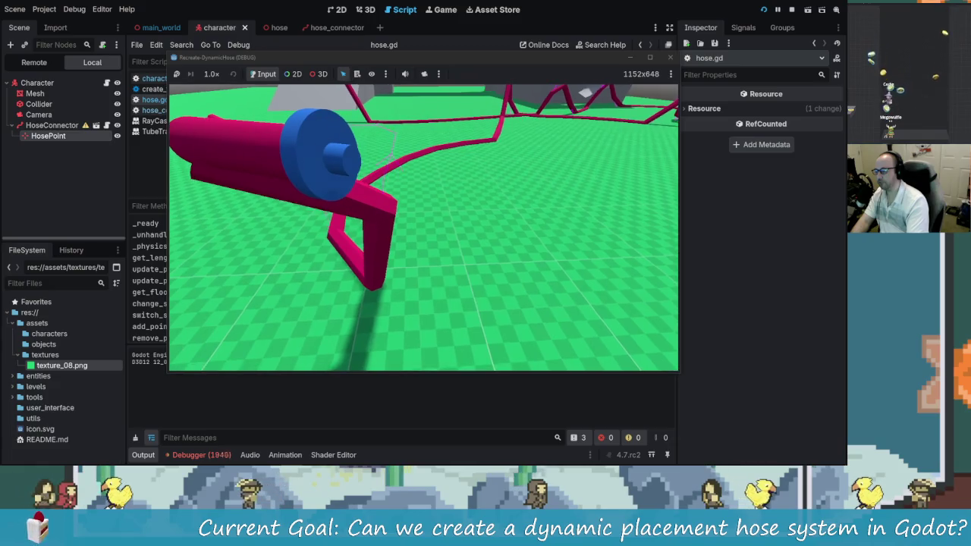
key("w")
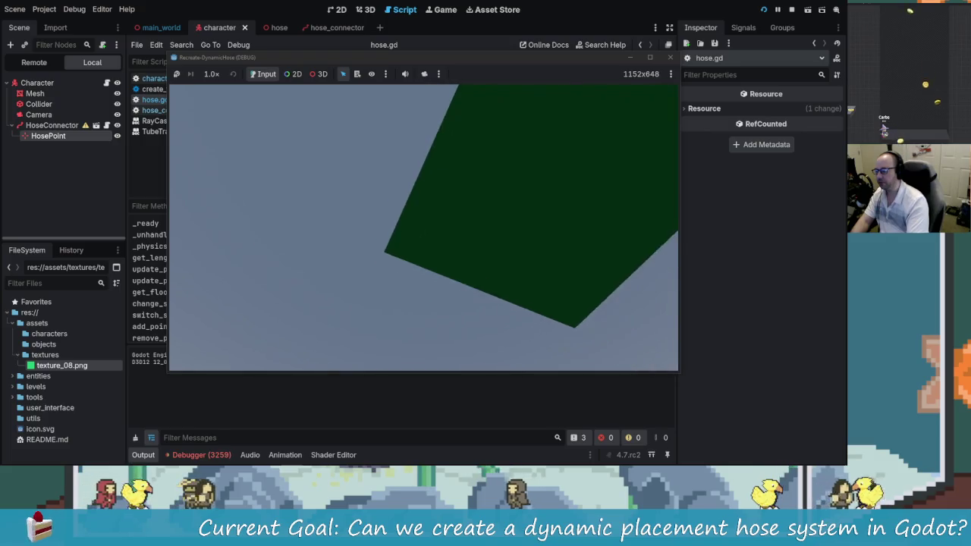
key("Escape")
- Close the game, restore lines 60–61 to size()-2, then save and relaunch
left_click(670, 58)
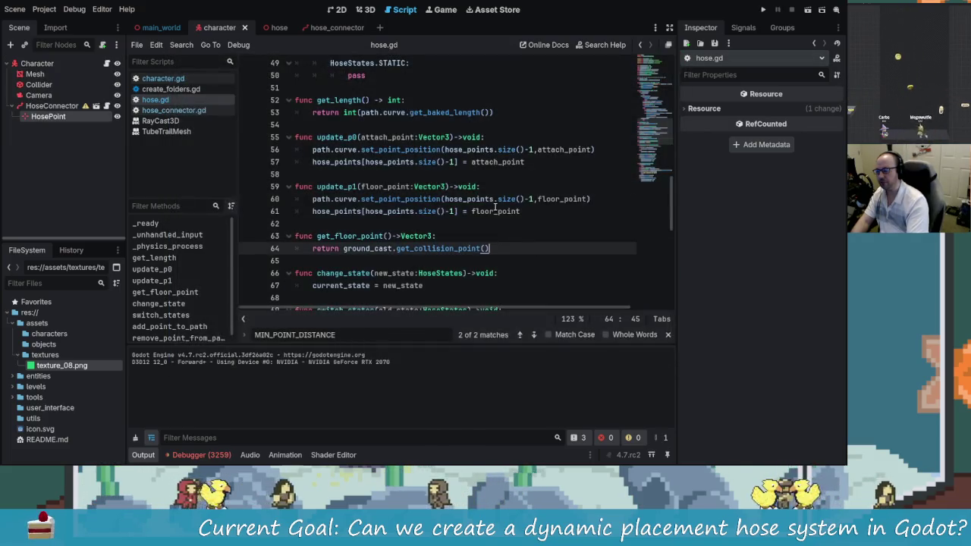
left_click(534, 199)
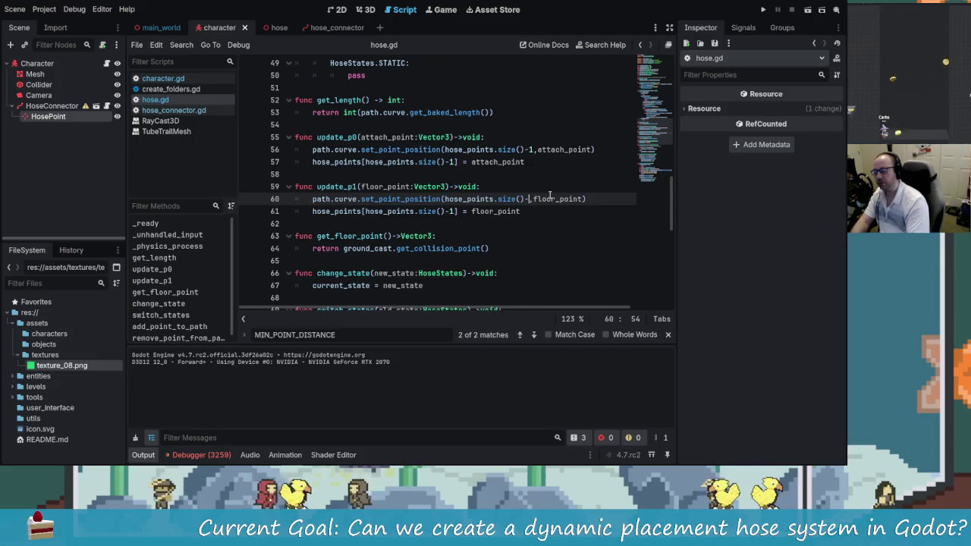
type("2")
key("Down")
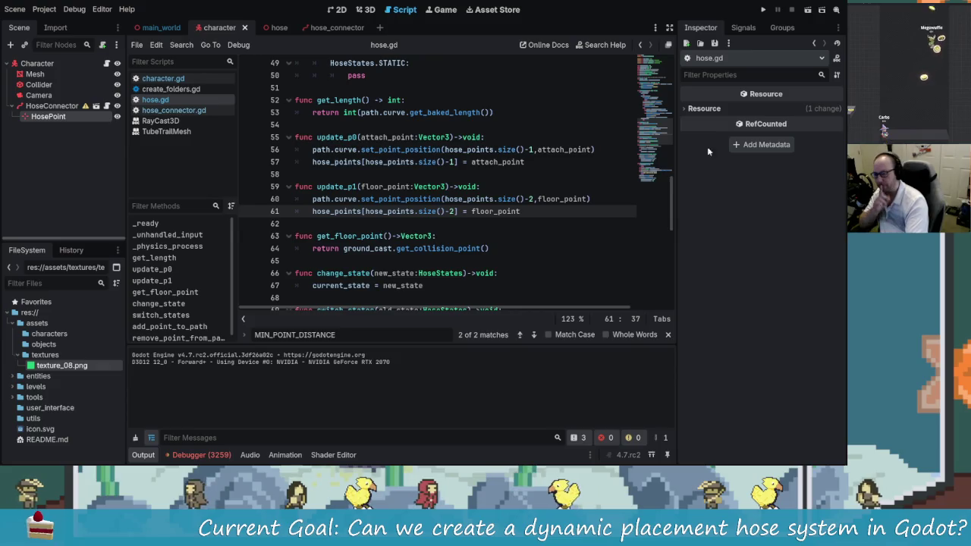
left_click(764, 9)
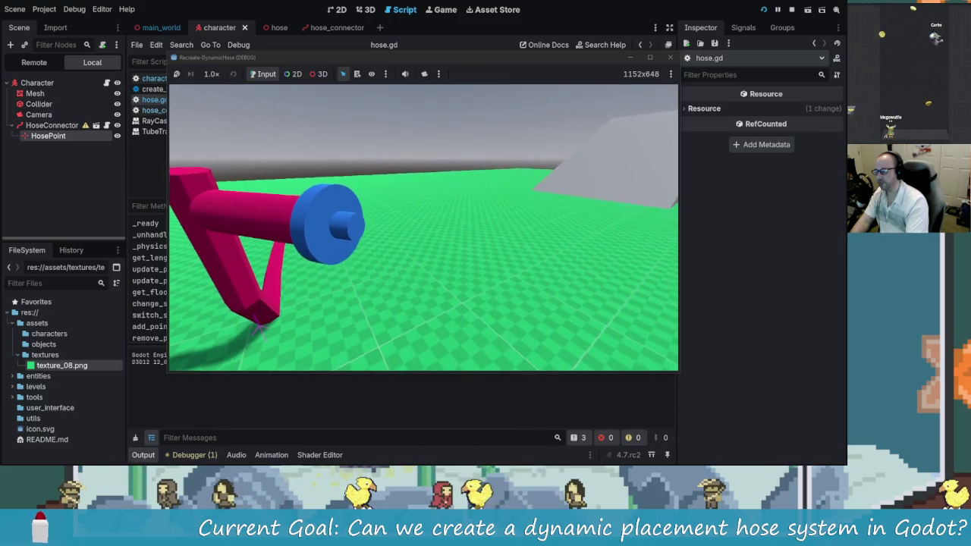
- Back in hose.gd, inspect update_p0 and select the update_p0(attach_point) call on line 44
key("alt+Tab")
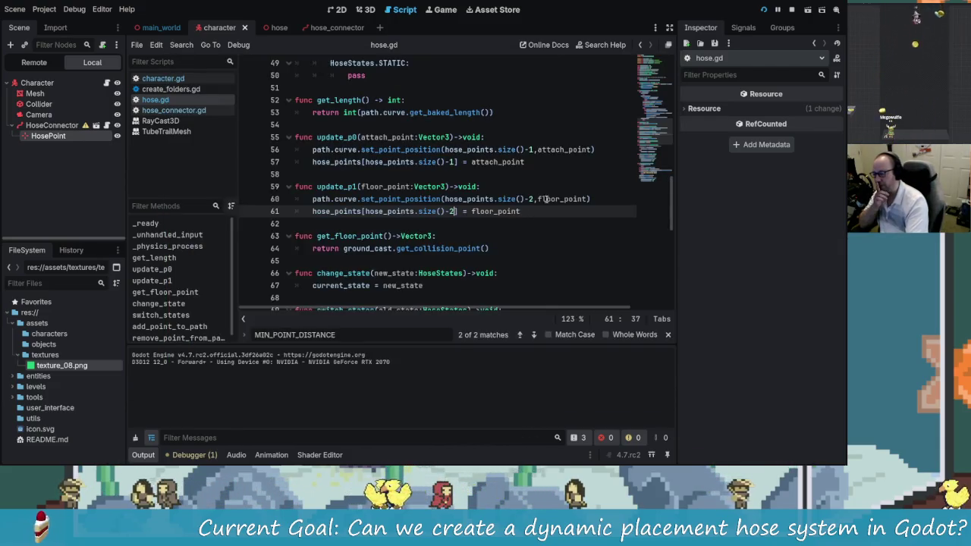
left_click(568, 150)
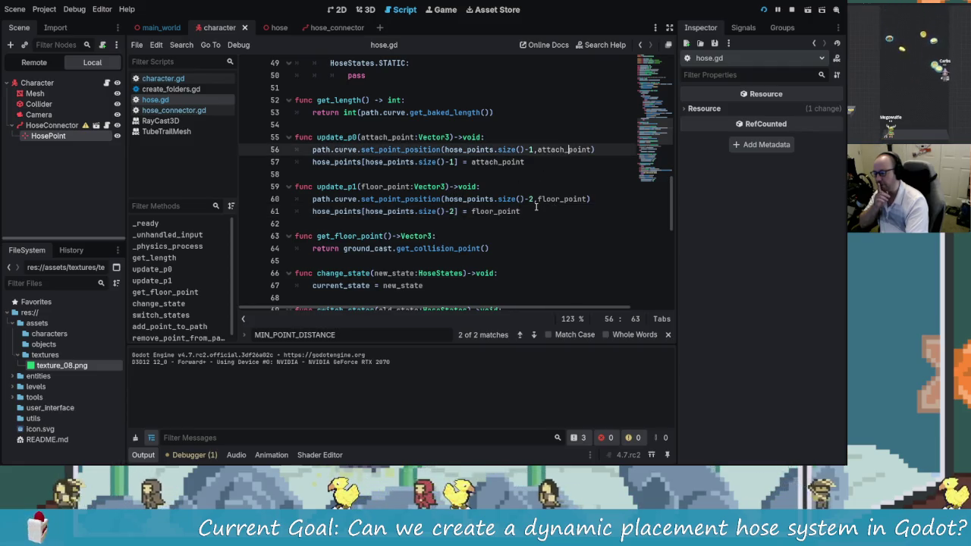
scroll(535, 214, "up", 1)
scroll(523, 243, "up", 1)
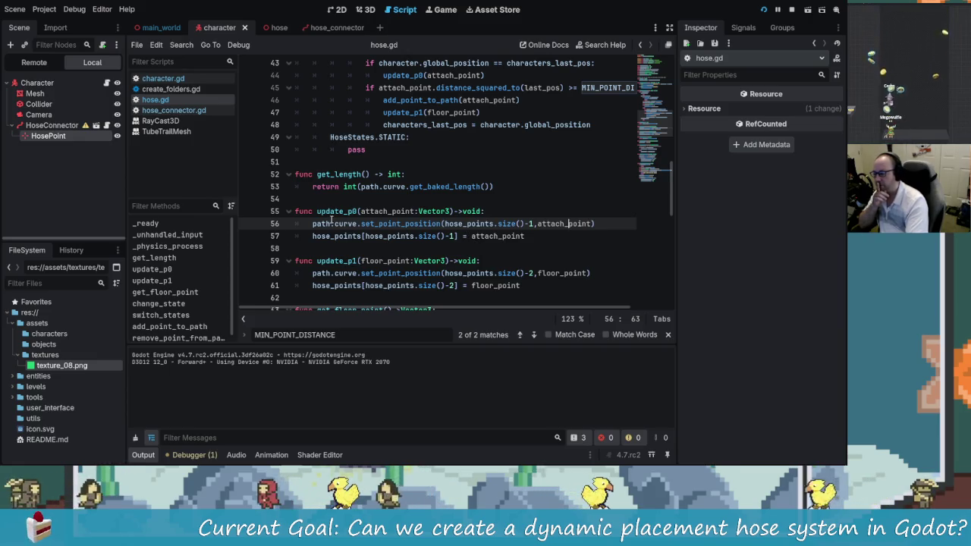
left_click(438, 224)
scroll(494, 274, "up", 3)
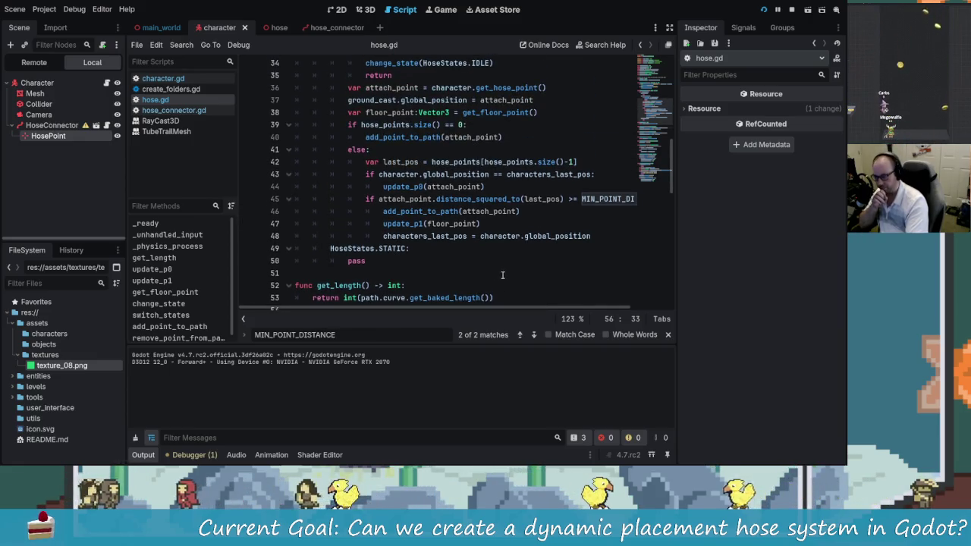
scroll(502, 275, "up", 1)
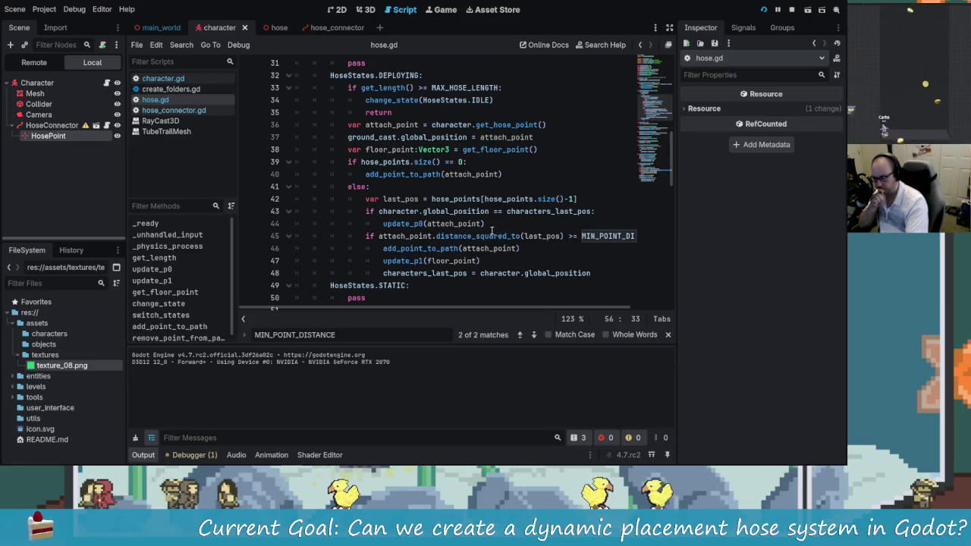
left_click_drag(491, 223, 383, 223)
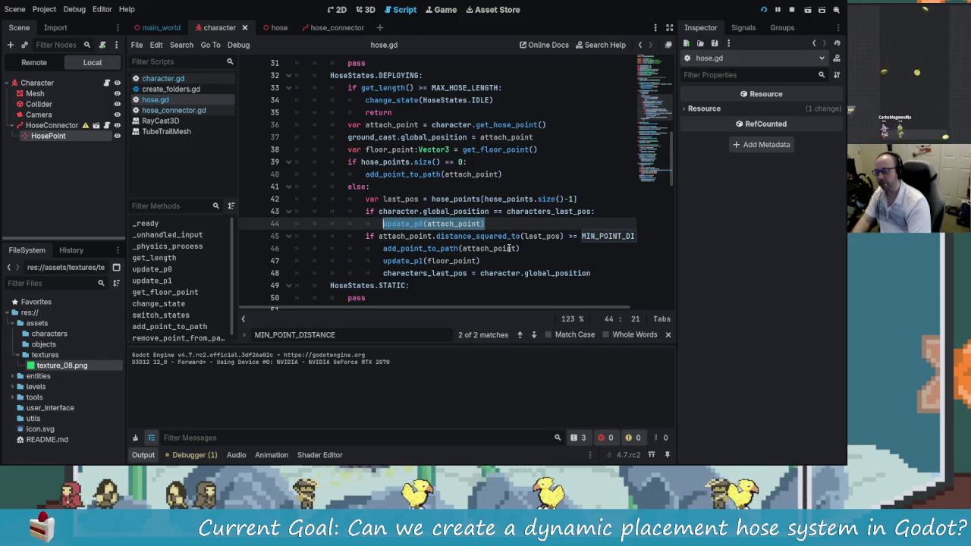
- Move update_p0(attach_point) above the ground_cast line and outdent it to match
key("alt+Up")
key("alt+Up")
key("alt+Up")
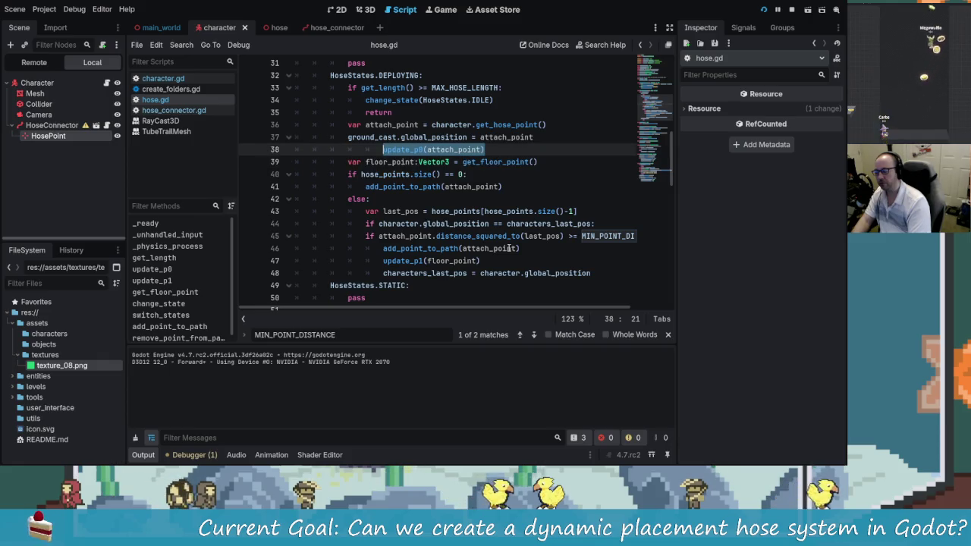
key("alt+Up")
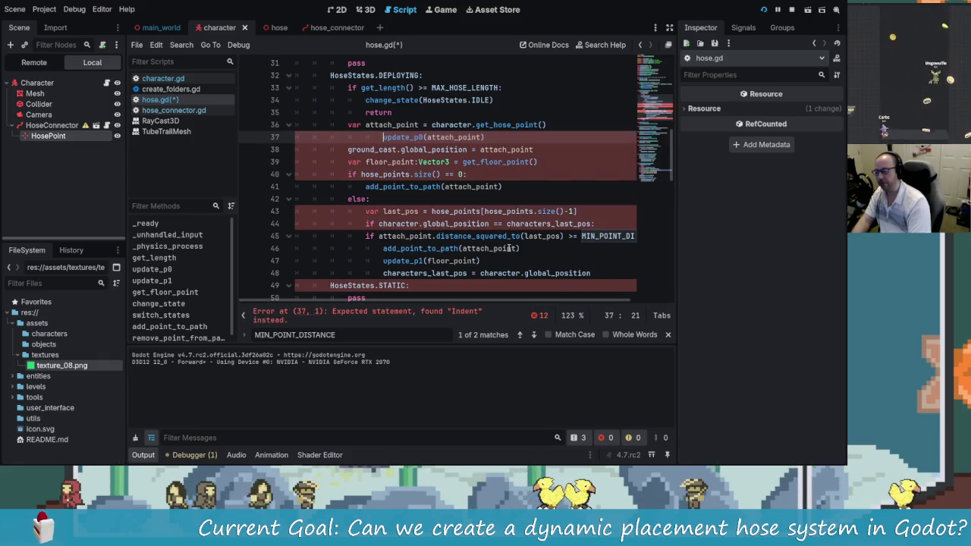
key("shift+Tab")
key("Down")
key("Down")
key("Down")
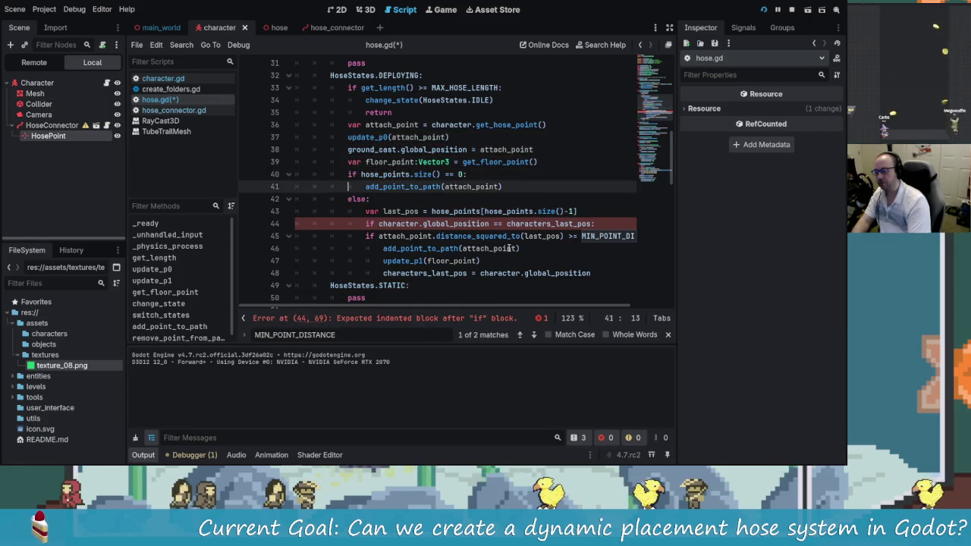
- Add an indented 'return' under the unchanged-position check and save hose.gd
key("Down")
key("Home")
key("Return")
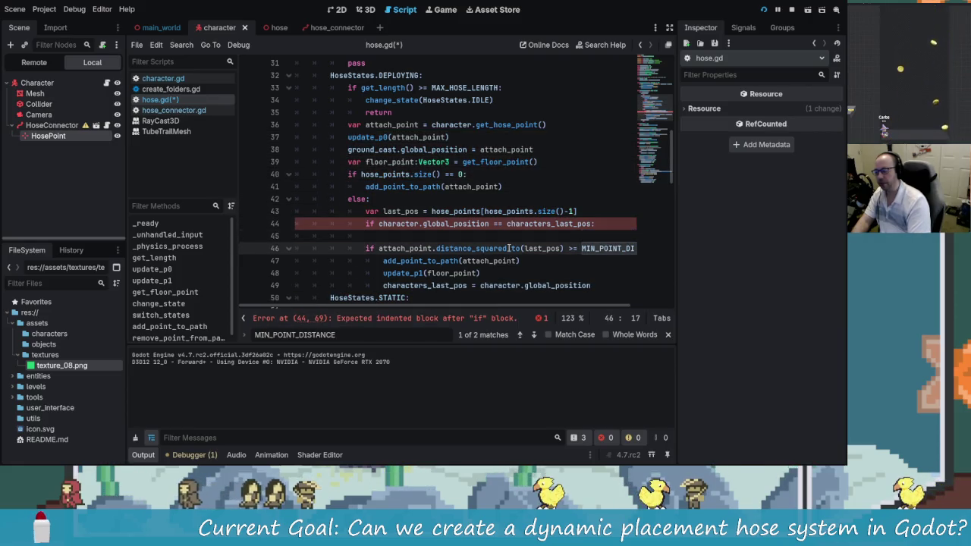
key("Tab")
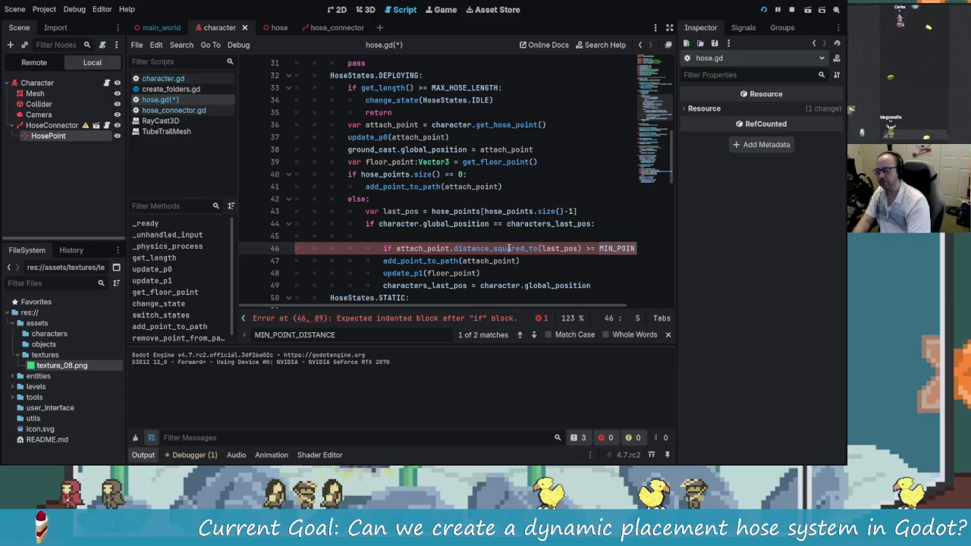
key("shift+Tab")
key("Up")
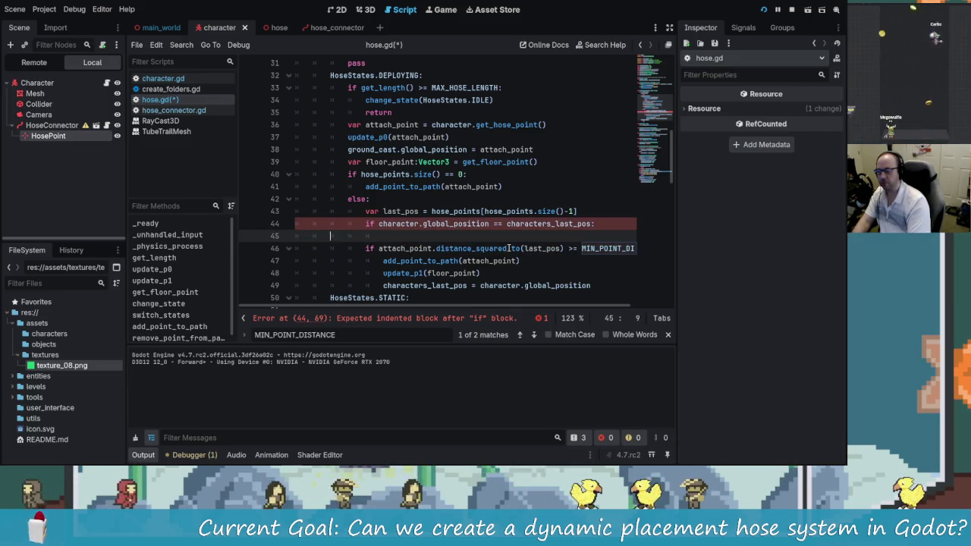
key("Tab")
type("retur")
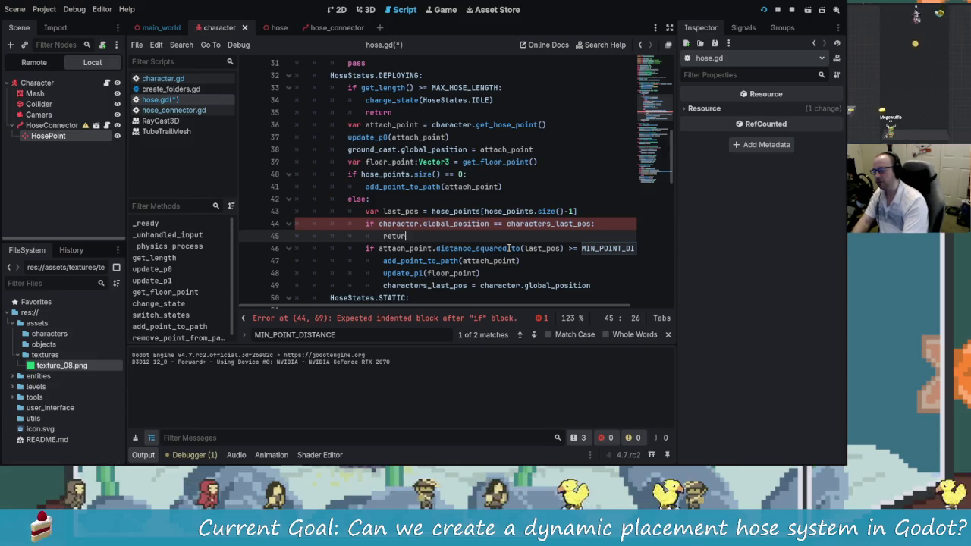
type("n")
key("ctrl+s")
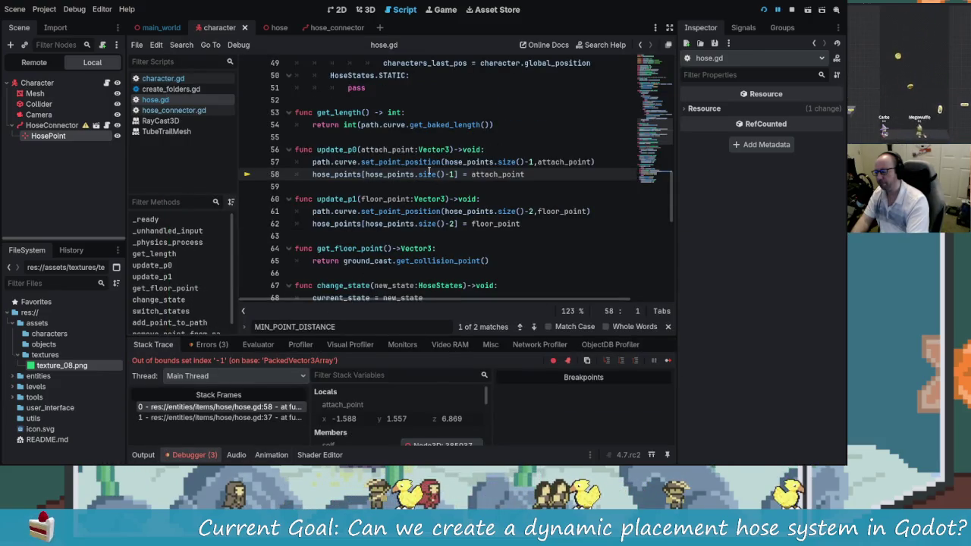
- Stop the game and move update_p0 below add_point_to_path in the size()==0 branch
left_click(791, 9)
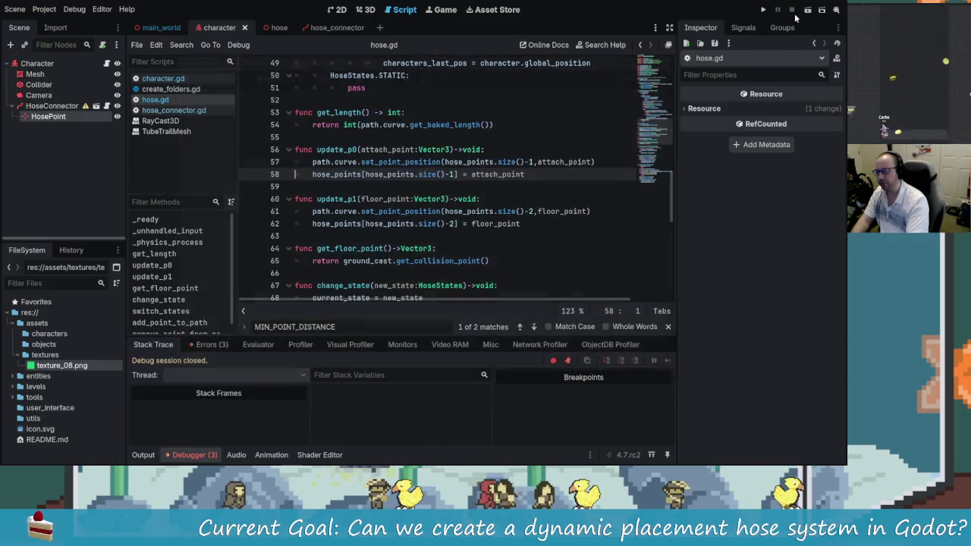
left_click(507, 211)
scroll(507, 211, "up", 5)
scroll(507, 211, "up", 3)
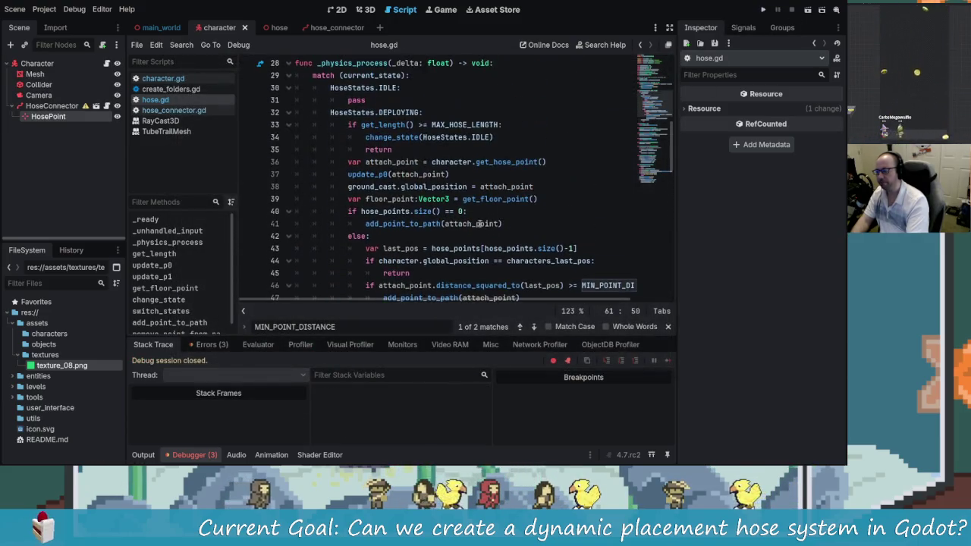
scroll(416, 161, "down", 2)
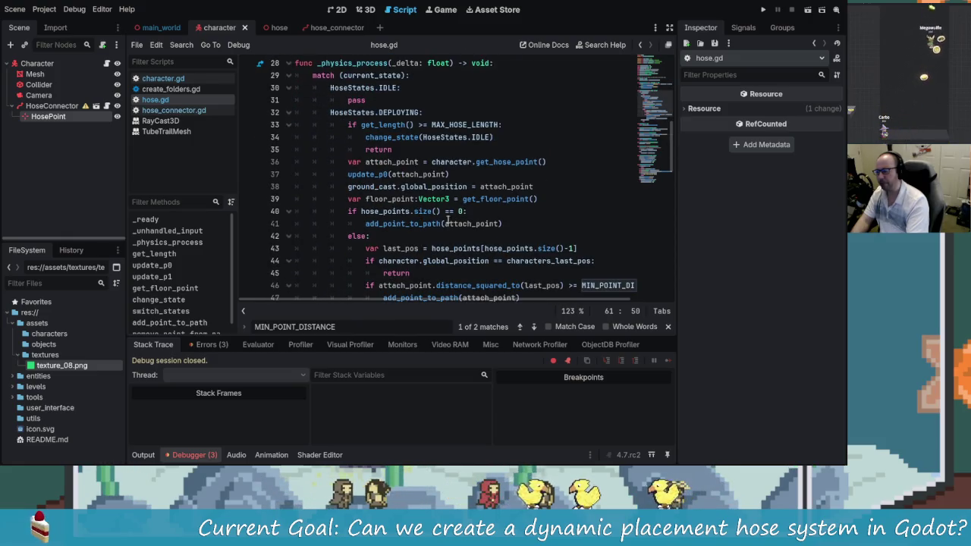
scroll(438, 202, "down", 1)
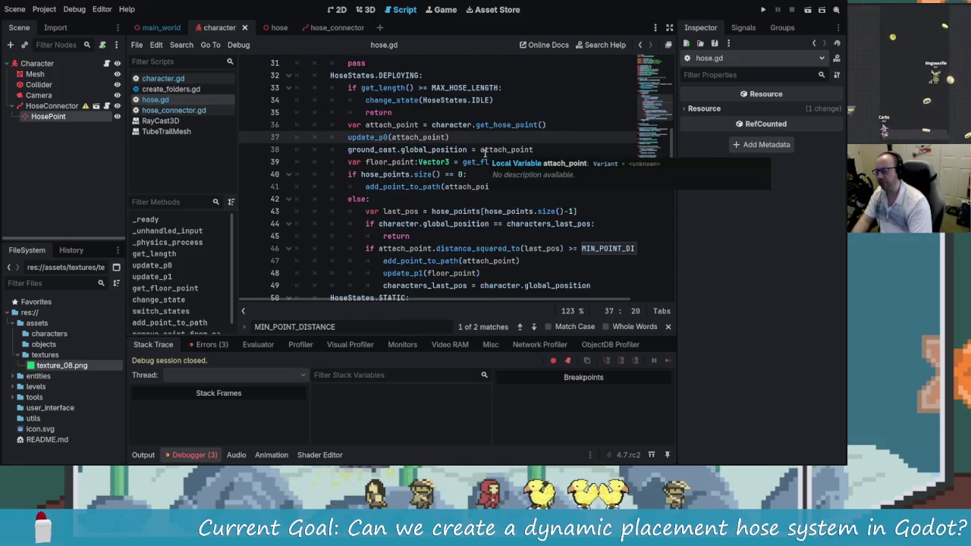
key("Down")
key("Down")
key("Up")
key("Up")
key("Down")
key("Down")
key("Down")
key("Down")
key("Down")
key("Up")
key("Up")
key("Up")
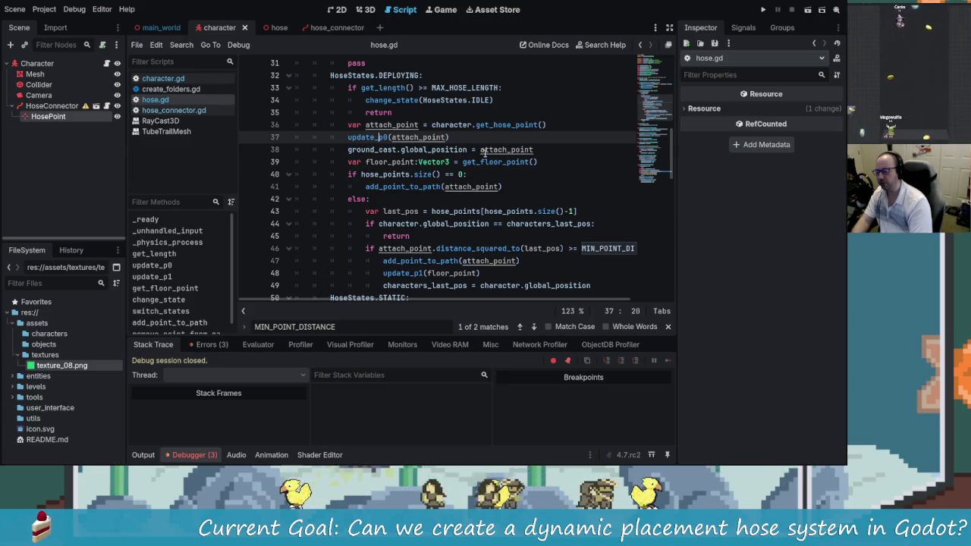
key("alt+Down")
key("alt+Down")
key("alt+Down")
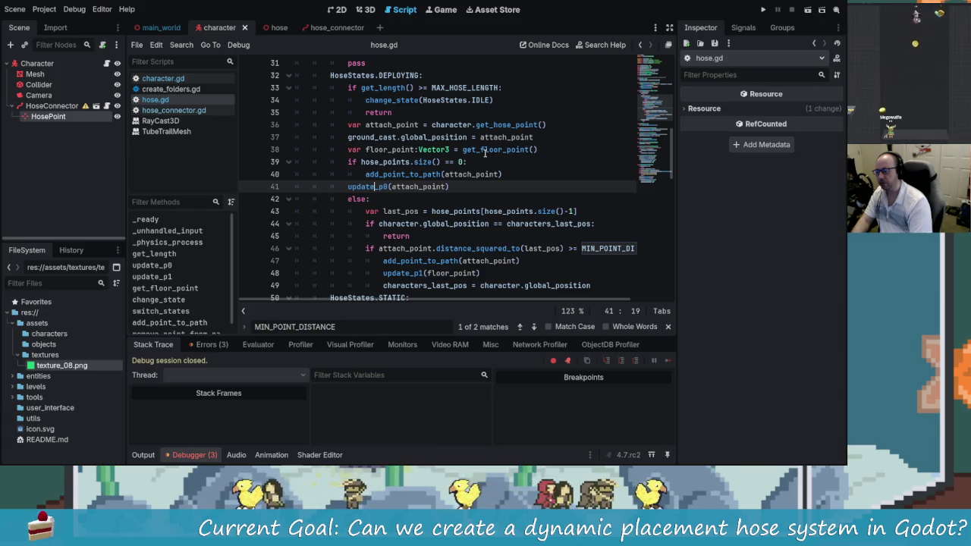
key("Left")
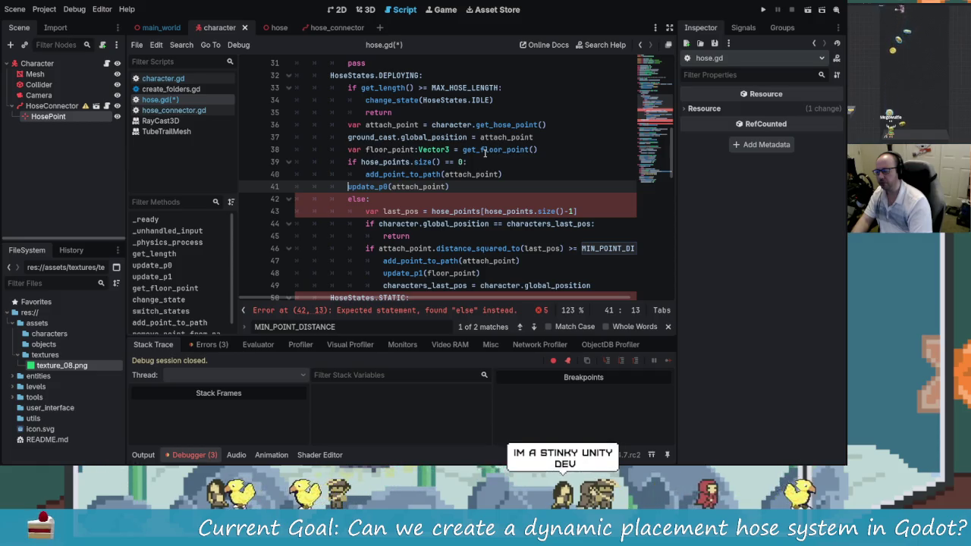
key("Tab")
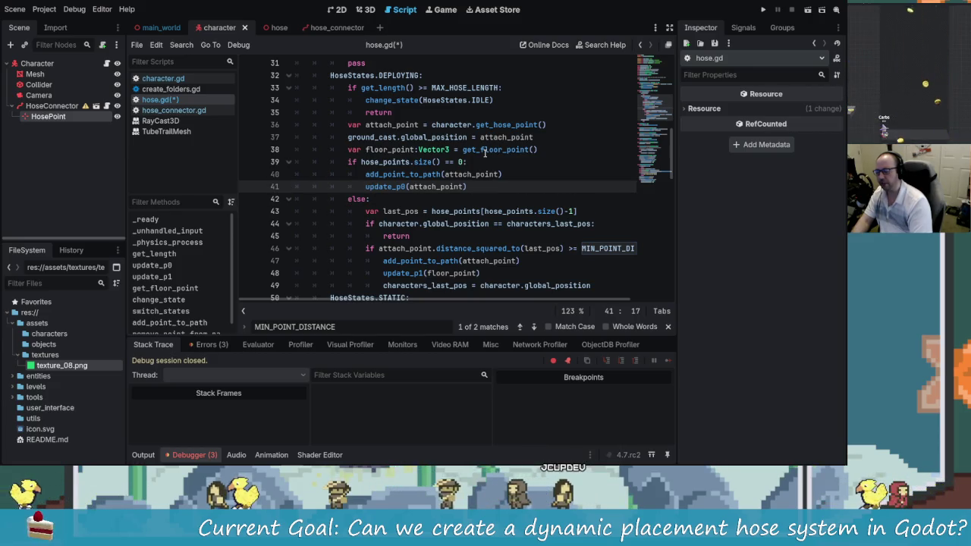
- Add update_p0(attach_point) at the top of the else branch, save, and launch with F5
key("Escape")
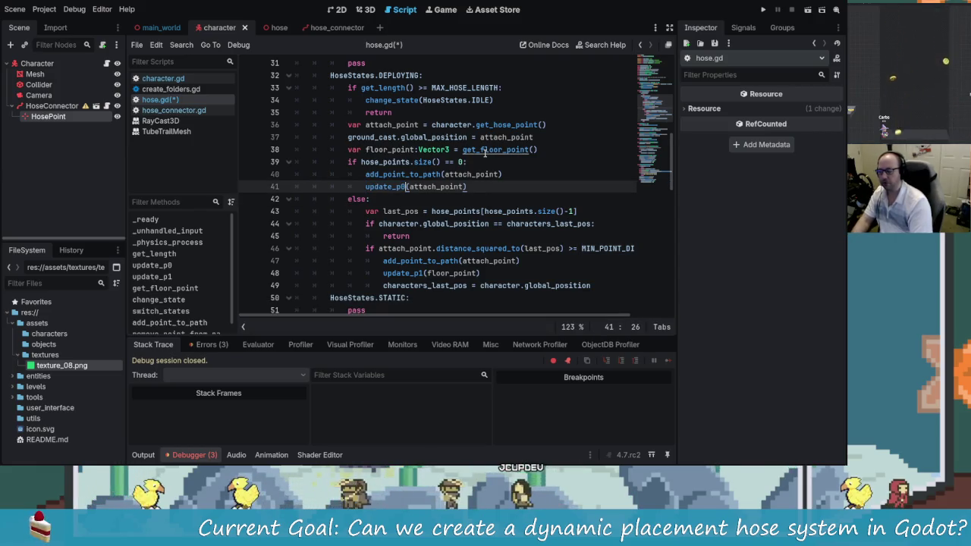
key("shift+alt+o")
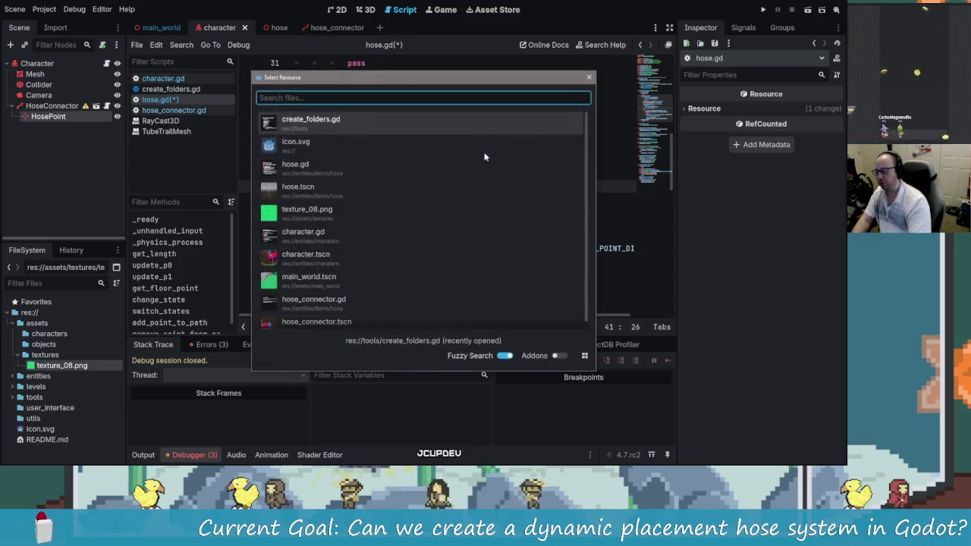
key("Escape")
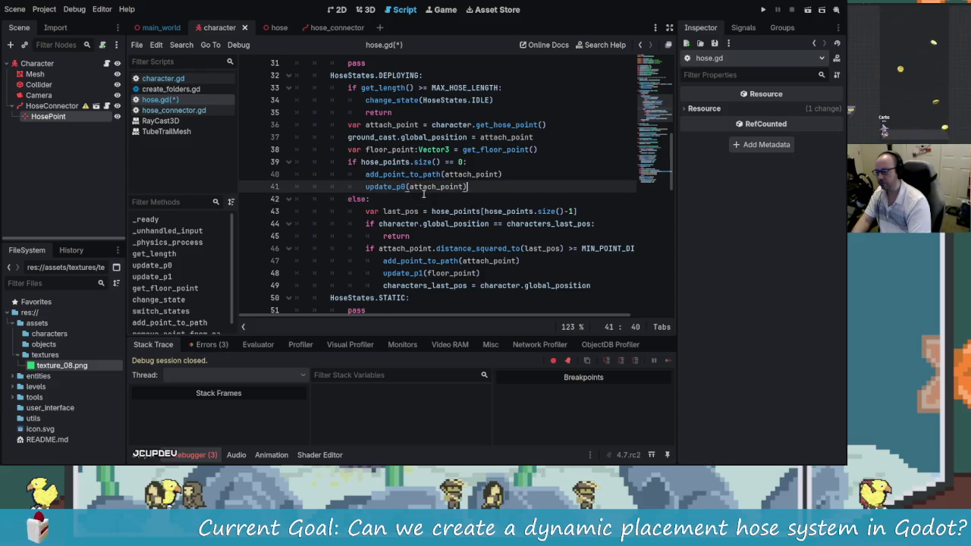
key("Down")
key("Return")
key("ctrl+s")
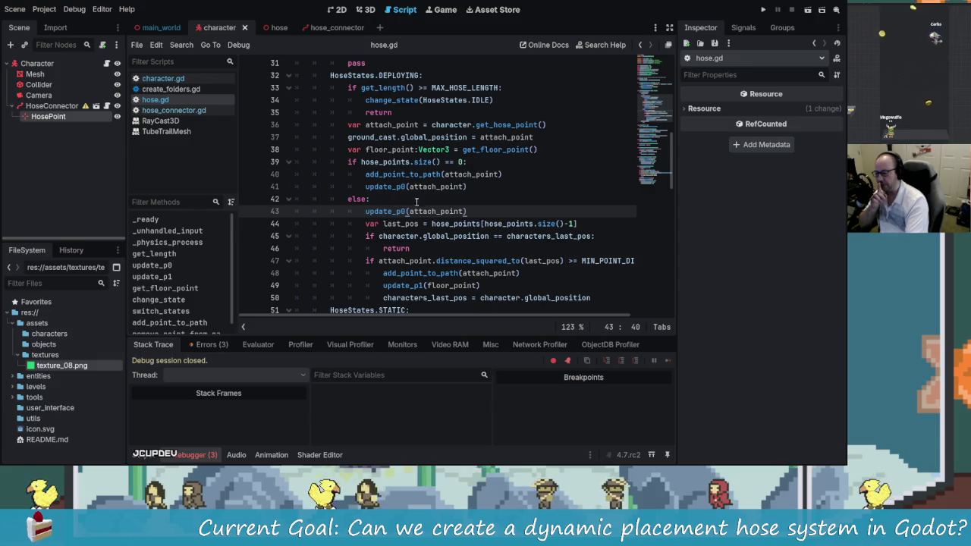
key("F5")
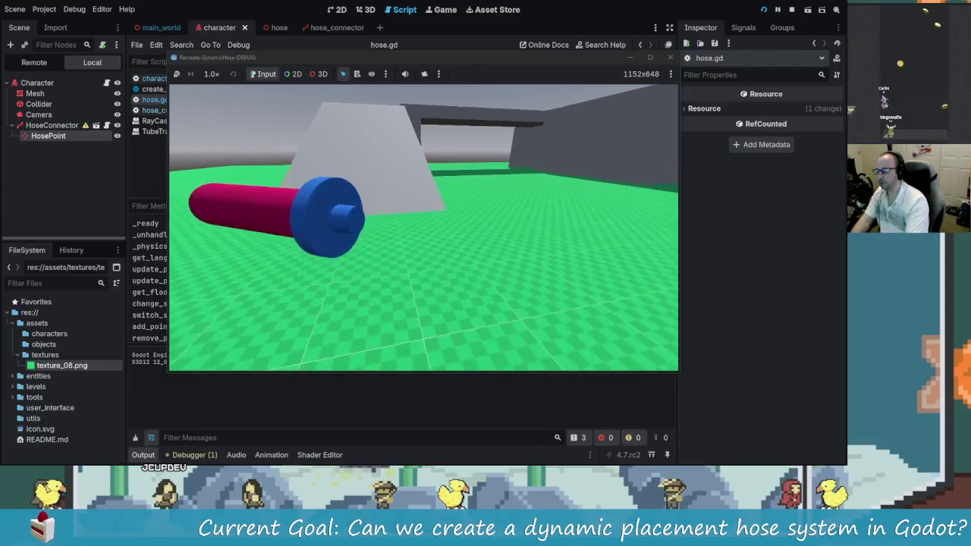
- Close the game and delete the update_p0 call from the empty-path branch of hose.gd
key("F8")
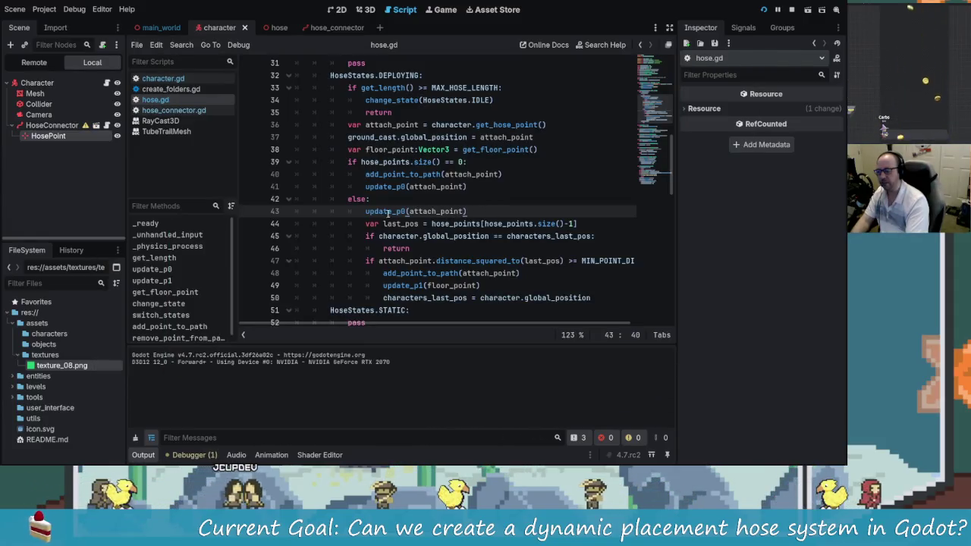
left_click_drag(479, 186, 365, 187)
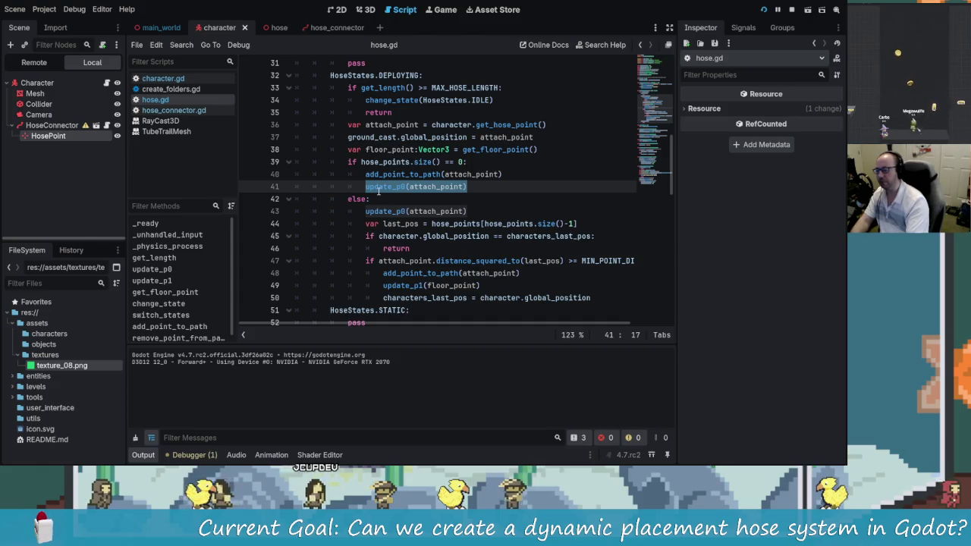
key("BackSpace")
key("BackSpace")
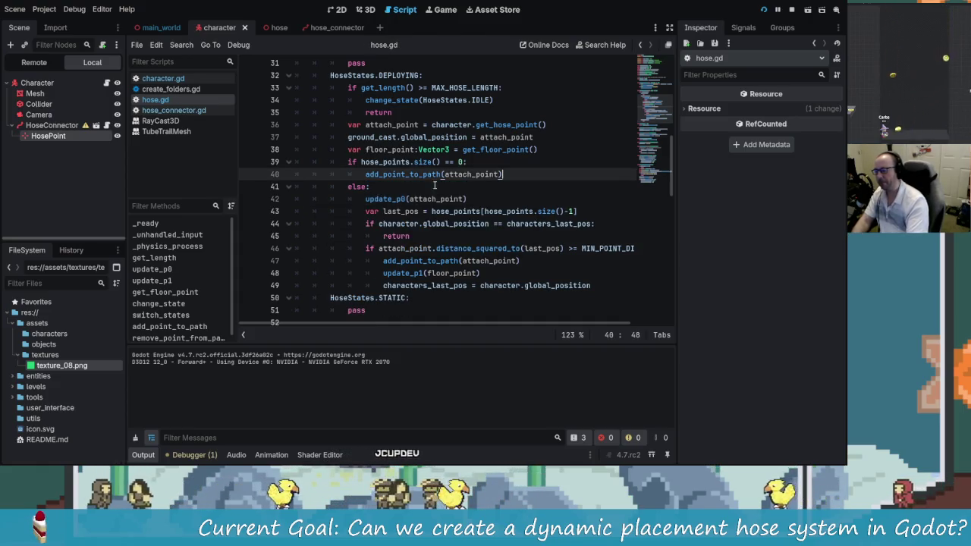
- Rerun the game, move around the hose to view it from several sides, then return to the script
left_click(765, 9)
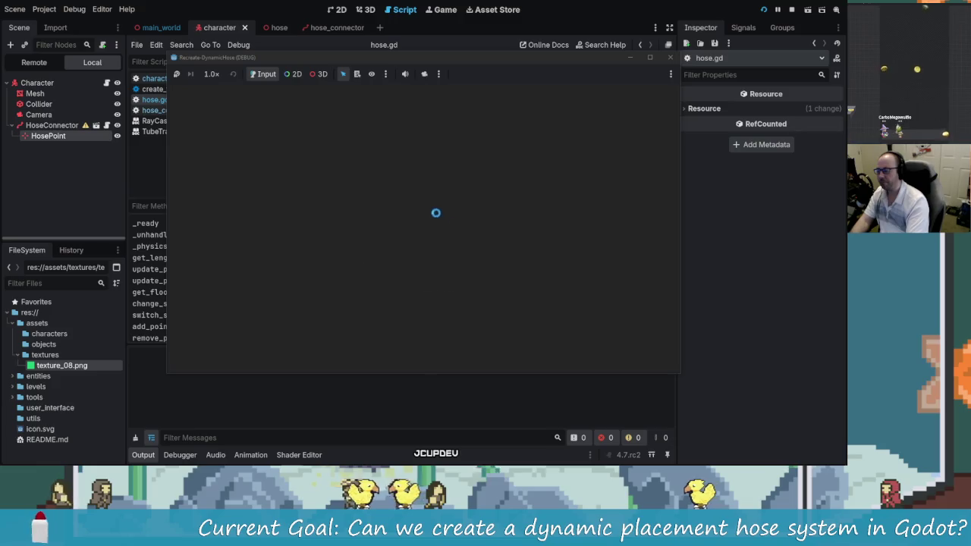
key("s")
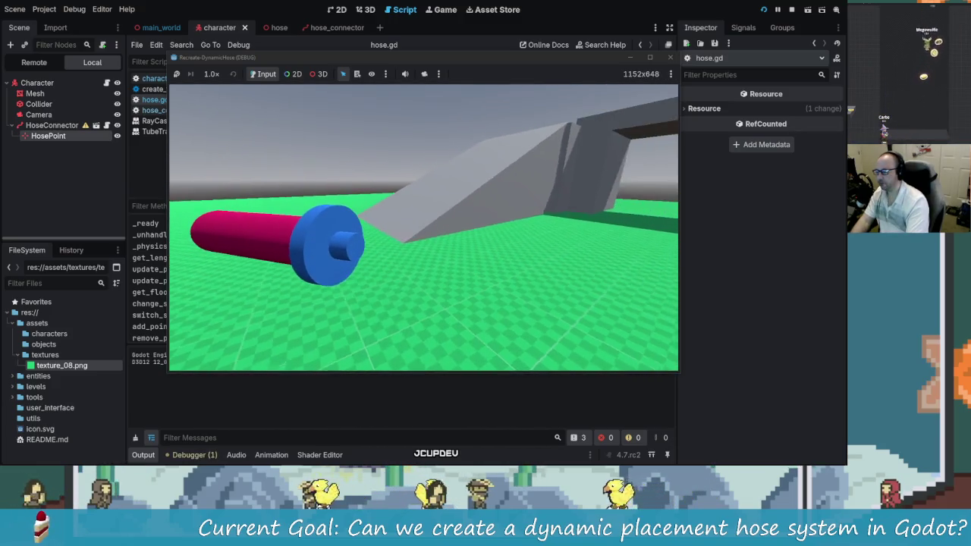
key("w")
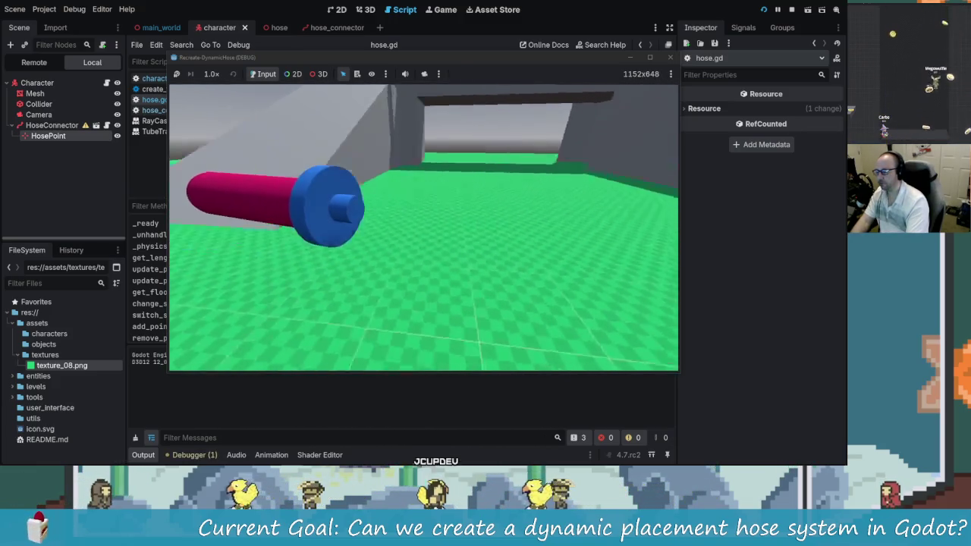
key("d")
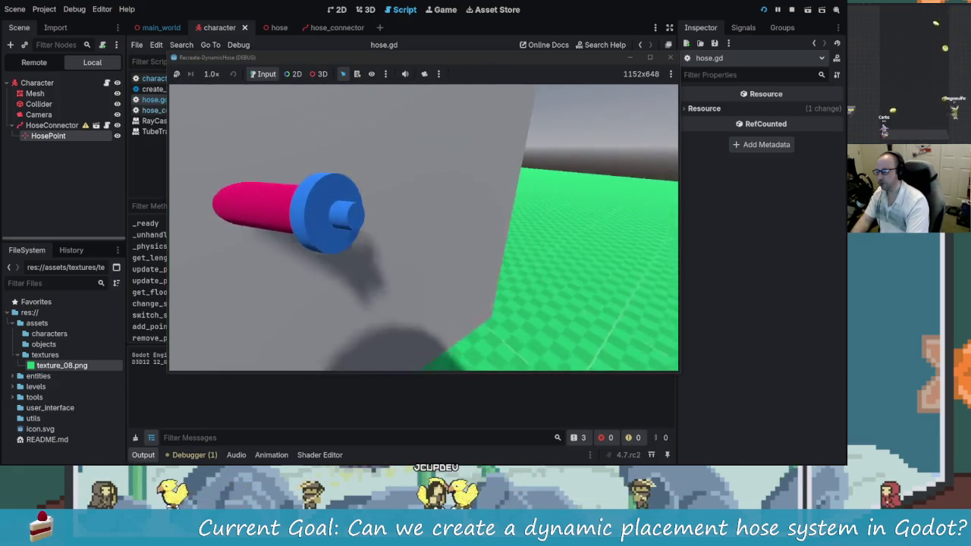
key("a")
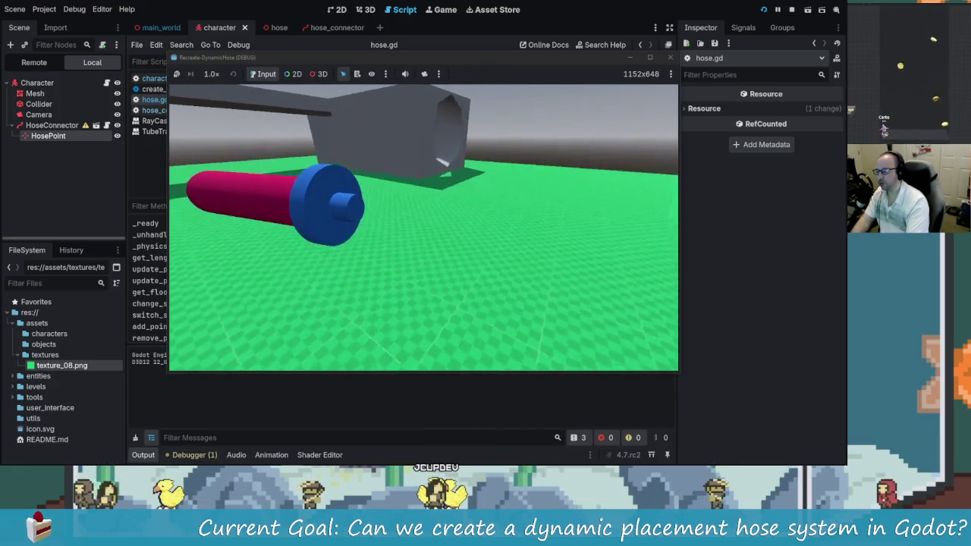
key("alt+Tab")
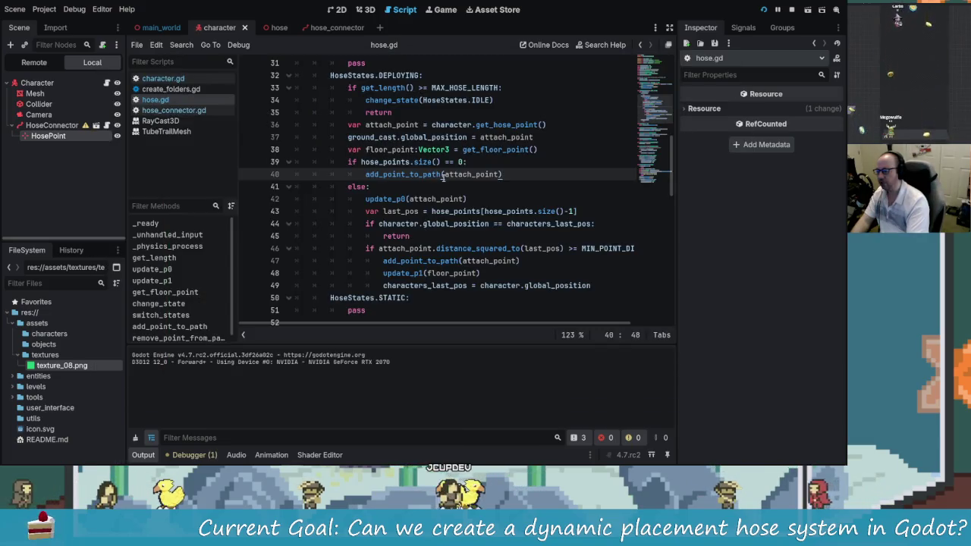
- Inspect the update_p0 function definition, its point index and its hose_points assignment
left_click(391, 199, "ctrl")
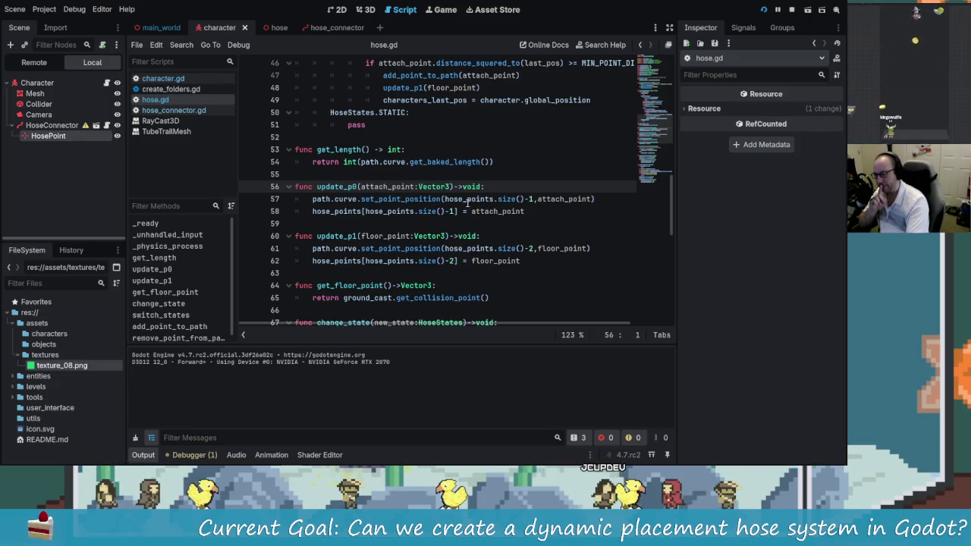
left_click(535, 199)
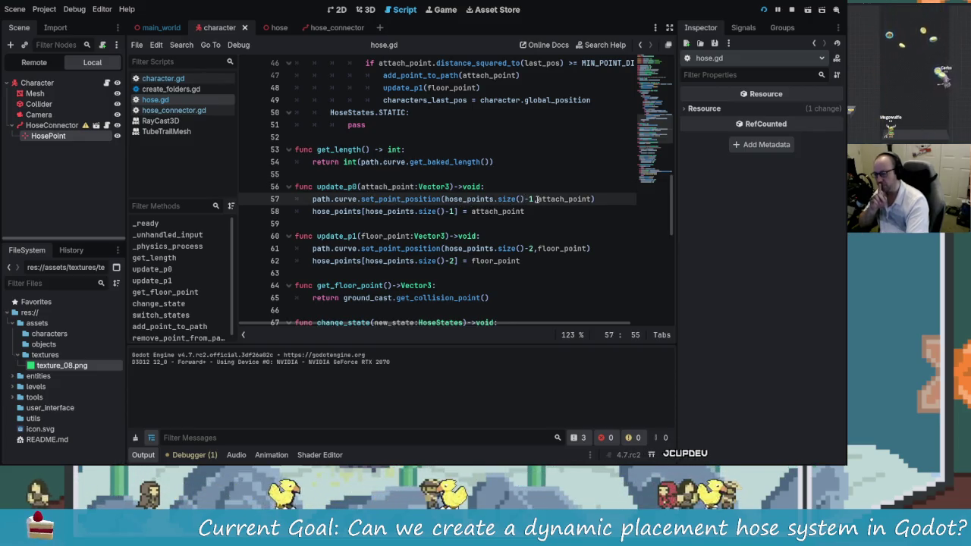
left_click(504, 211)
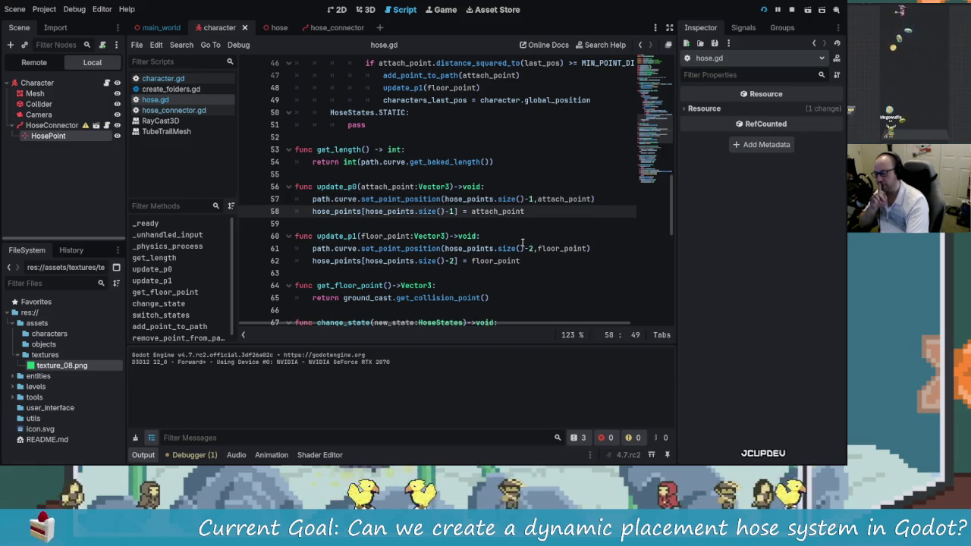
scroll(484, 220, "up", 3)
scroll(501, 264, "down", 1)
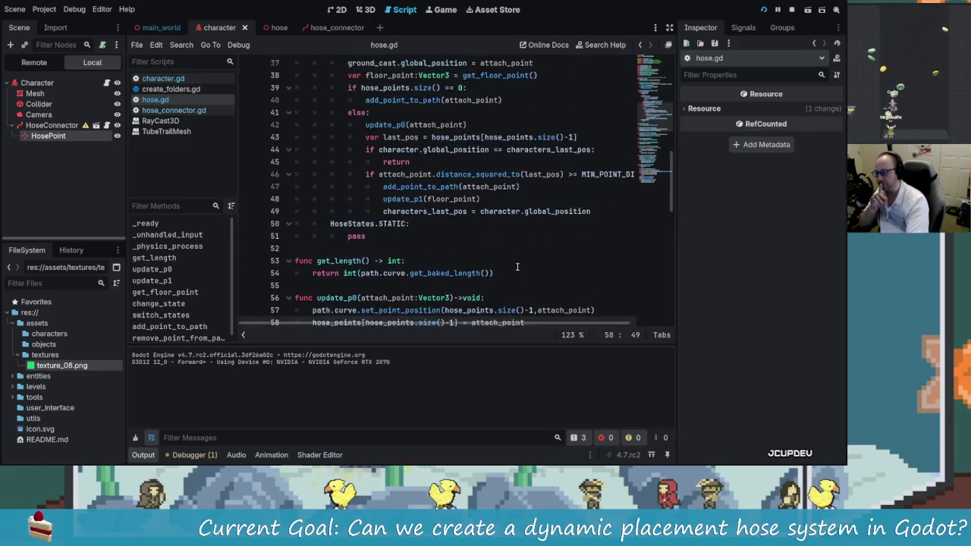
scroll(501, 263, "up", 1)
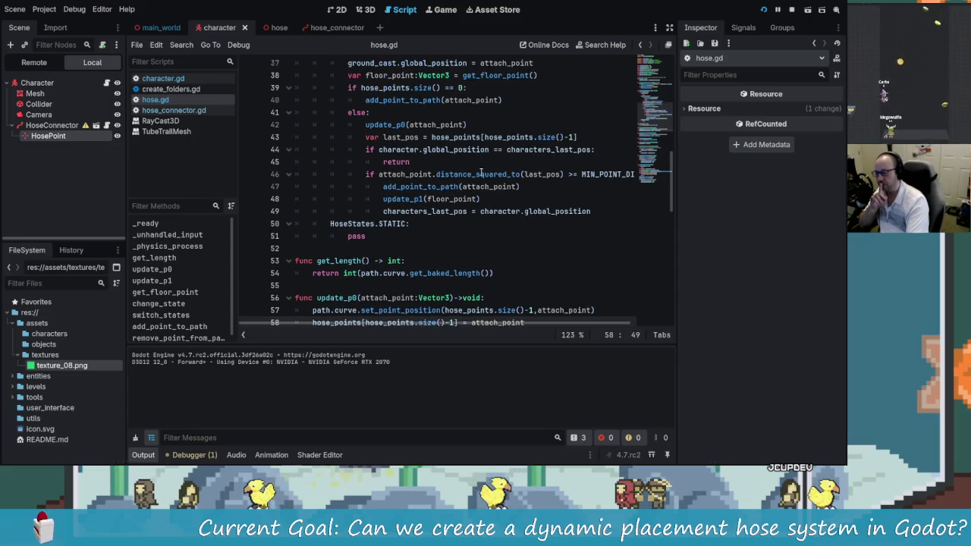
- Move update_p0(attach_point) down into the distance check after update_p1, fix its indentation, save, and run
left_click(506, 124)
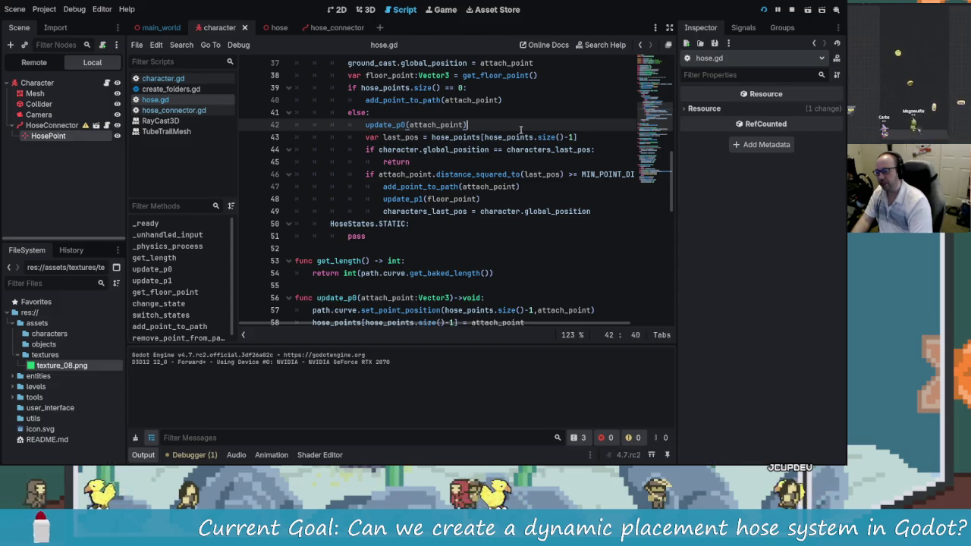
key("Up")
key("Up")
key("Down")
key("Down")
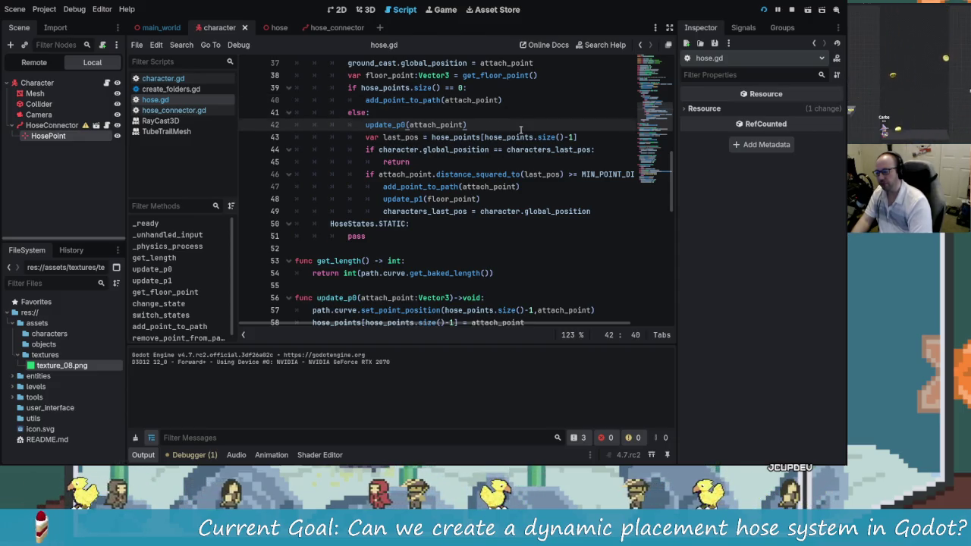
key("alt+Down")
key("alt+Down")
key("alt+Down")
key("Left")
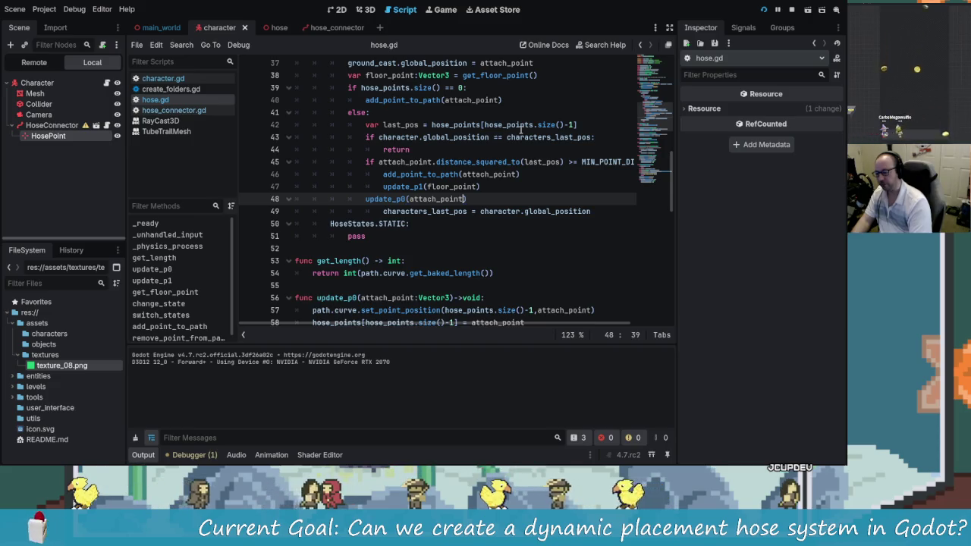
key("Left")
key("Left")
key("Left")
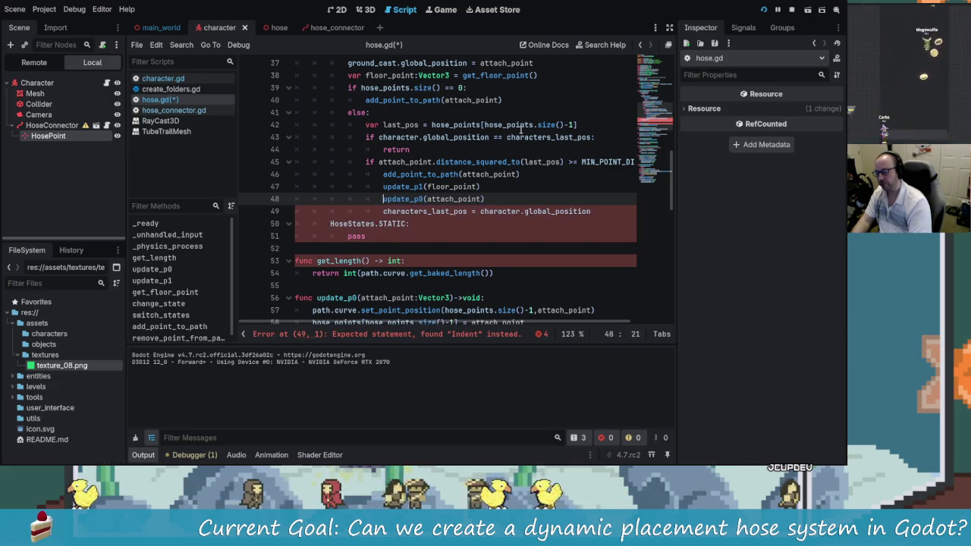
key("ctrl+s")
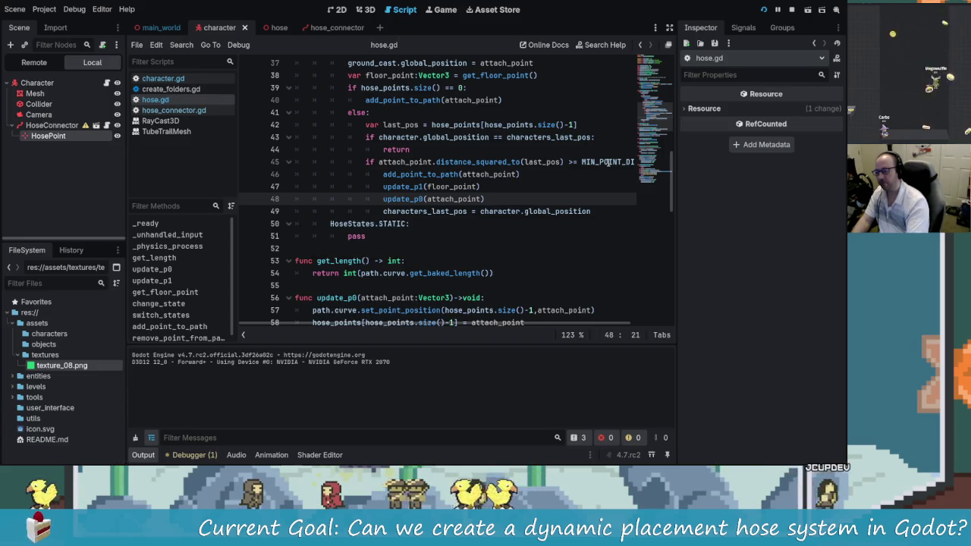
left_click(765, 9)
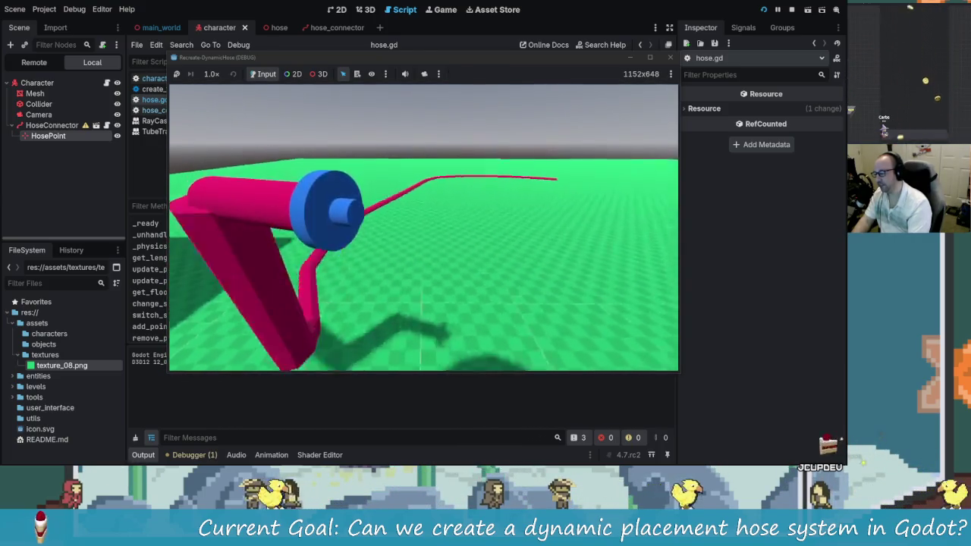
key("F8")
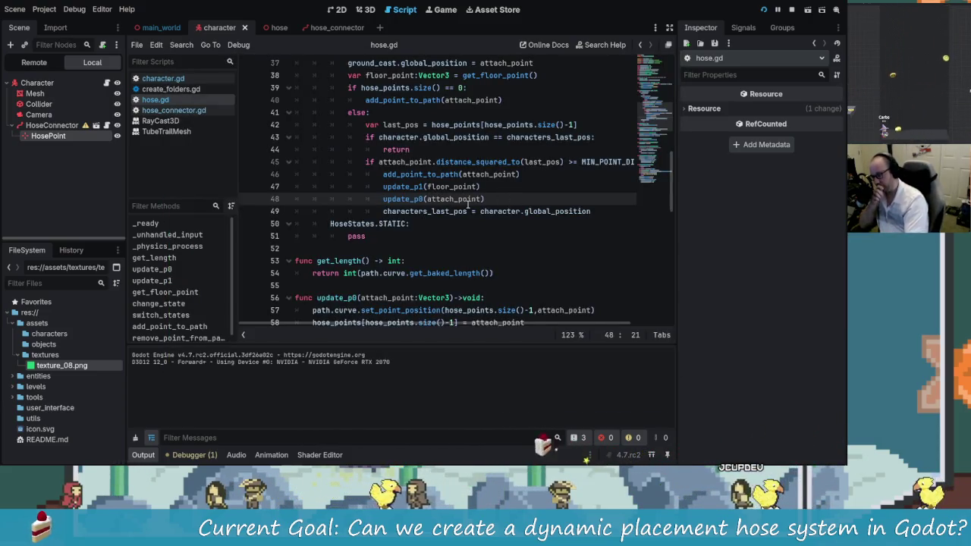
- Place update_p0(attach_point) below characters_last_pos, unindented out of the distance check, save, and test-run
scroll(468, 203, "up", 1)
left_click(503, 233)
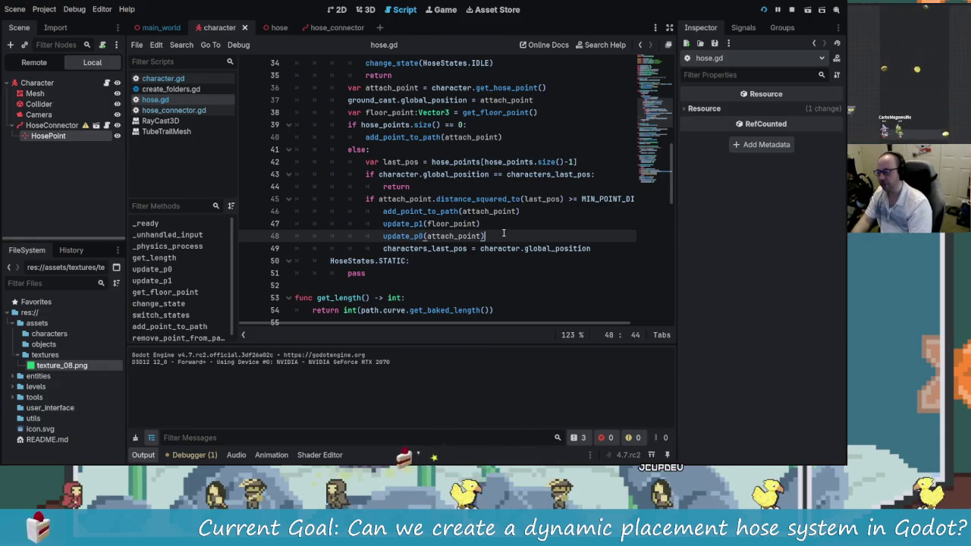
key("alt+Down")
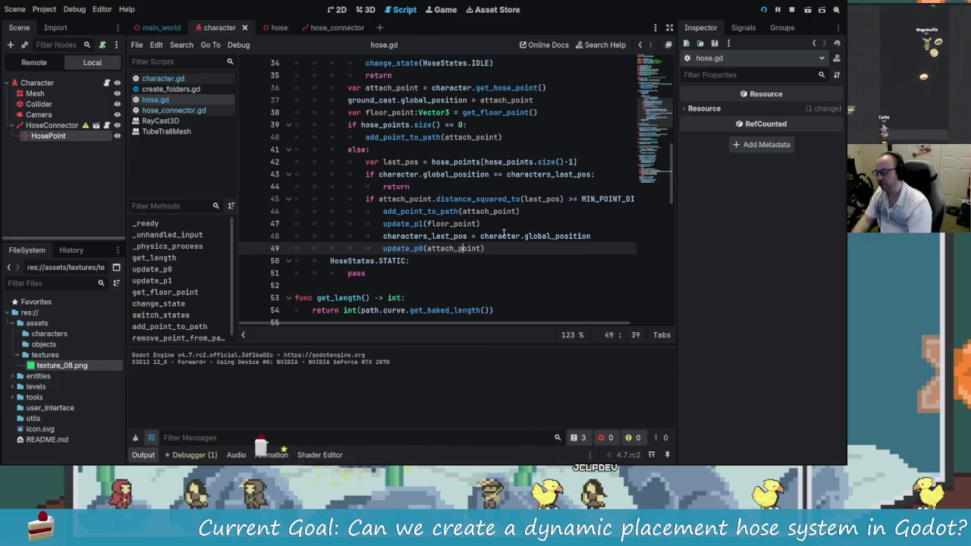
key("Left")
key("Left")
key("Left")
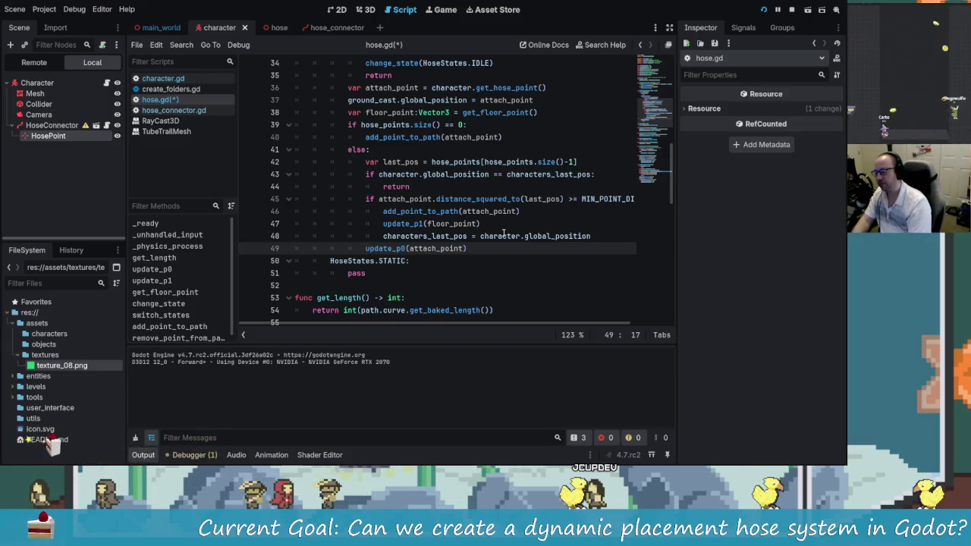
key("ctrl+s")
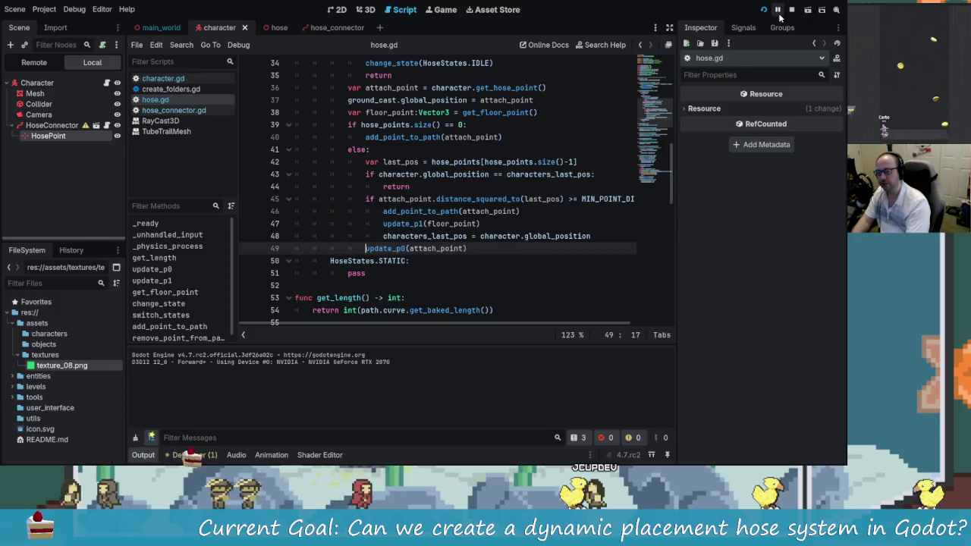
left_click(763, 10)
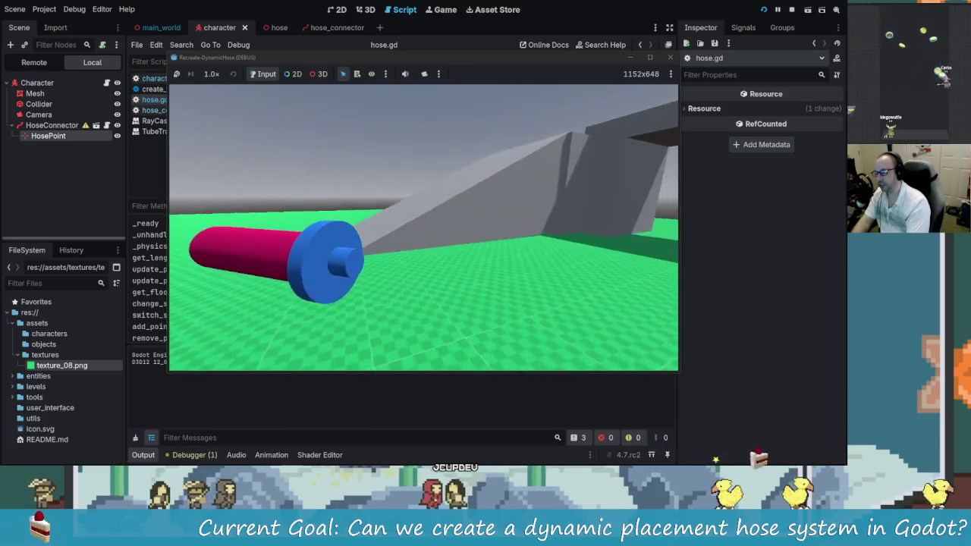
key("Escape")
key("Right")
key("Right")
key("Right")
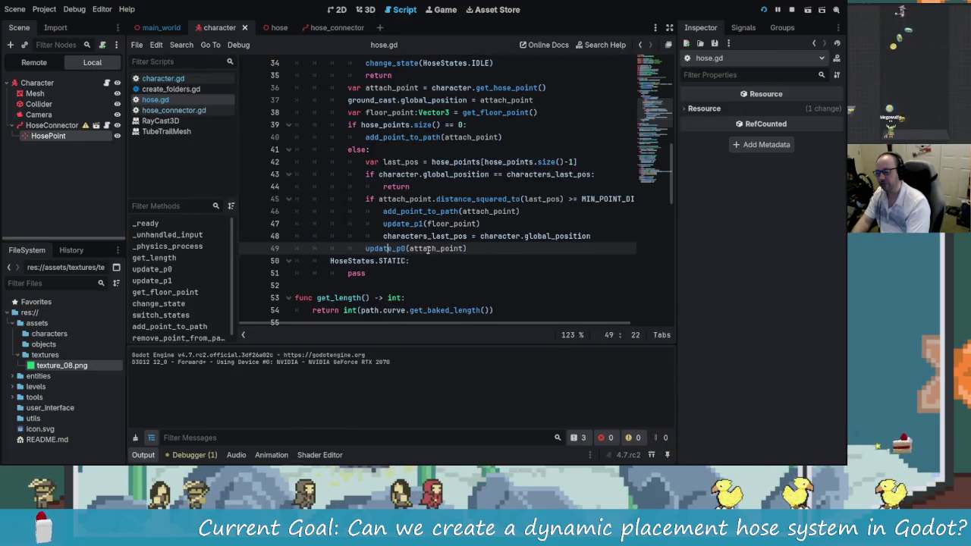
left_click(426, 236)
type("s")
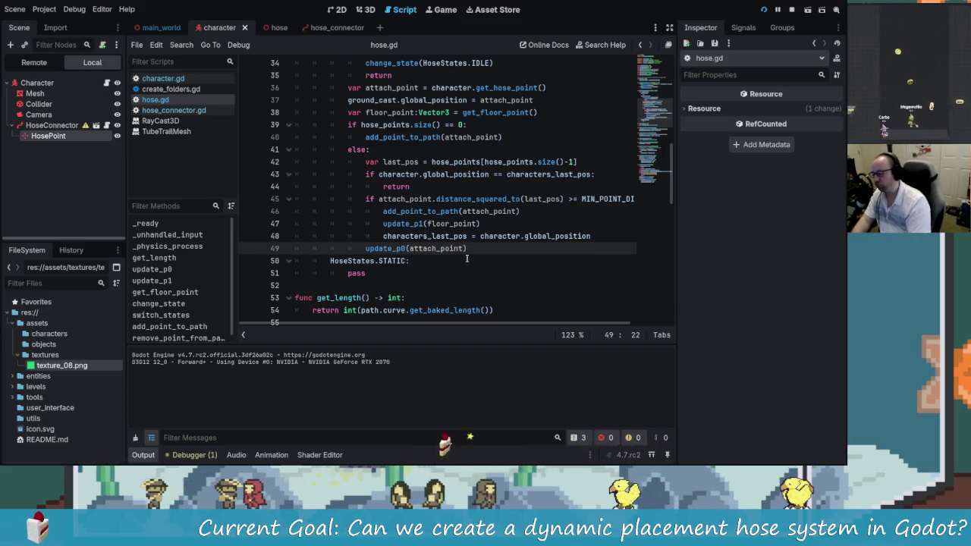
key("Up")
key("Up")
key("Up")
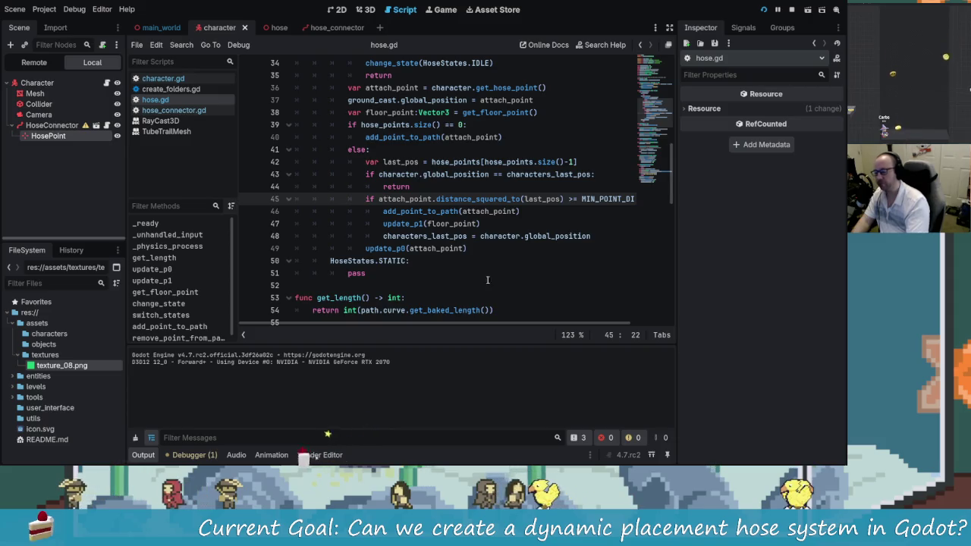
left_click_drag(512, 327, 567, 330)
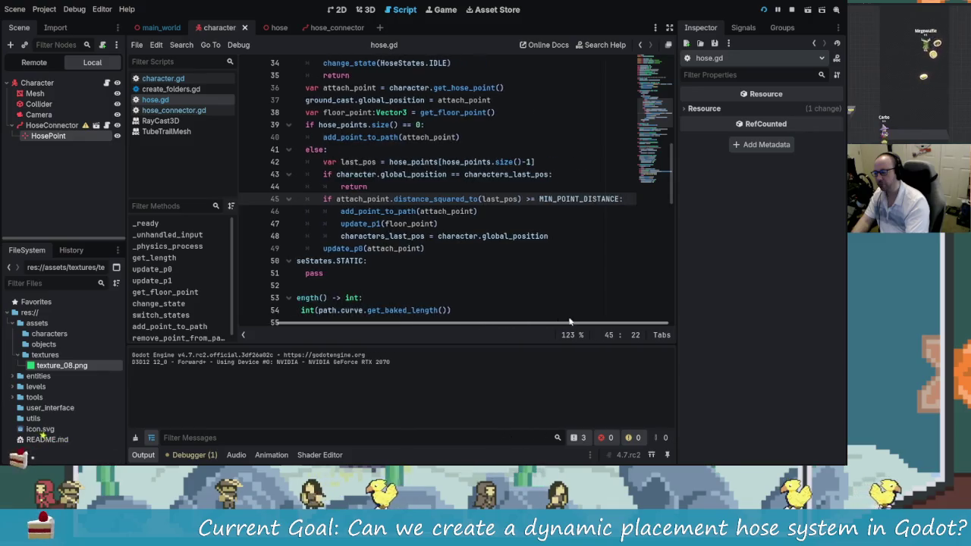
left_click_drag(566, 329, 474, 326)
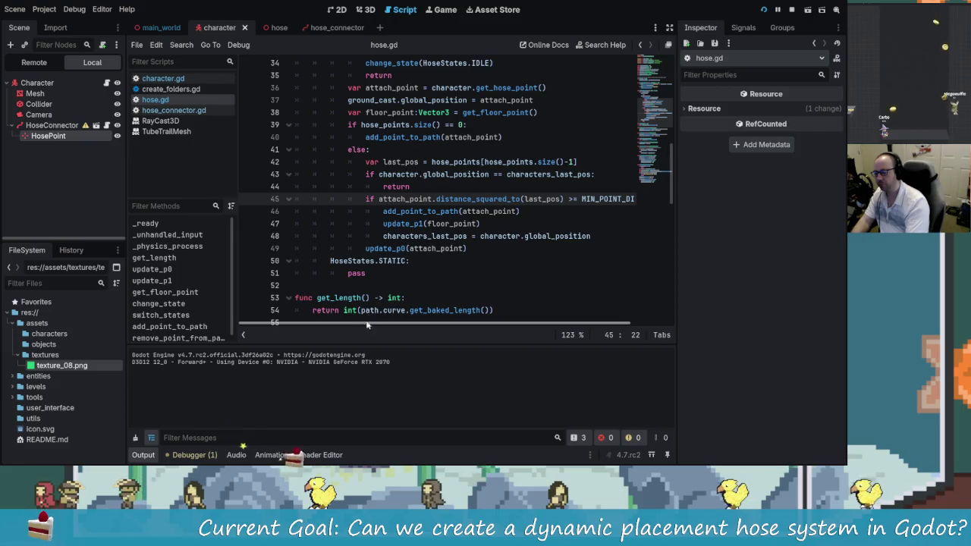
left_click(404, 261)
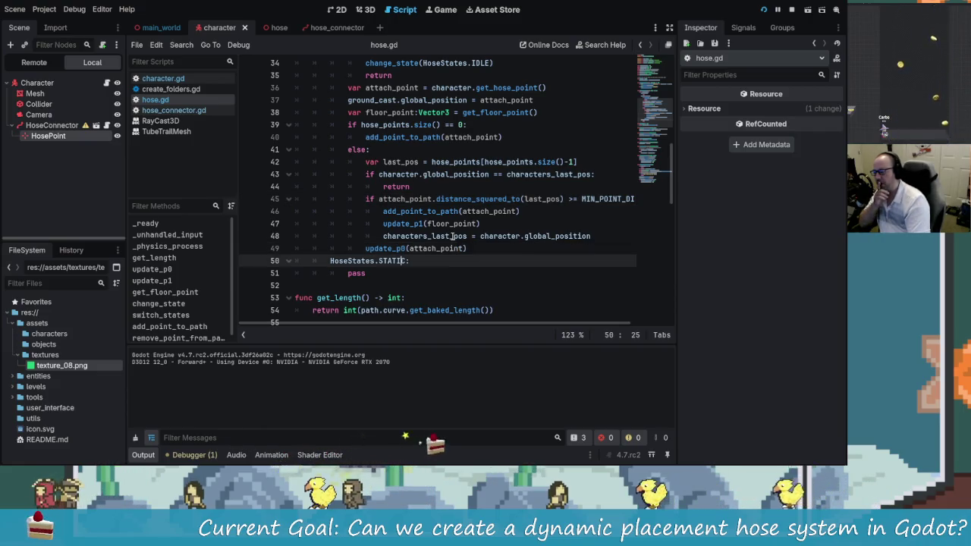
key("Up")
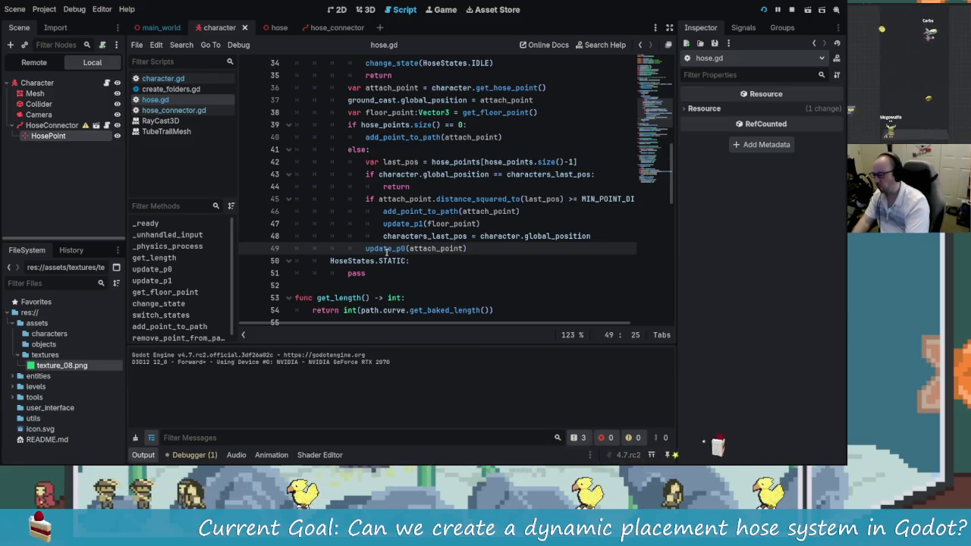
scroll(402, 220, "down", 5)
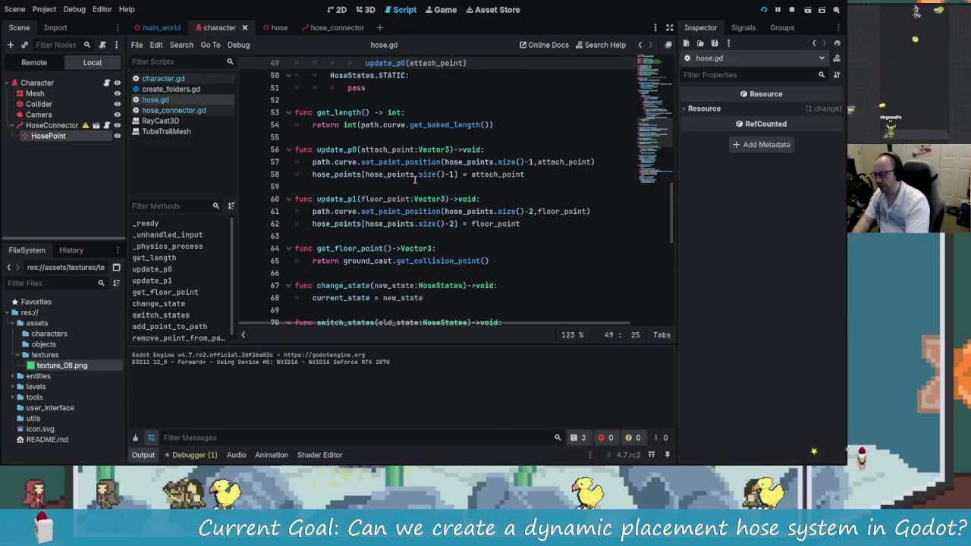
scroll(414, 195, "down", 3)
scroll(440, 243, "up", 9)
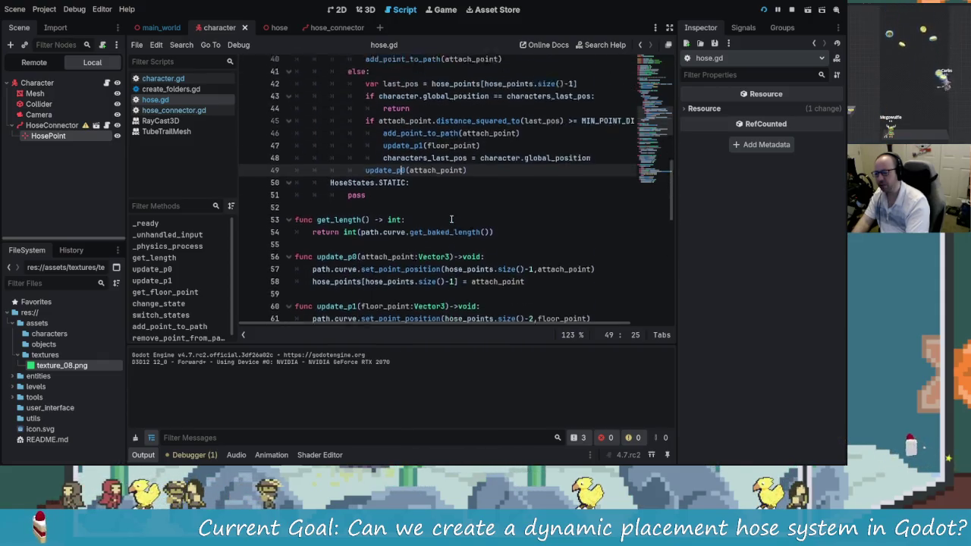
left_click(439, 289)
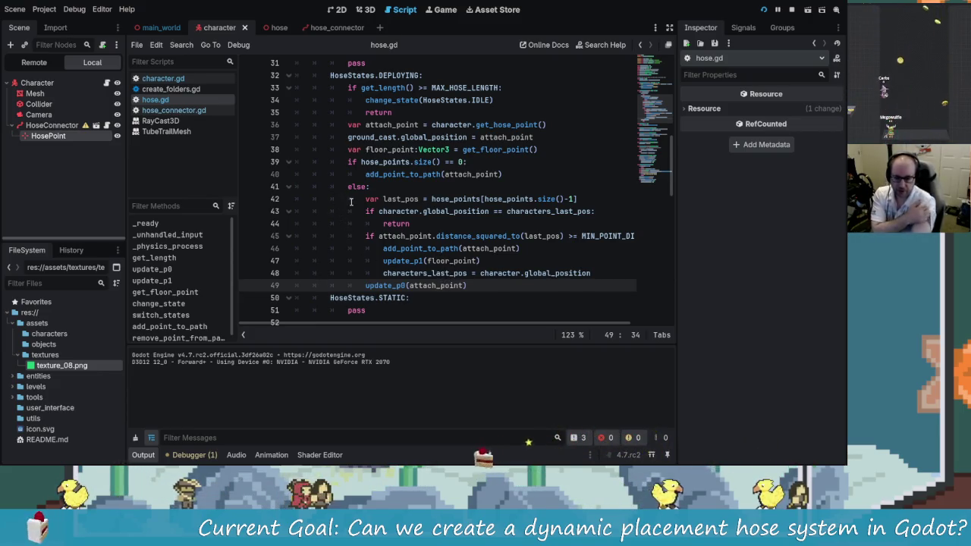
left_click(478, 285)
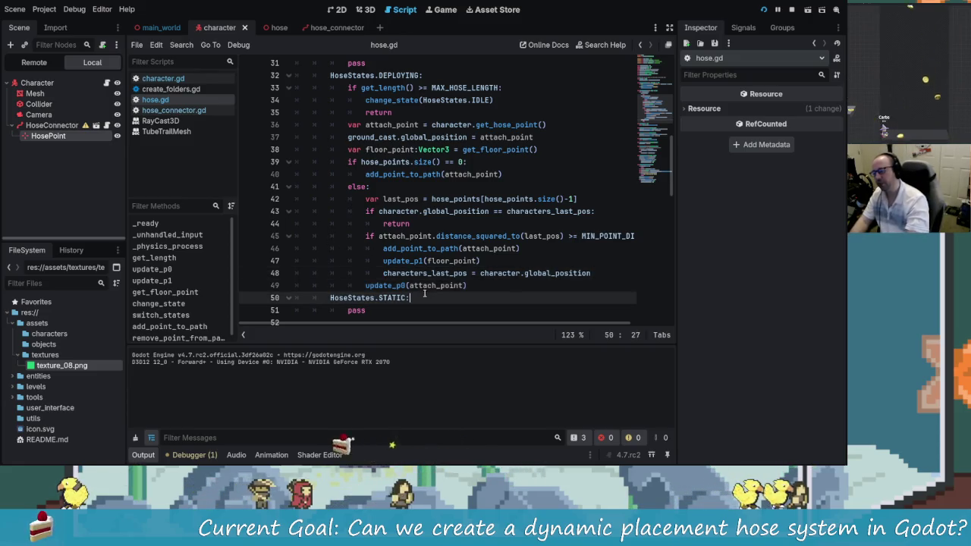
scroll(479, 283, "down", 2)
left_click(392, 220)
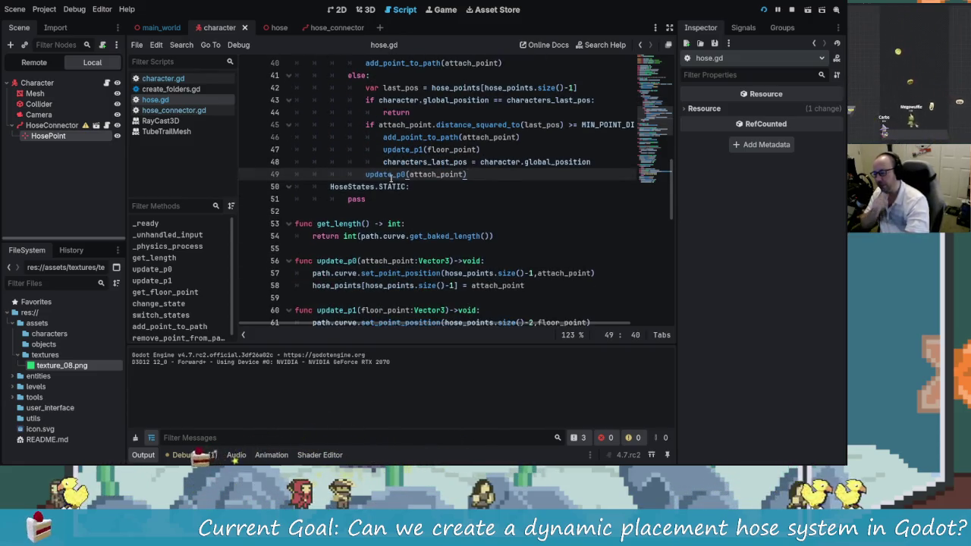
scroll(327, 226, "down", 3)
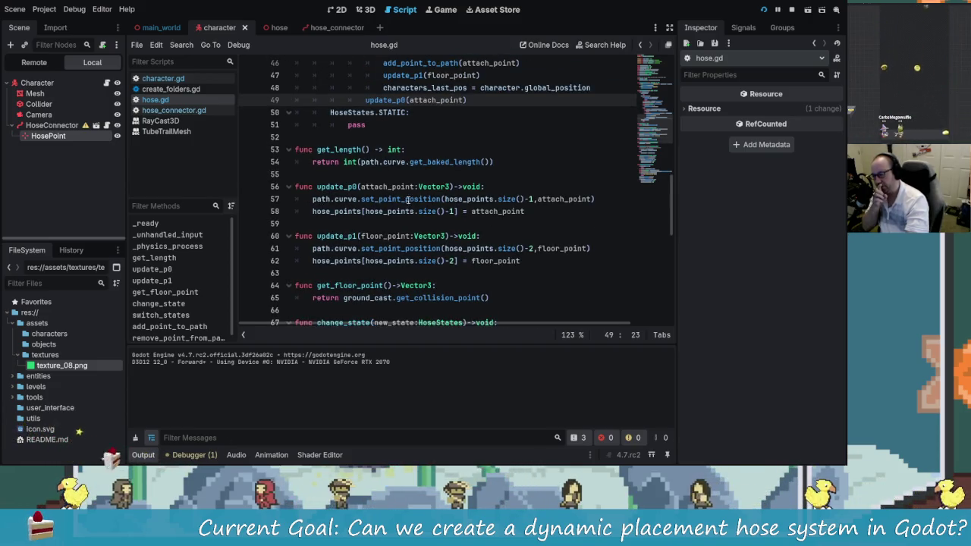
left_click_drag(445, 199, 535, 198)
left_click(537, 199)
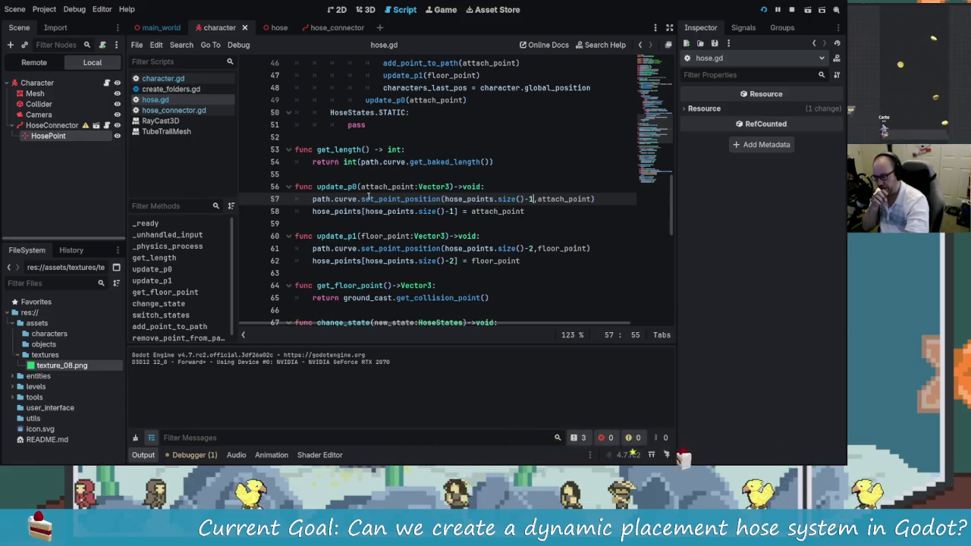
left_click(555, 199)
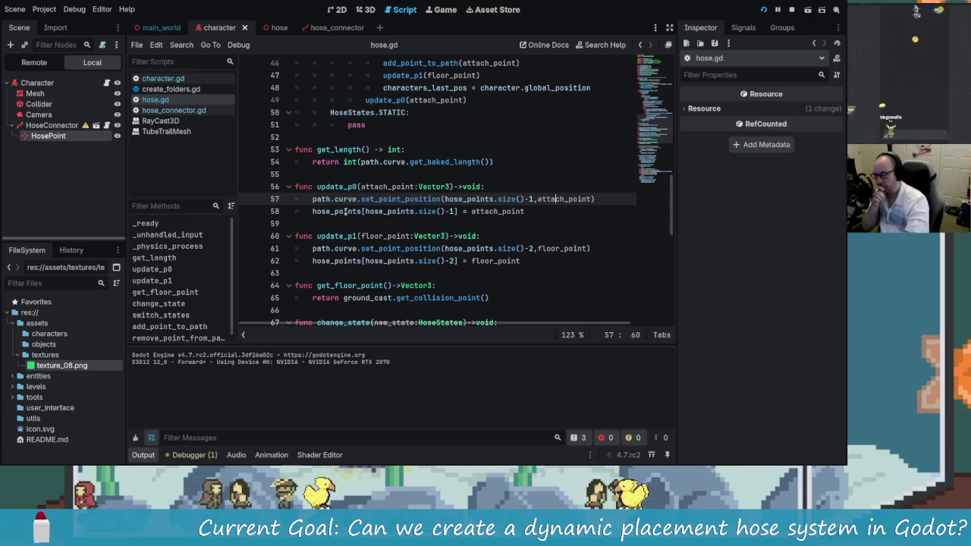
left_click(372, 187)
left_click(368, 211)
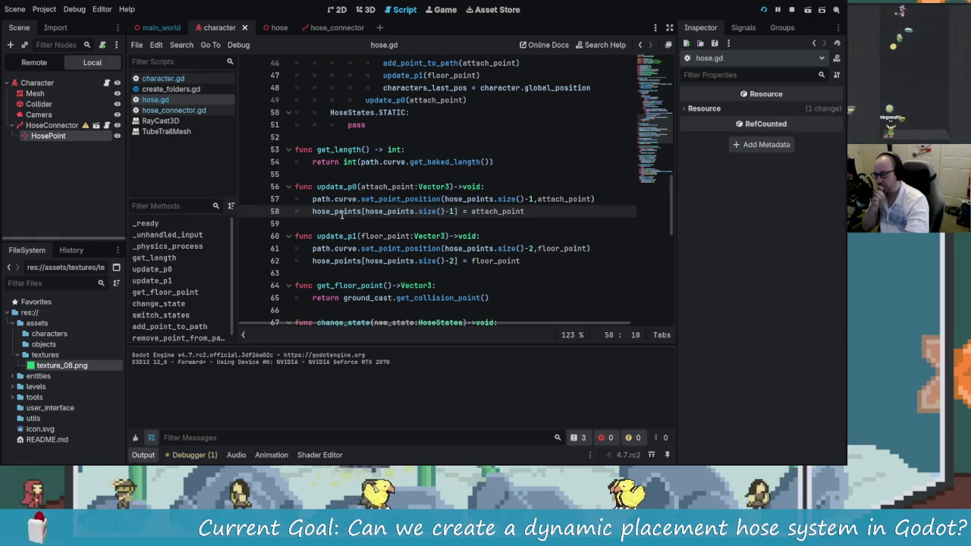
left_click_drag(321, 213, 408, 212)
left_click_drag(333, 212, 488, 212)
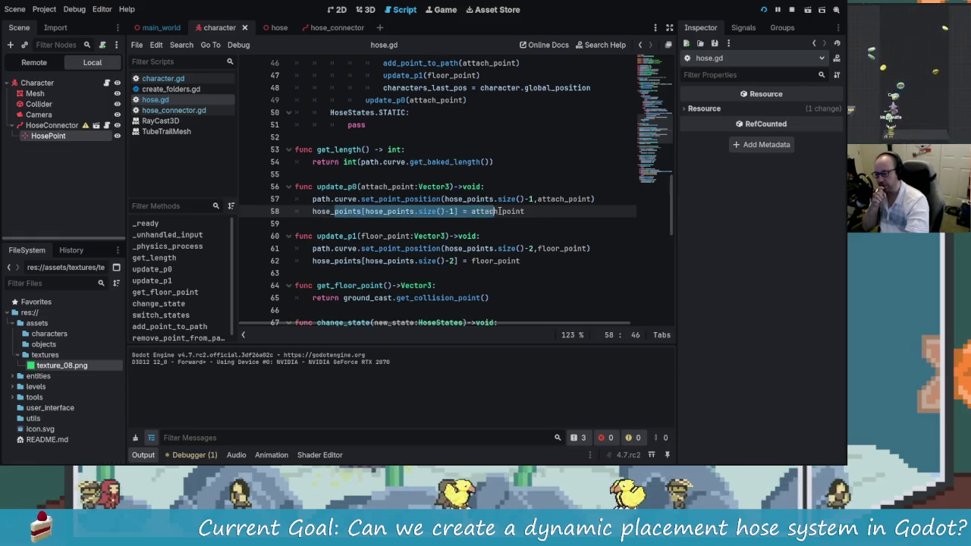
left_click_drag(427, 212, 525, 211)
left_click(495, 211)
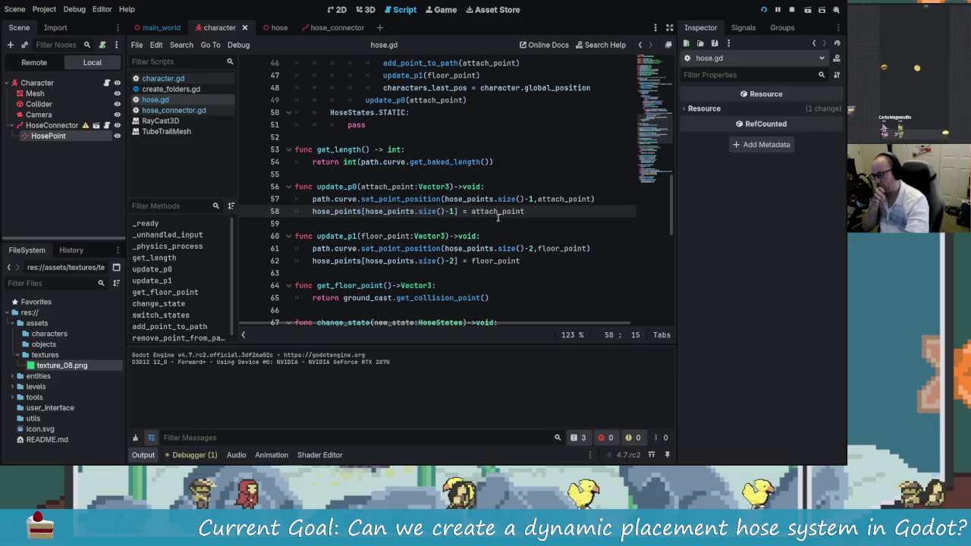
scroll(539, 227, "up", 1)
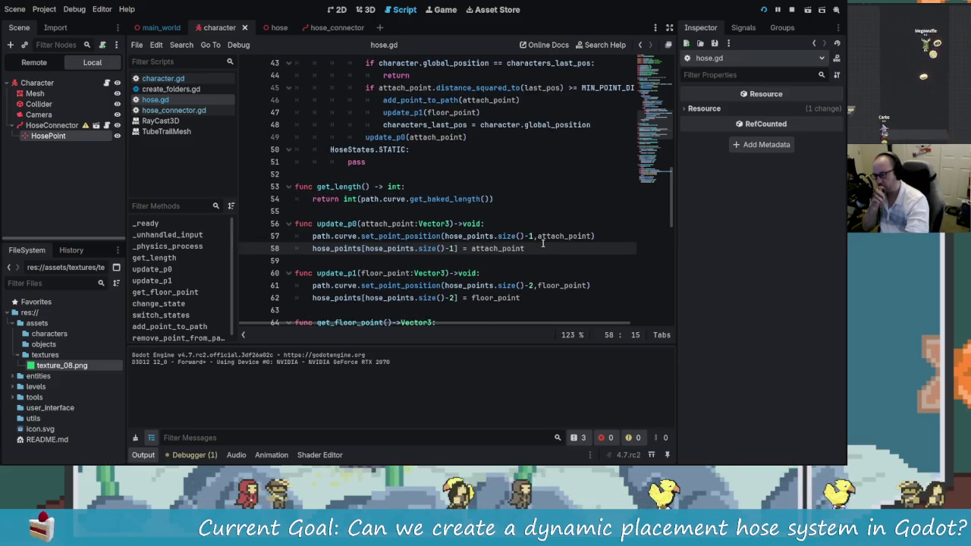
scroll(531, 251, "up", 2)
left_click(470, 212)
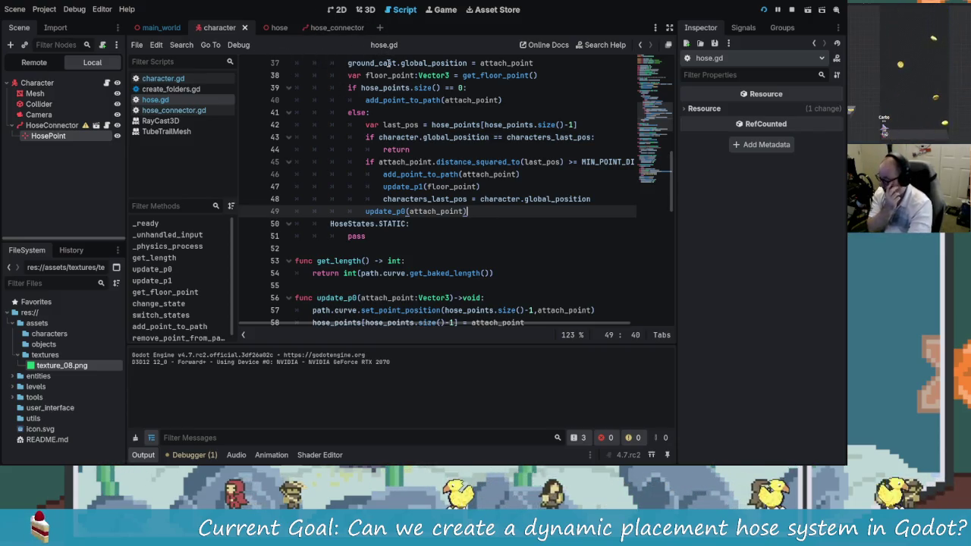
scroll(486, 280, "up", 4)
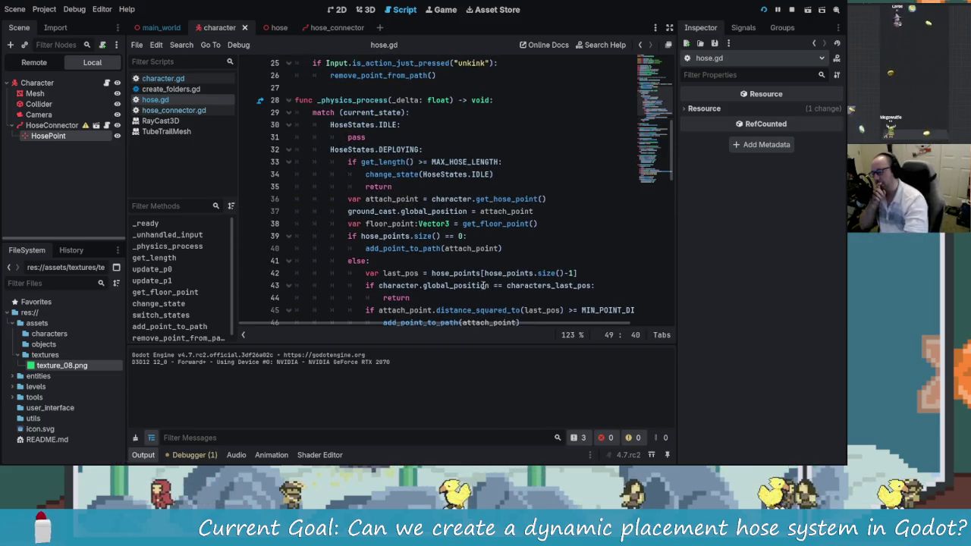
scroll(470, 279, "up", 2)
scroll(468, 273, "down", 6)
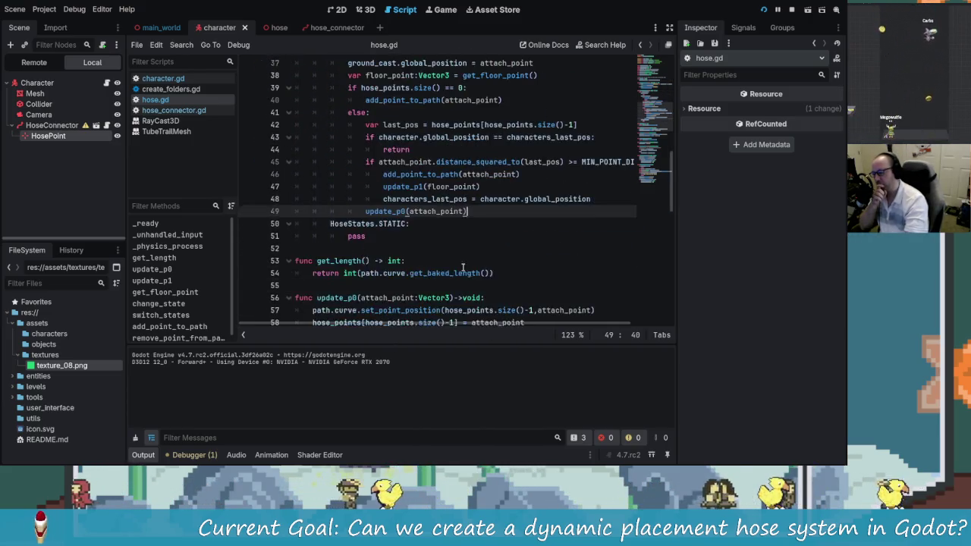
scroll(494, 274, "down", 2)
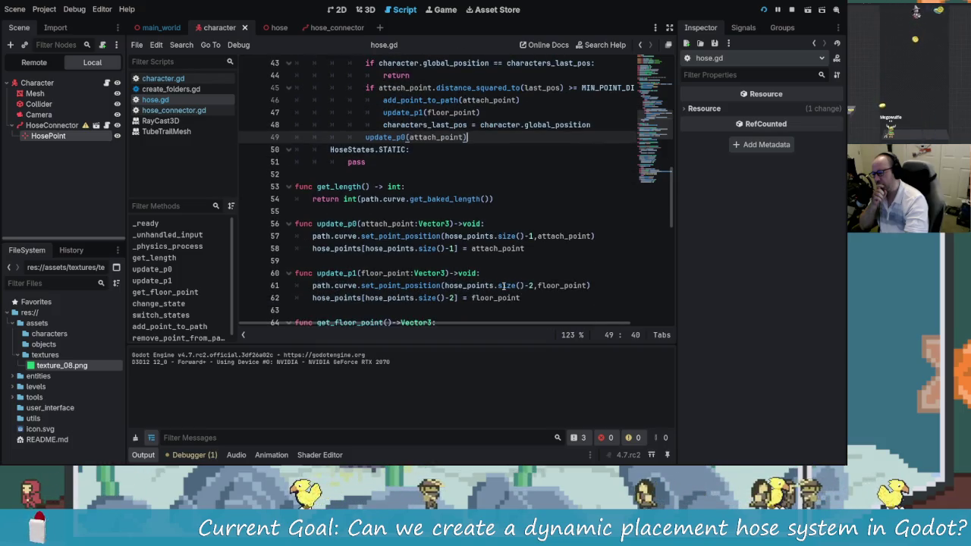
scroll(503, 286, "up", 2)
scroll(503, 286, "up", 1)
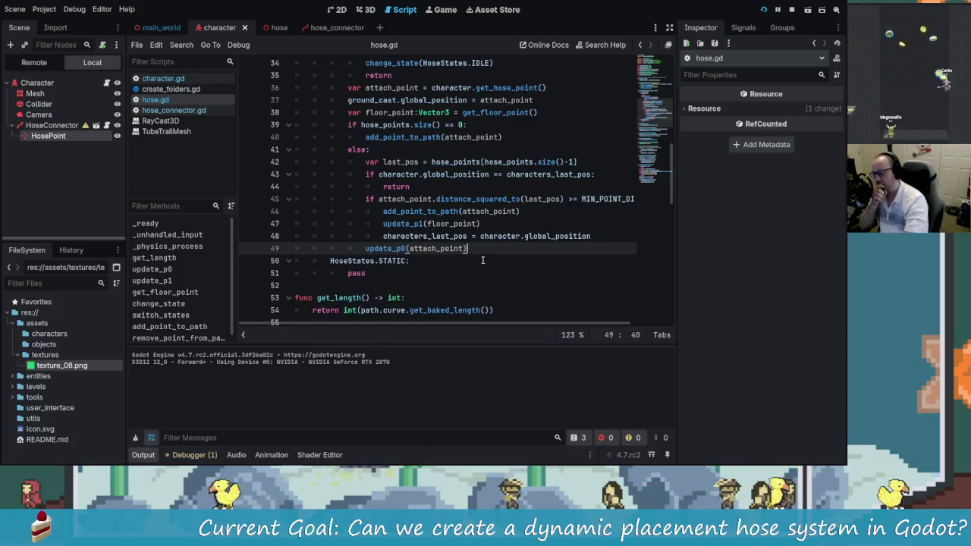
scroll(478, 258, "up", 1)
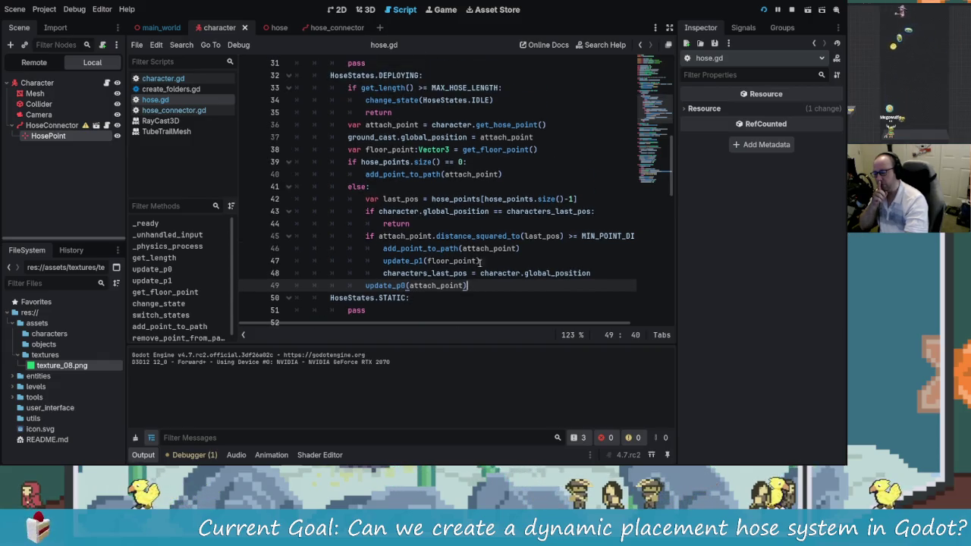
scroll(486, 274, "down", 4)
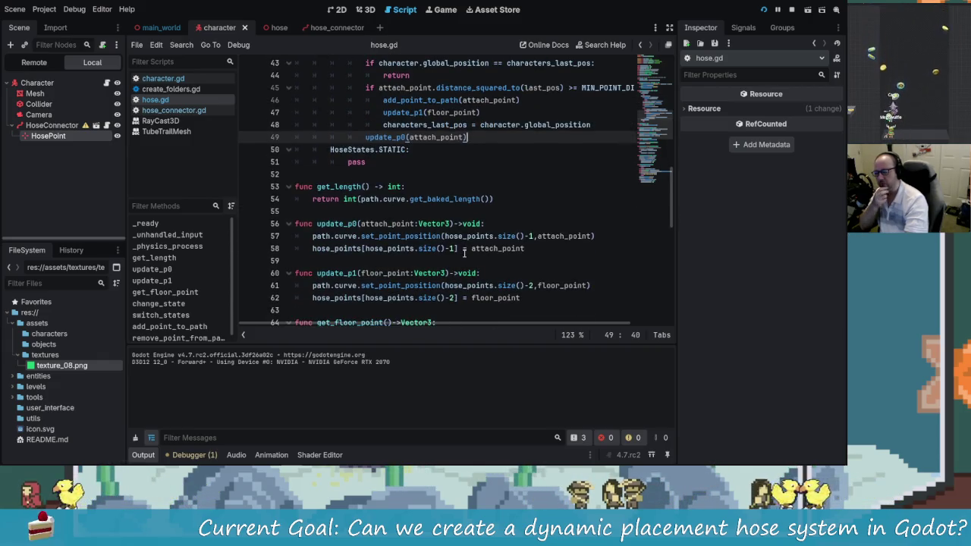
scroll(401, 245, "down", 1)
scroll(397, 225, "up", 1)
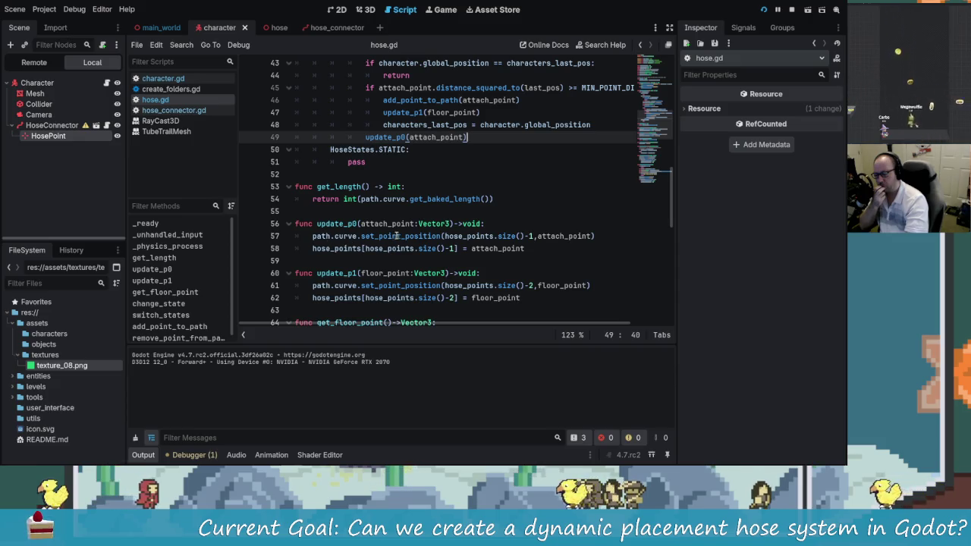
scroll(481, 192, "up", 1)
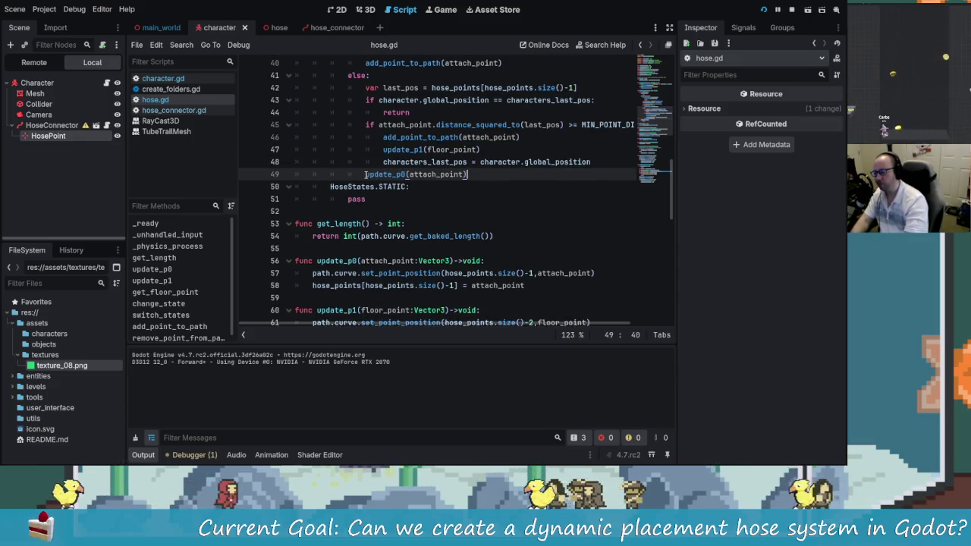
key("Left")
scroll(574, 203, "up", 1)
key("Up")
key("Up")
key("Up")
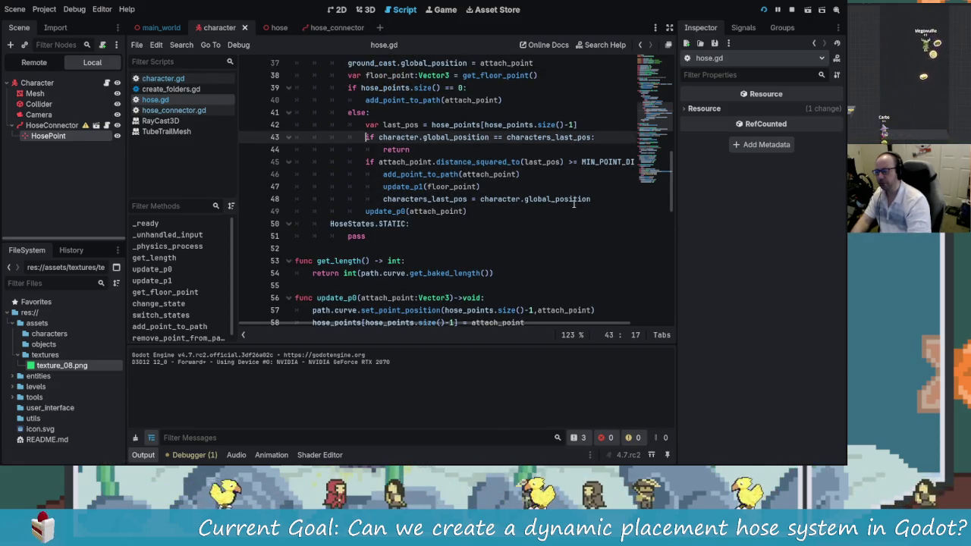
key("Up")
key("Up")
key("Up")
key("Down")
key("Down")
key("Down")
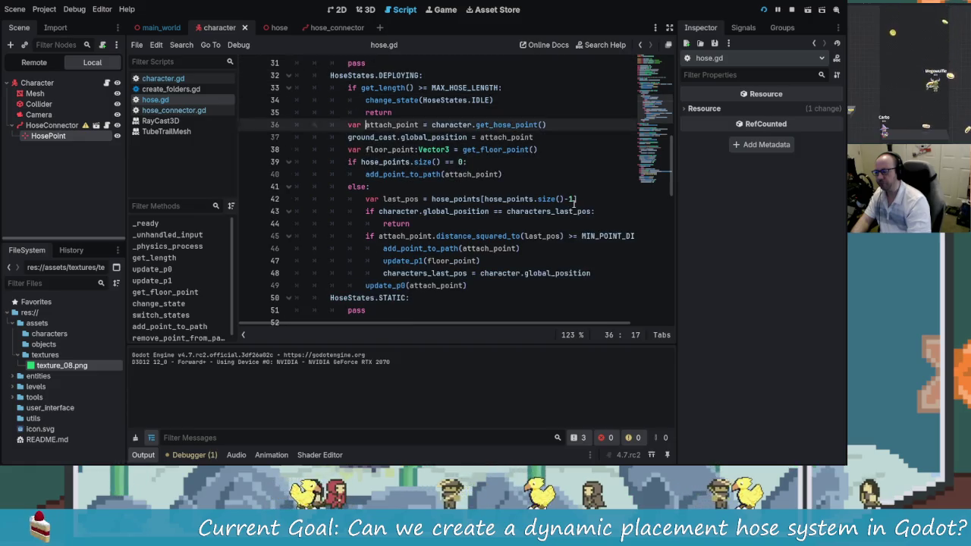
key("Up")
key("Up")
key("Up")
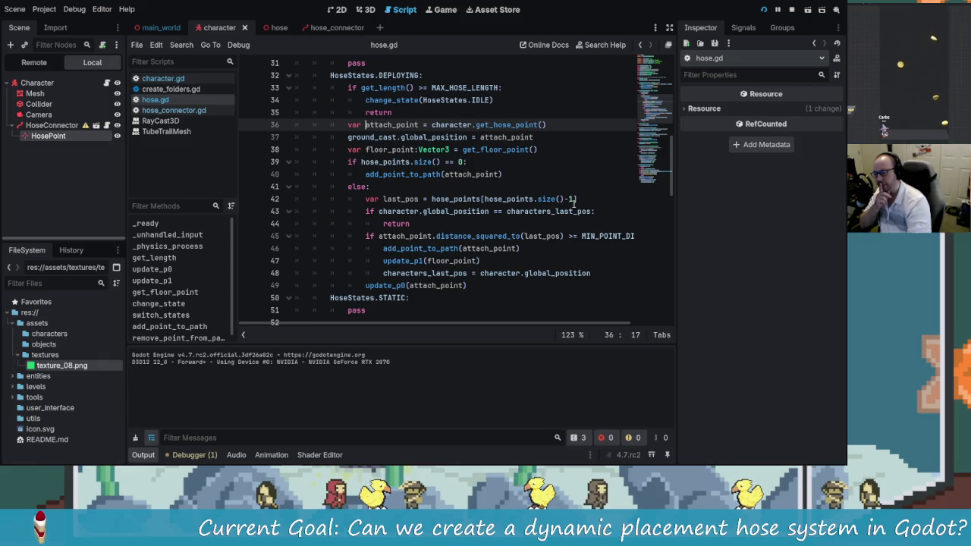
key("Down")
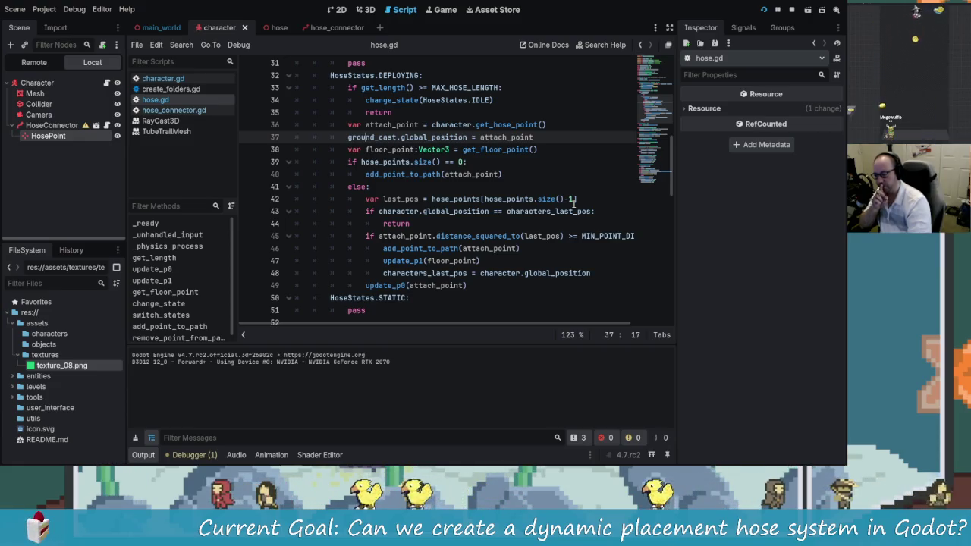
key("Down")
key("Up")
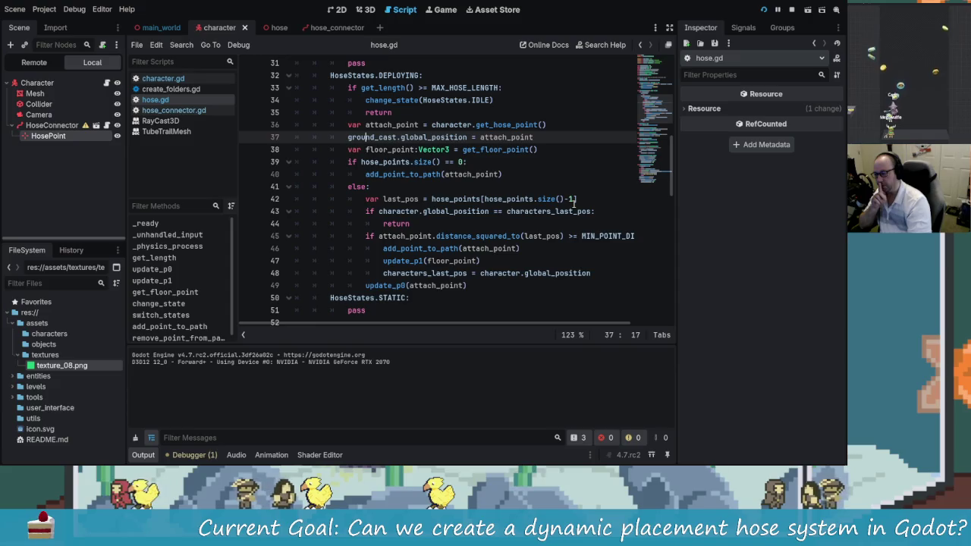
key("Down")
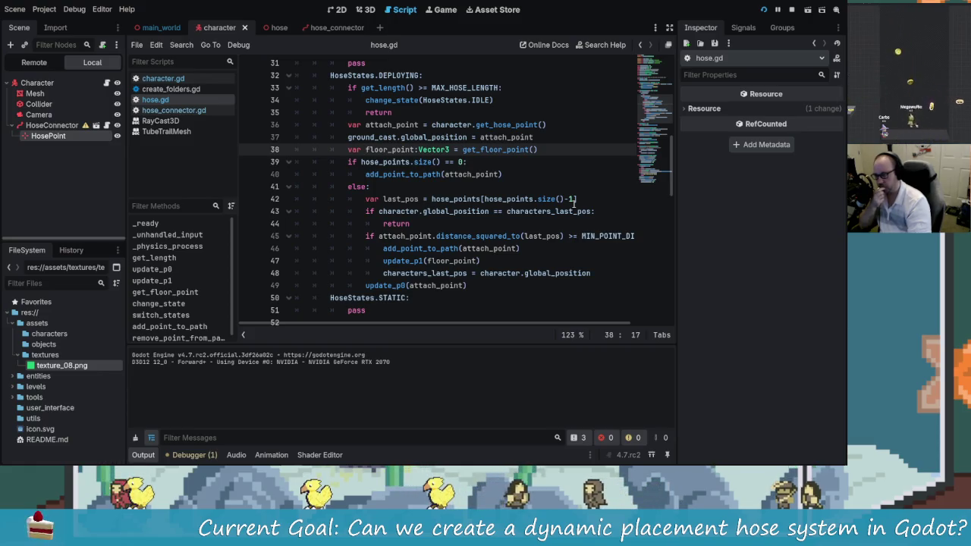
key("Up")
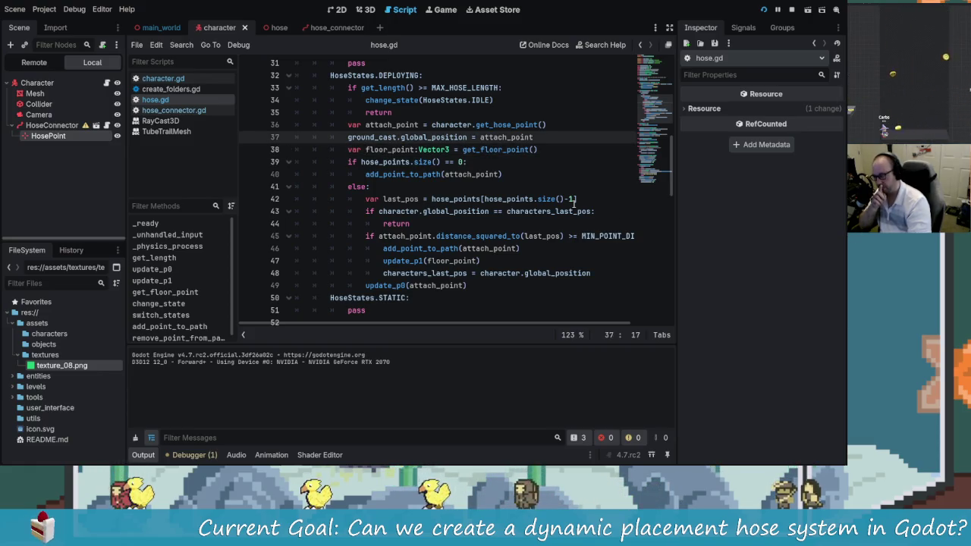
key("Down")
key("Down")
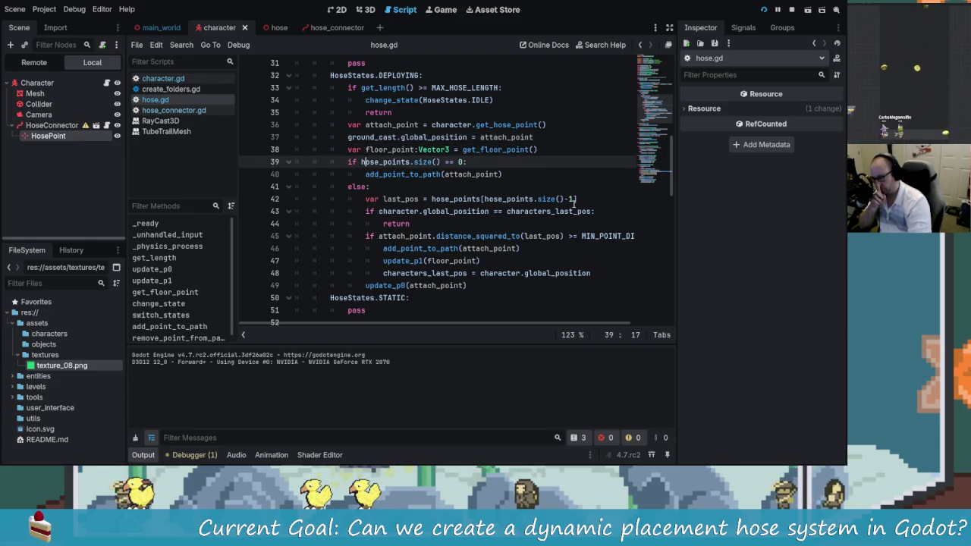
key("Up")
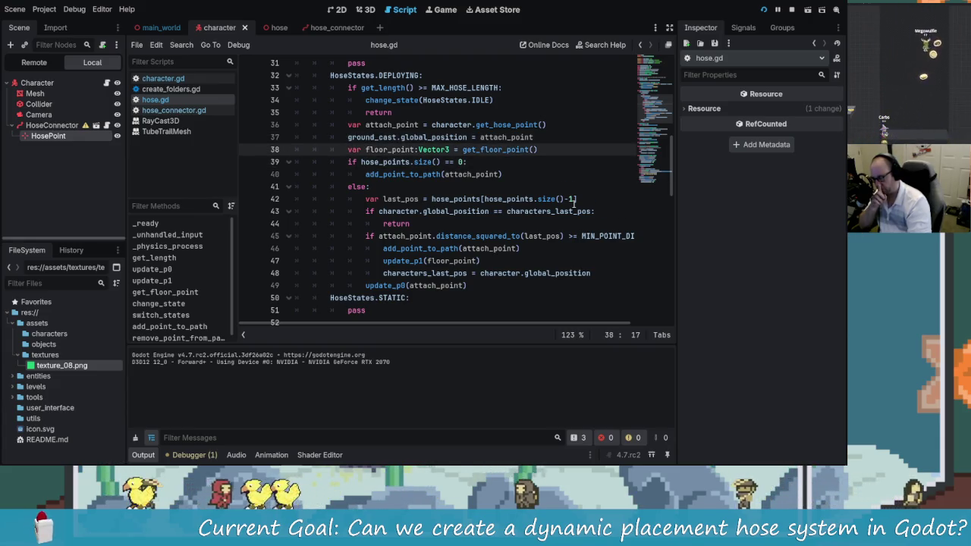
key("Down")
key("Down")
key("Up")
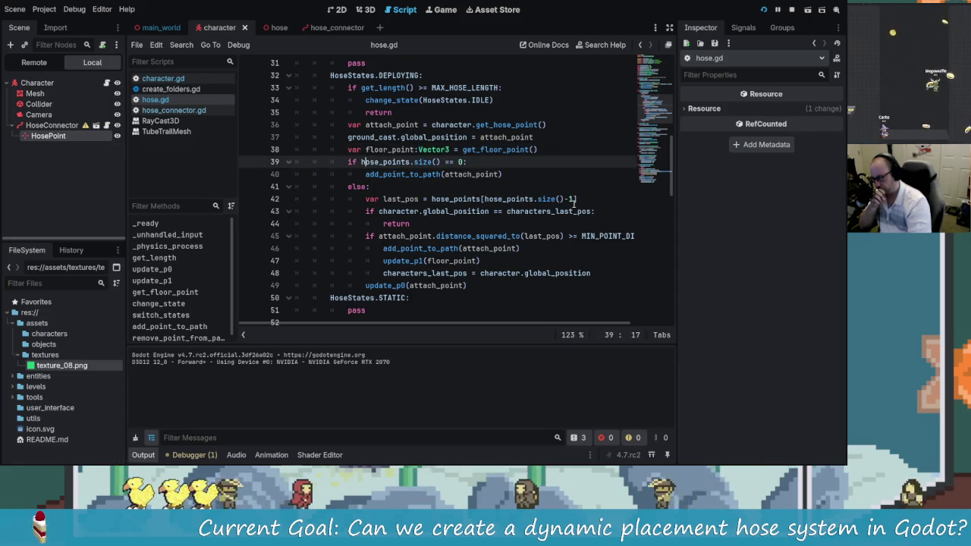
key("Up")
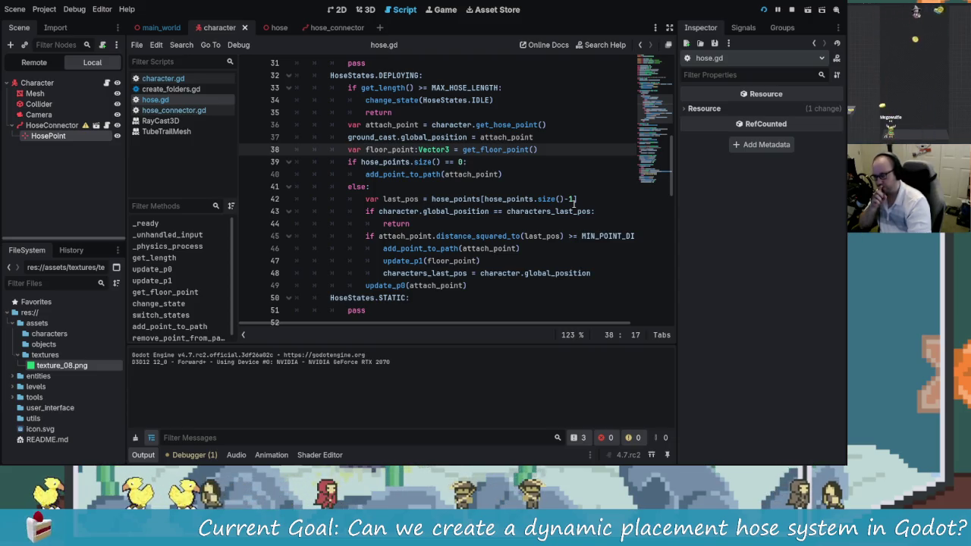
key("Down")
key("Down")
key("Down")
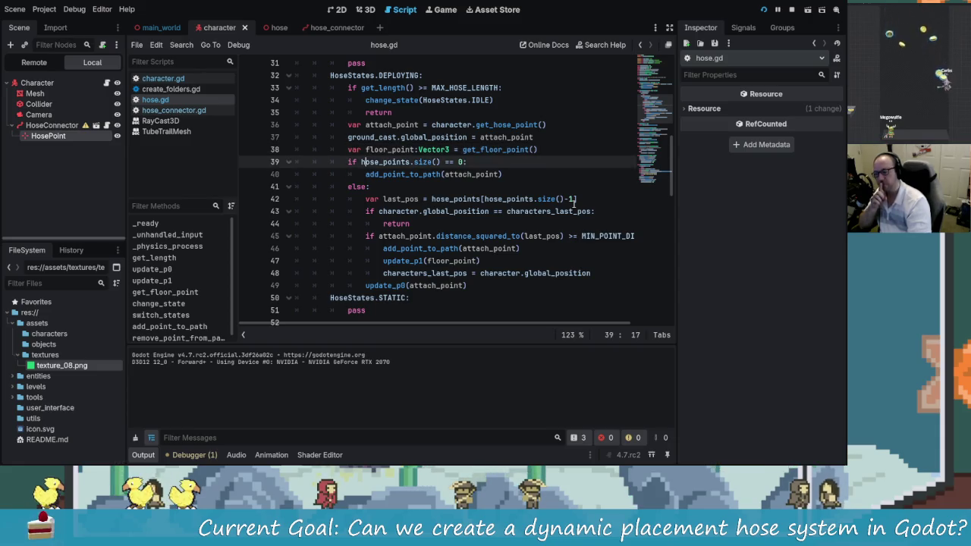
key("Down")
key("Down")
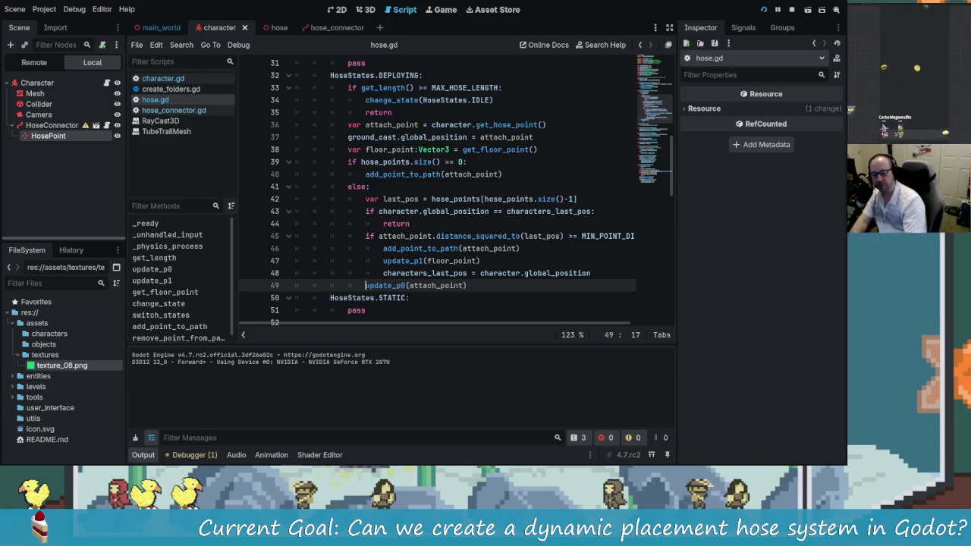
left_click(426, 199)
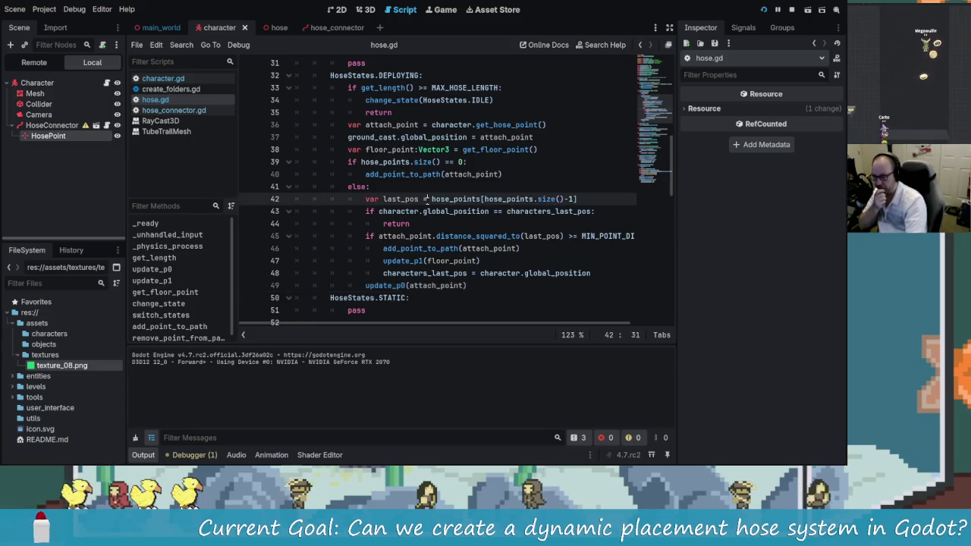
- Relaunch the game, walk the character toward the grey ramp to watch the hose, then stop it
scroll(457, 249, "up", 2)
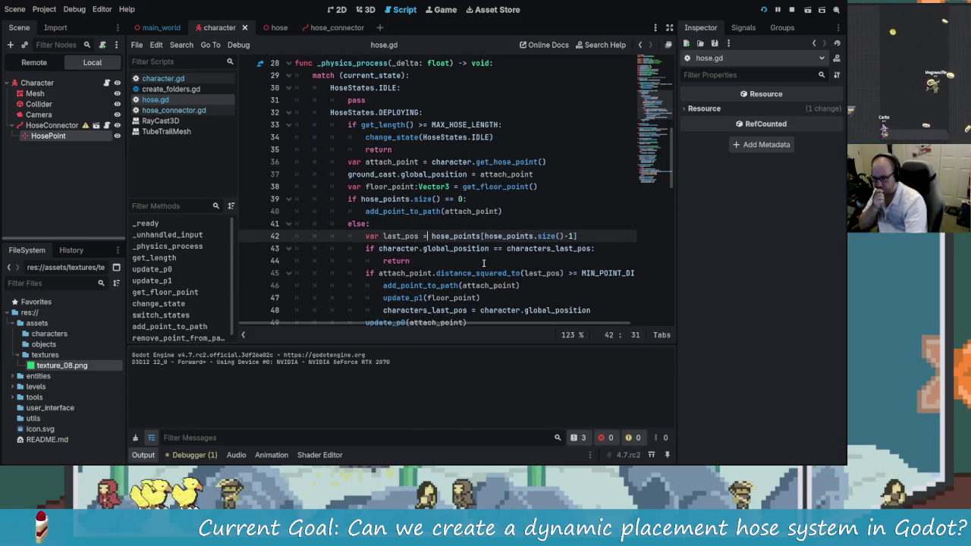
scroll(483, 263, "down", 3)
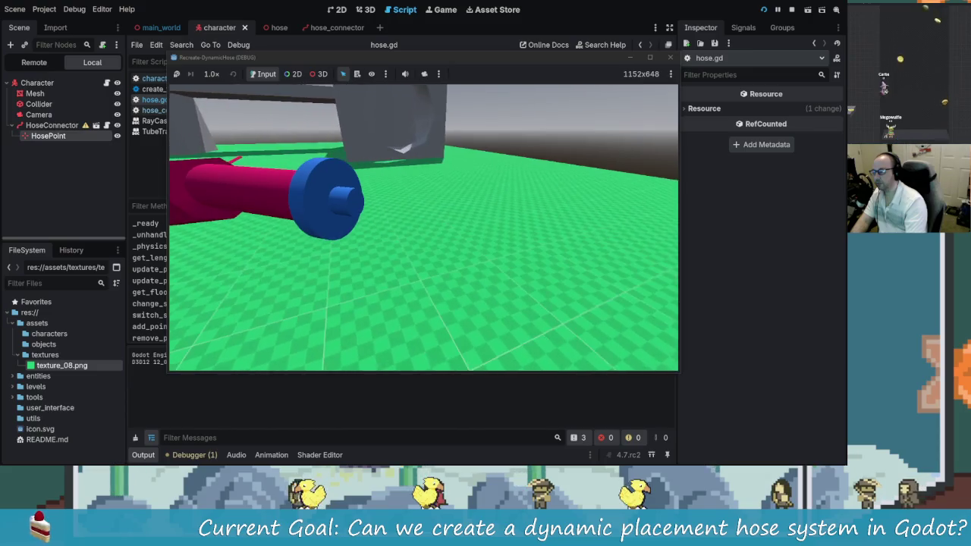
left_click(426, 162)
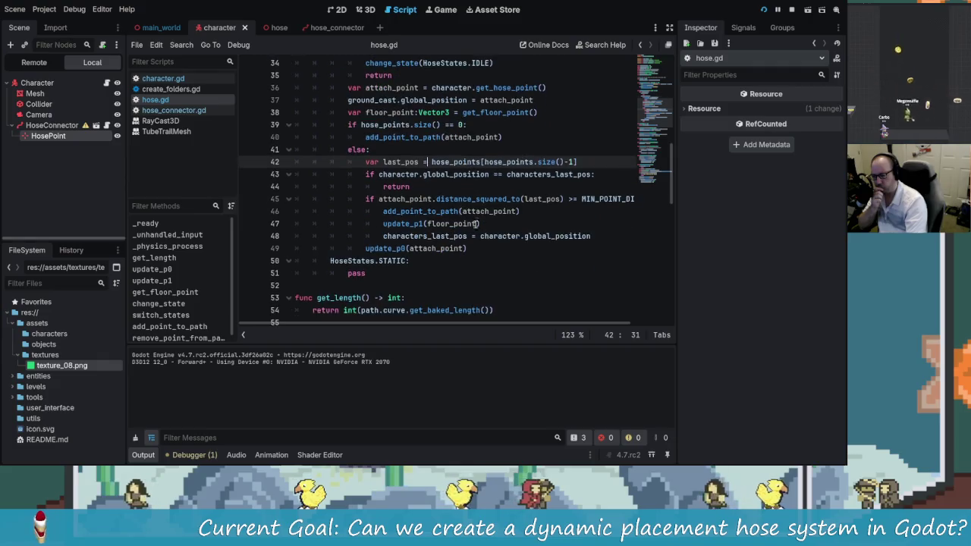
key("Down")
key("Down")
key("Down")
key("End")
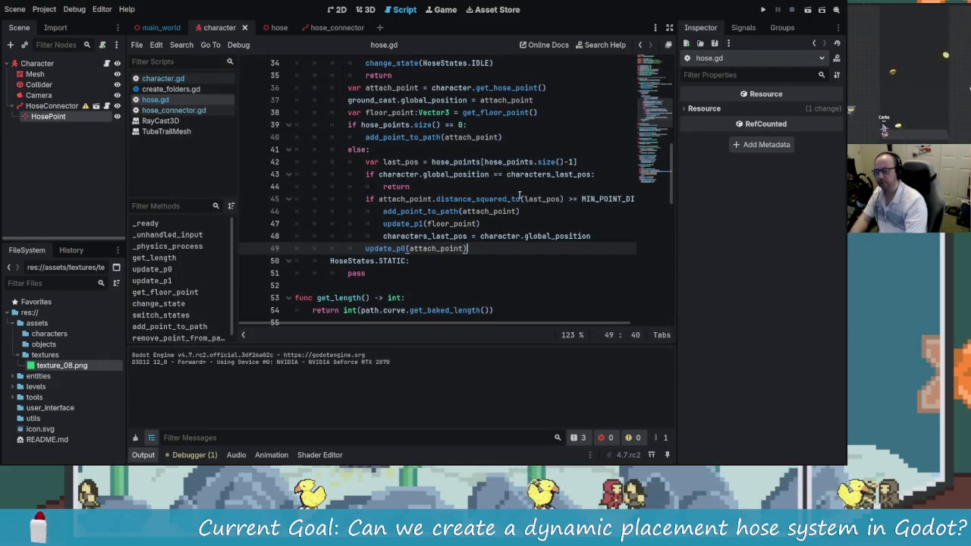
left_click(762, 10)
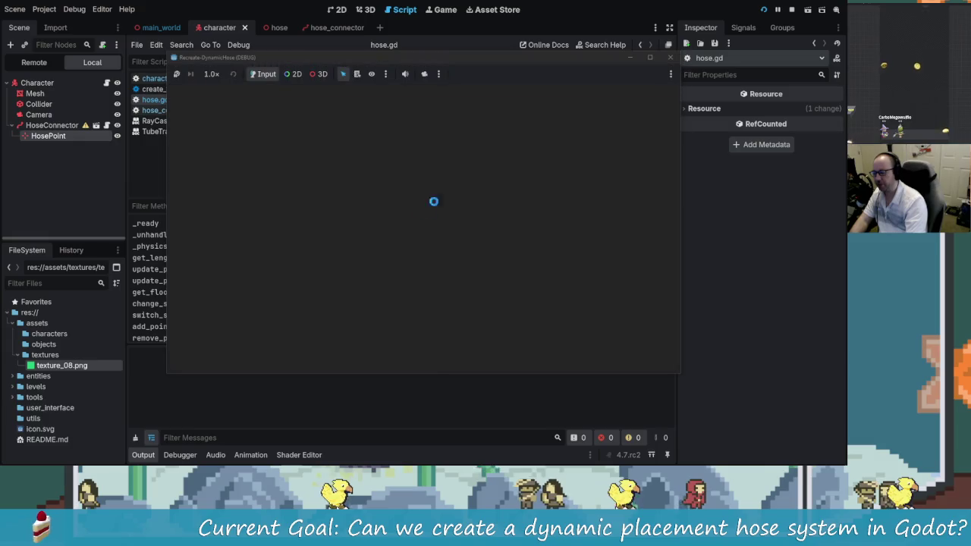
key("w")
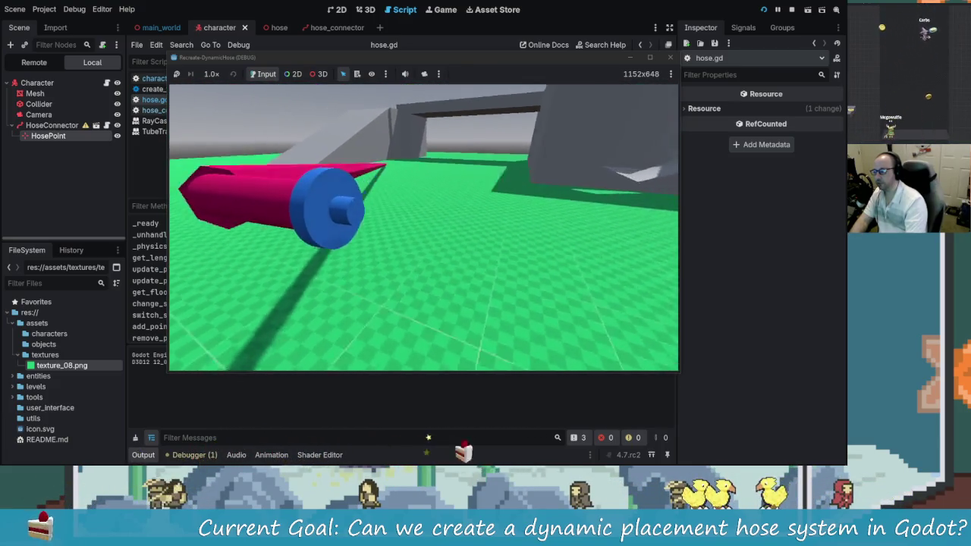
key("Escape")
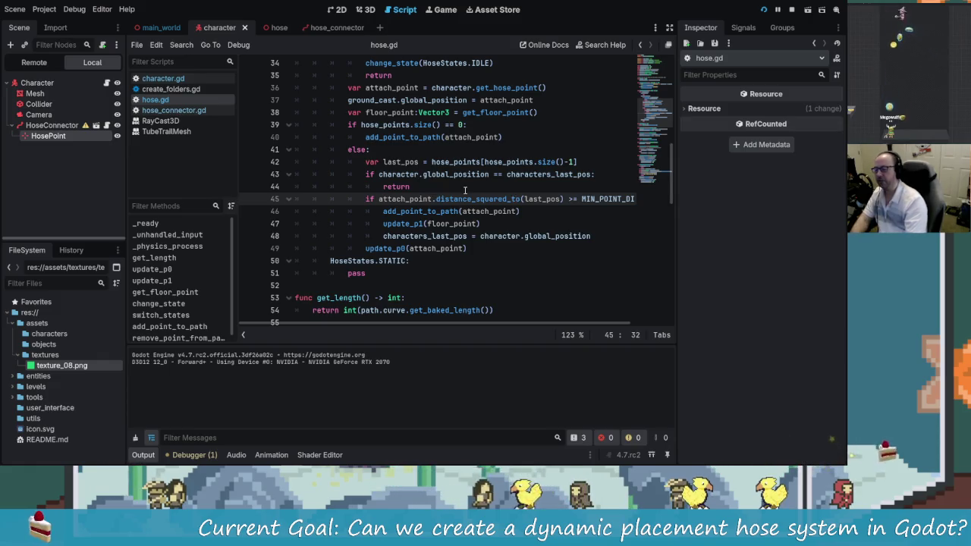
- Change line 45's distance check from attach_point to floor_point, save hose.gd, and run with F5
key("BackSpace")
key("BackSpace")
key("BackSpace")
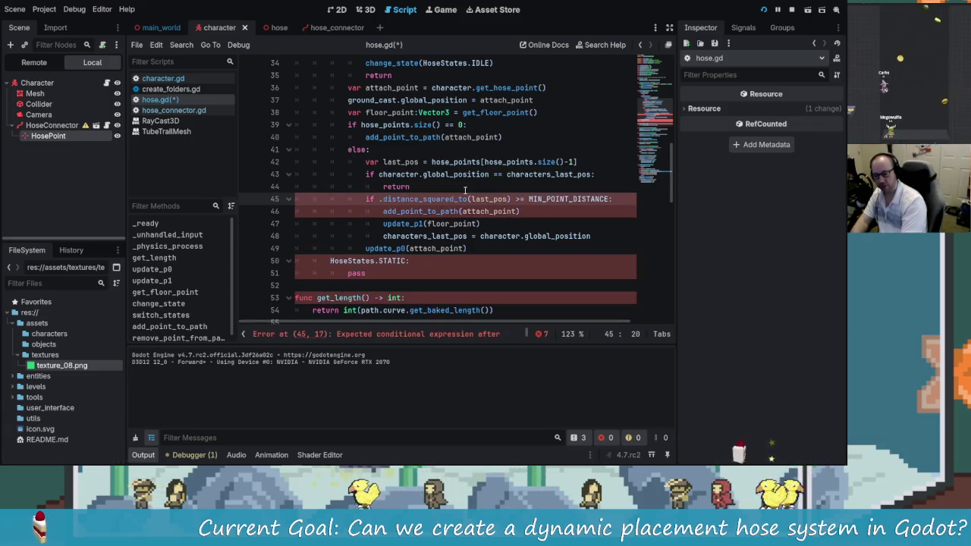
type("_point")
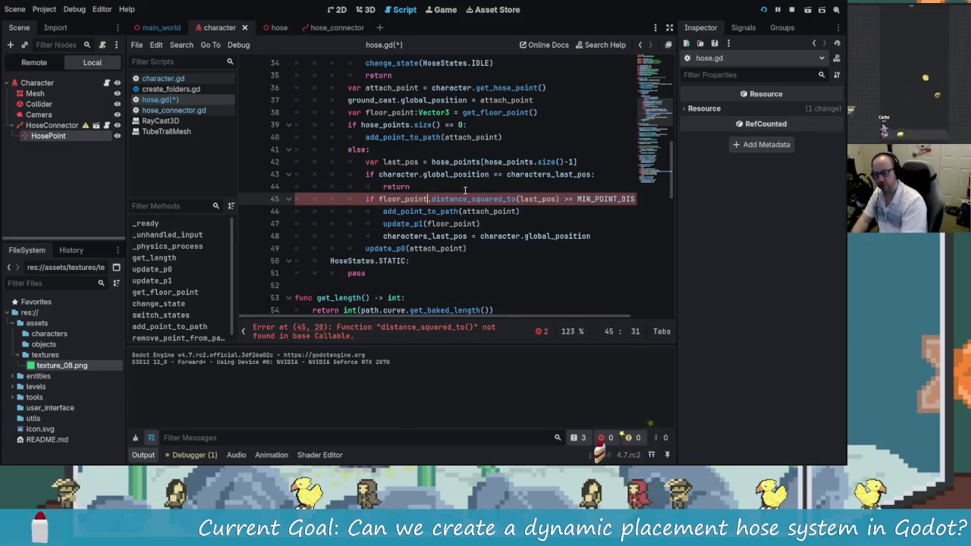
key("ctrl+s")
key("F5")
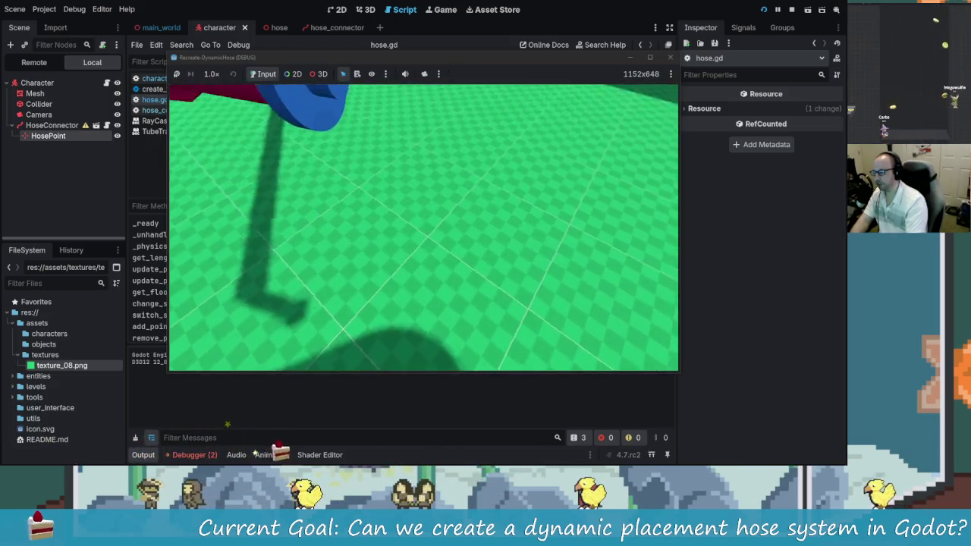
- Show the Debugger's Errors list and jump to the hose.gd:78 error in add_point_to_path
left_click(205, 451)
left_click(194, 455)
left_click(212, 345)
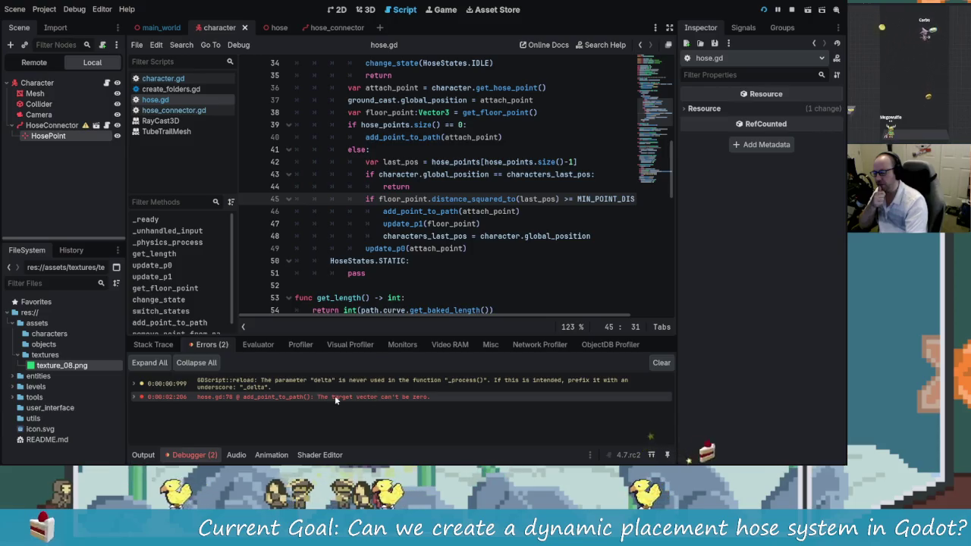
left_click(381, 397)
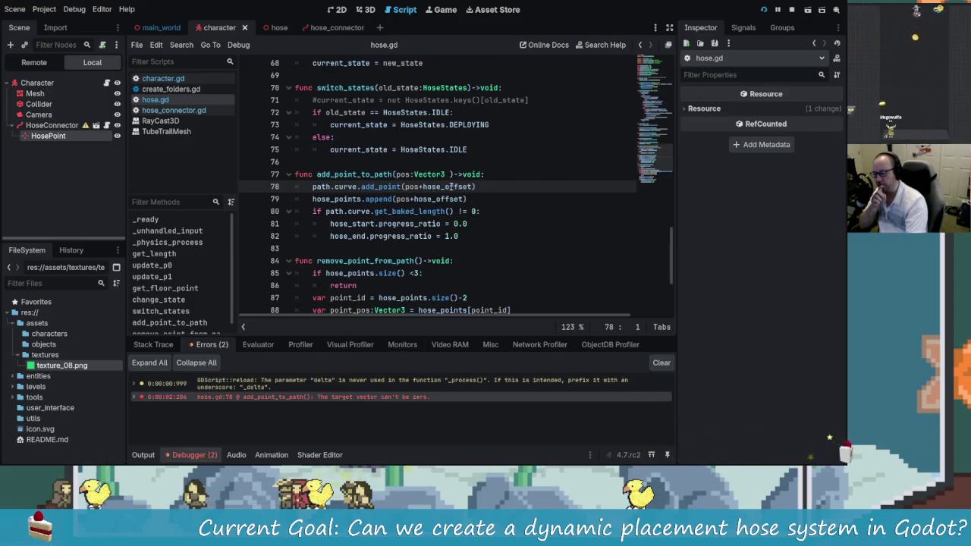
- Review the add_point_to_path header and the attach_point argument passed on line 46
scroll(486, 227, "up", 3)
scroll(425, 216, "down", 3)
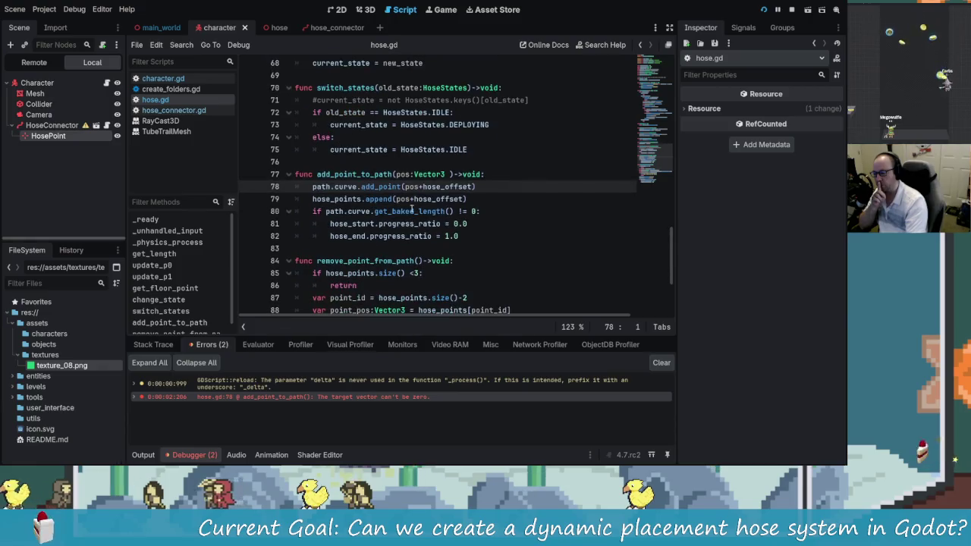
left_click(373, 176)
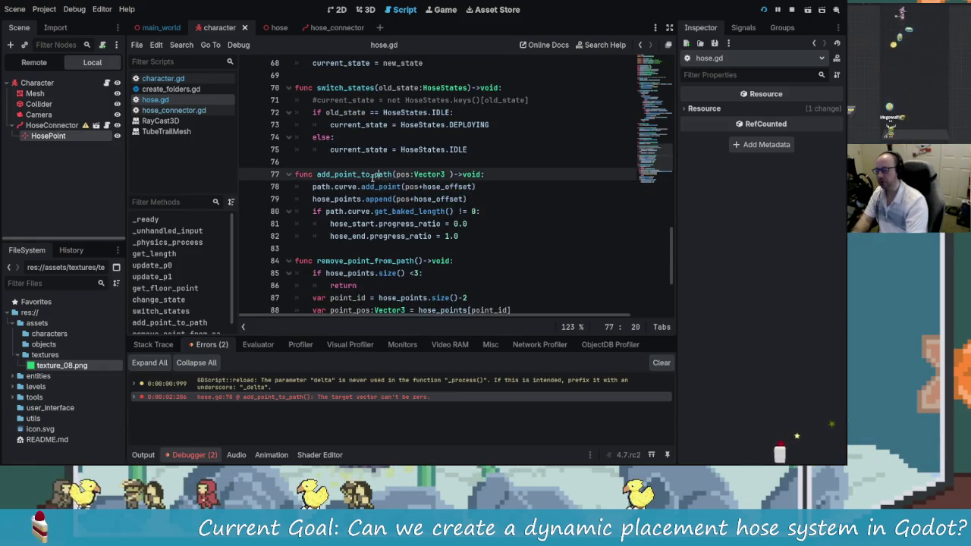
key("Home")
scroll(369, 176, "up", 1)
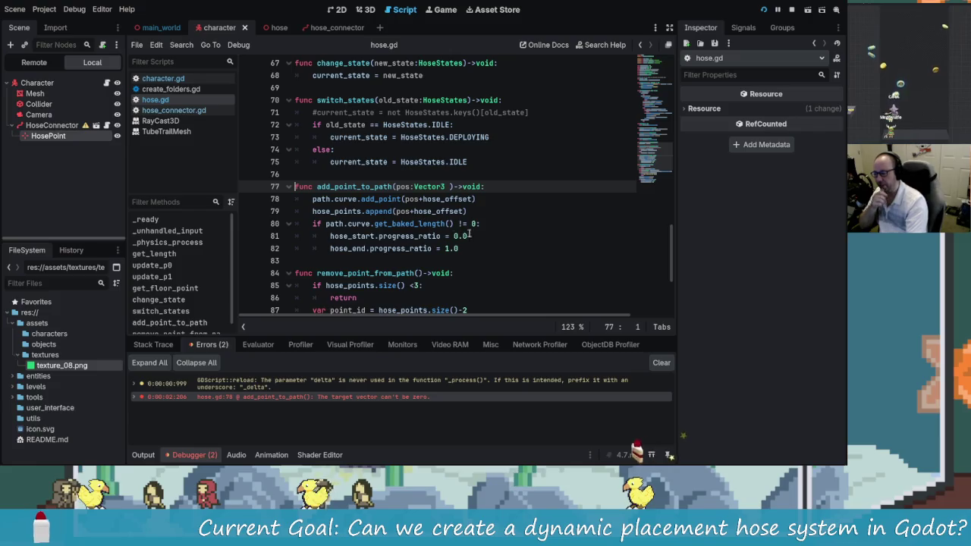
scroll(503, 251, "up", 1)
scroll(504, 251, "up", 7)
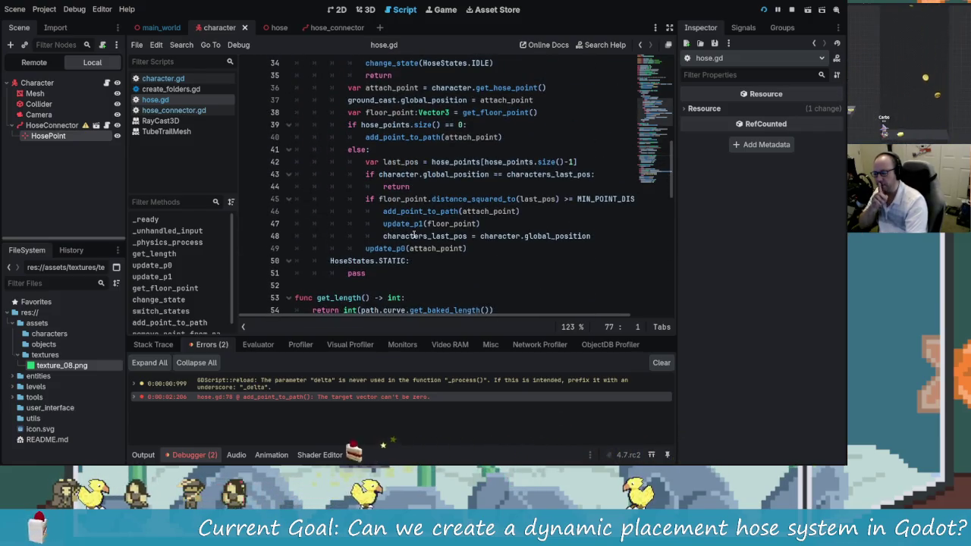
left_click(489, 212)
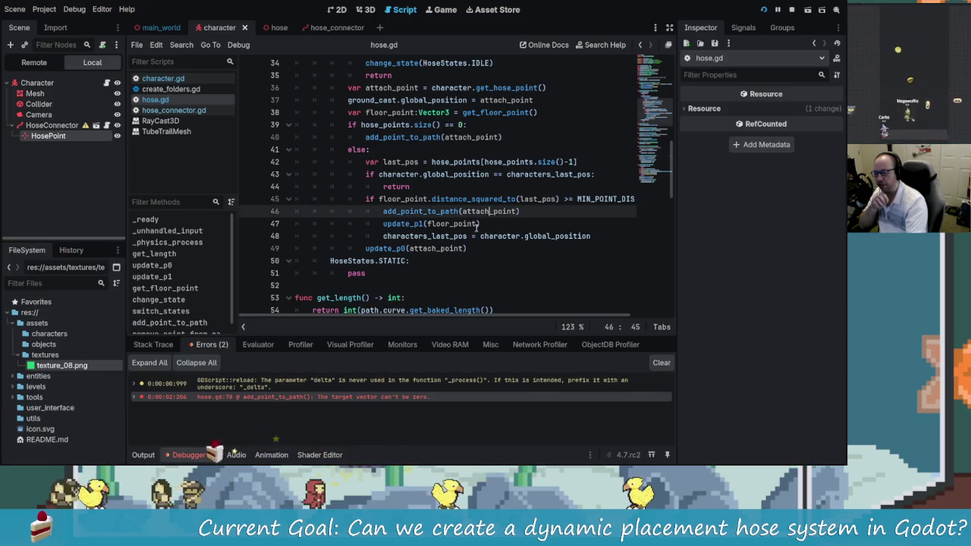
- Scroll through the surrounding hose.gd code to trace the 'target vector can't be zero' error
left_click_drag(551, 317, 596, 318)
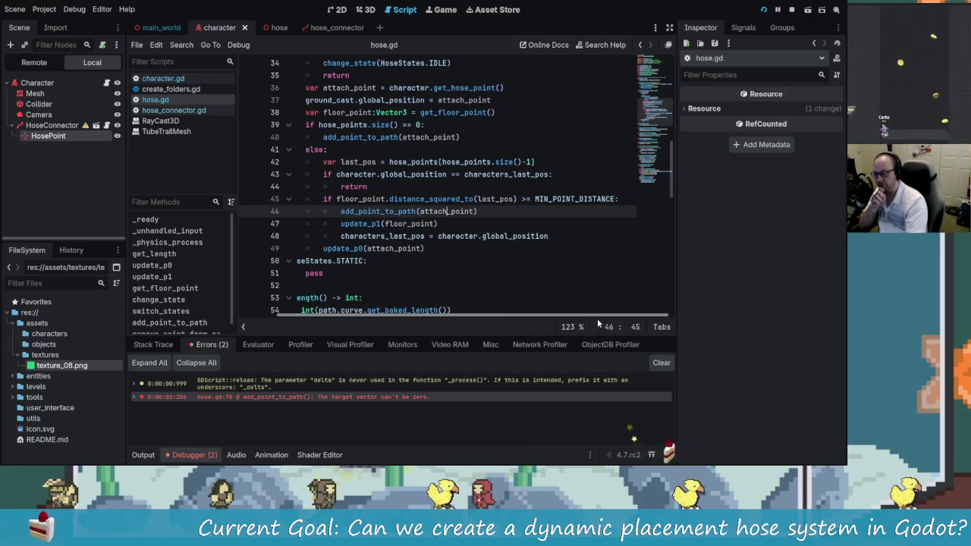
left_click_drag(593, 317, 536, 320)
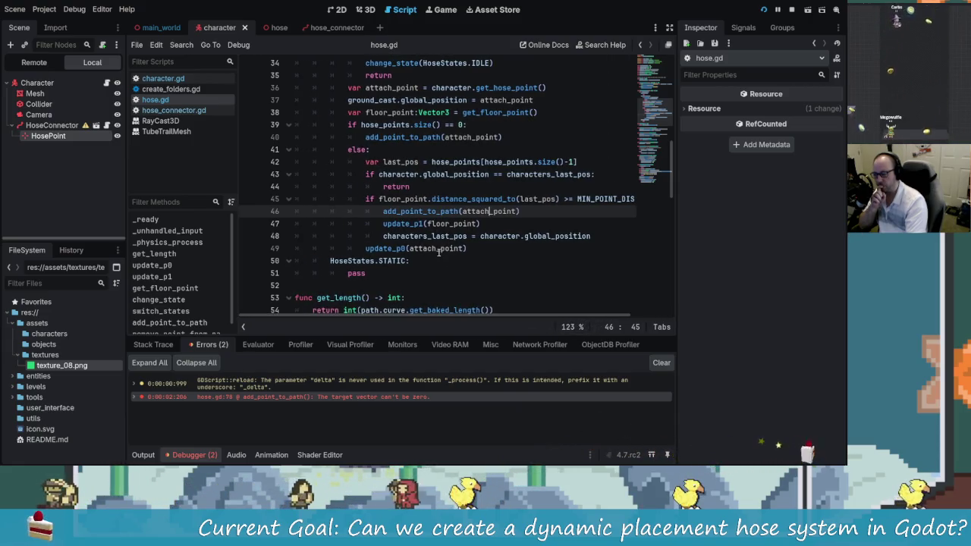
scroll(516, 299, "down", 6)
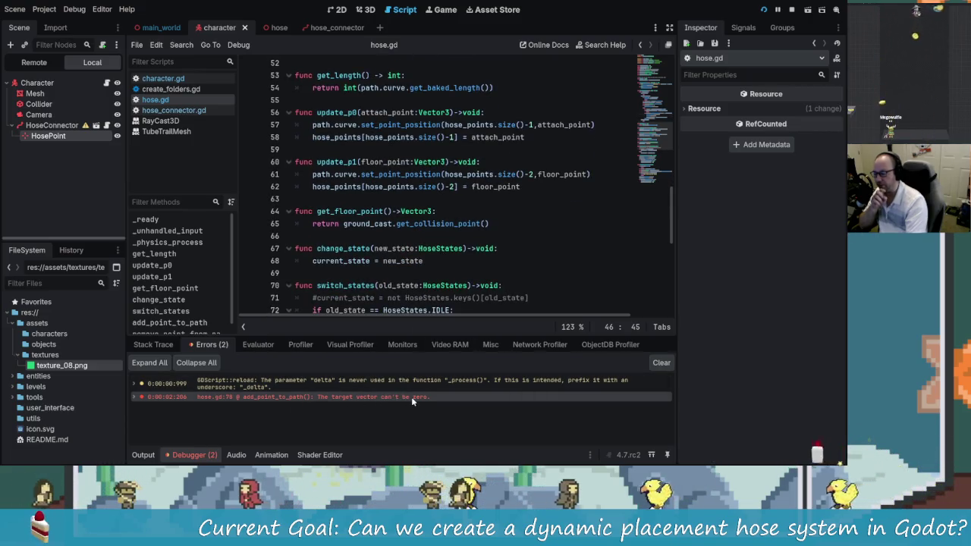
mouse_move(412, 401)
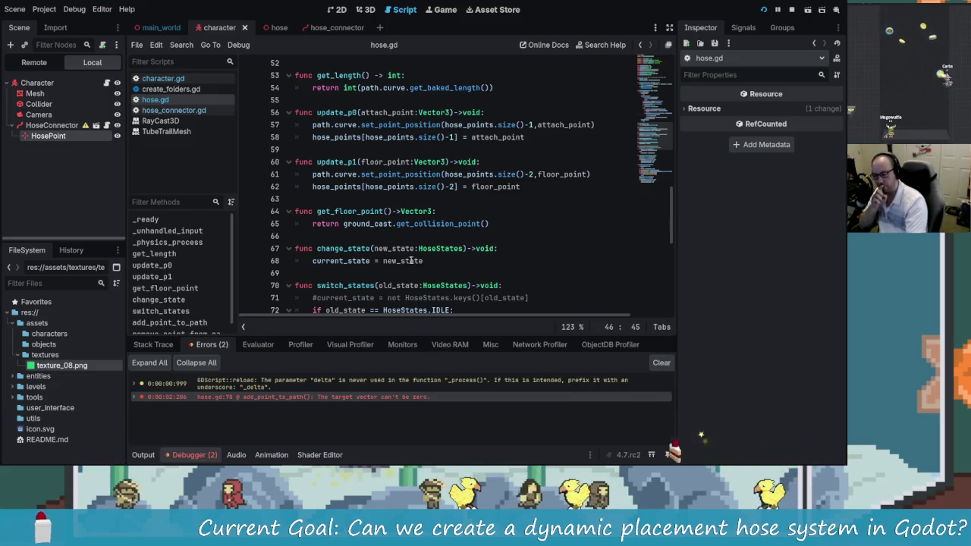
scroll(431, 261, "down", 1)
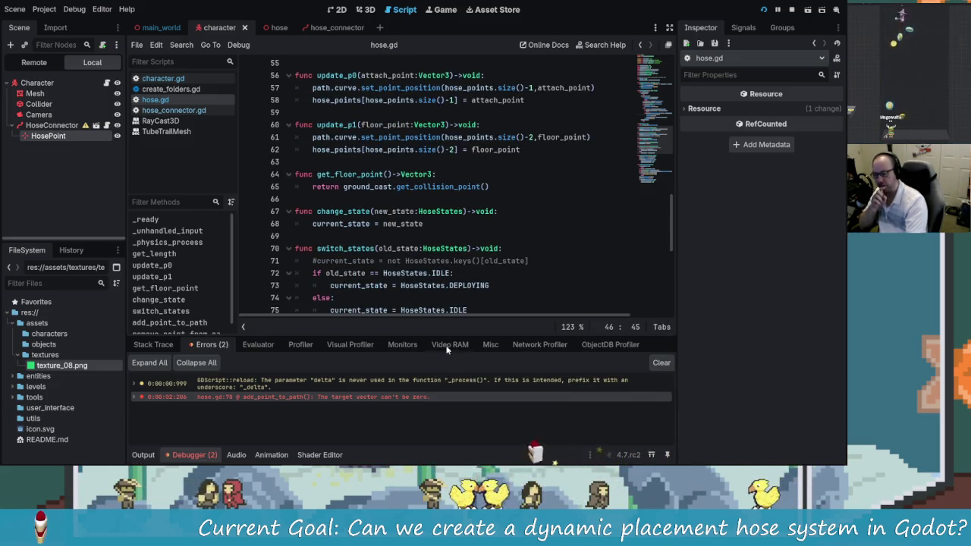
scroll(418, 261, "down", 2)
scroll(455, 266, "up", 3)
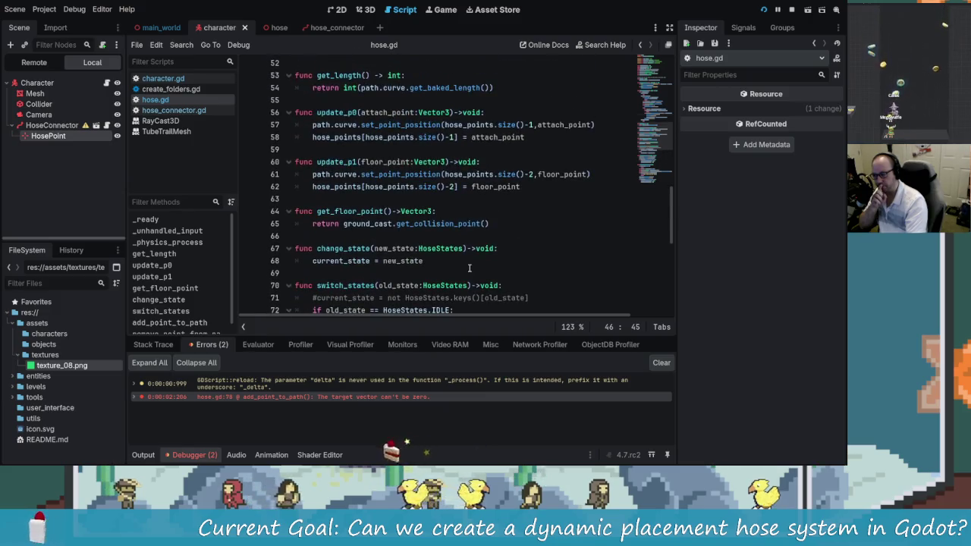
scroll(453, 261, "down", 6)
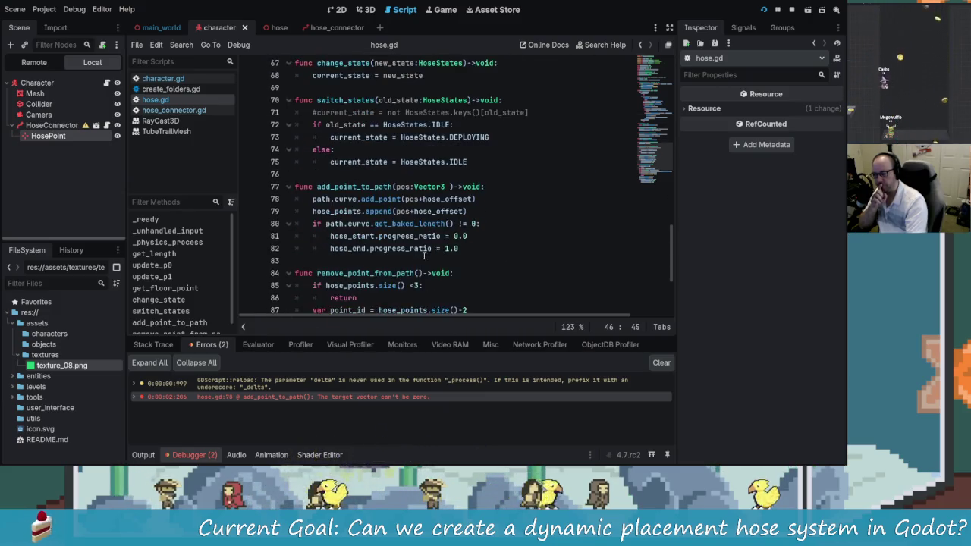
scroll(402, 243, "down", 3)
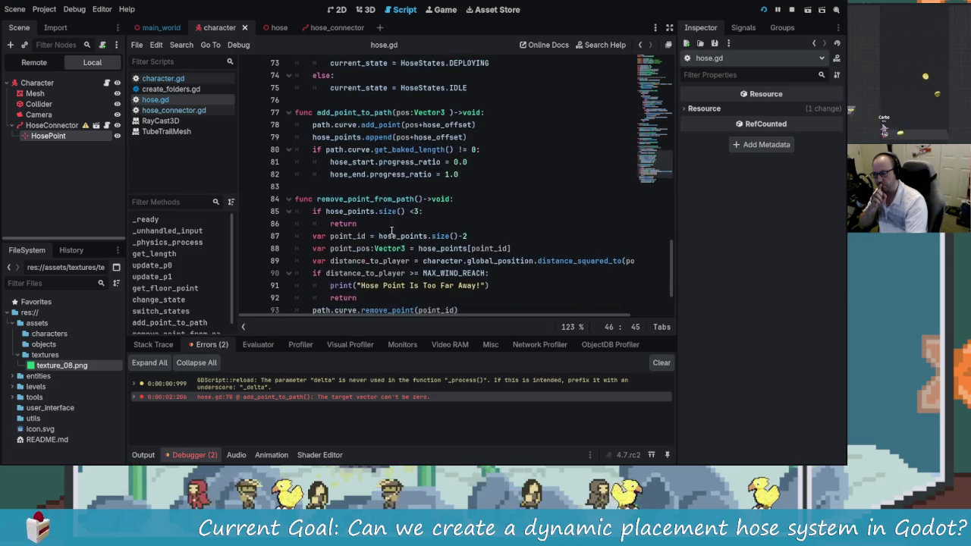
scroll(429, 273, "up", 3)
scroll(429, 269, "up", 2)
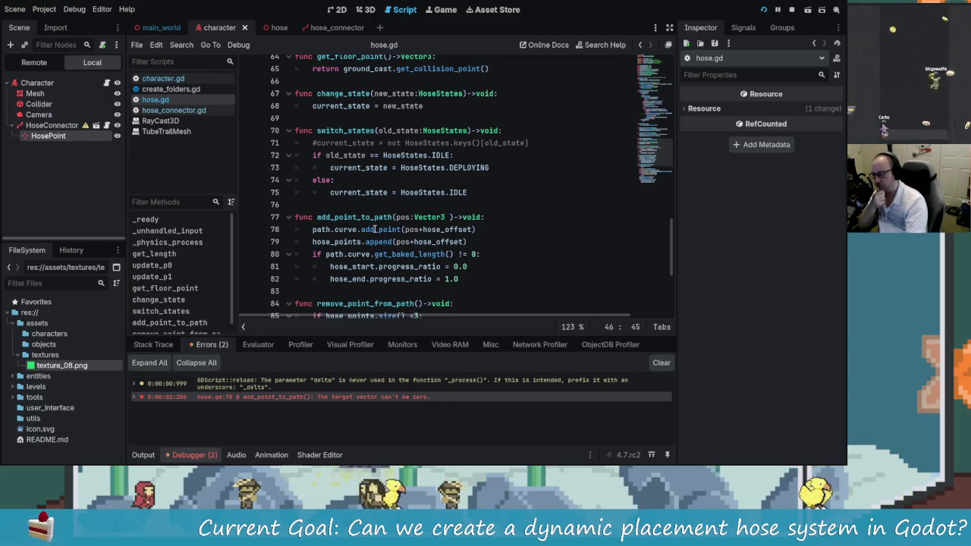
mouse_move(374, 230)
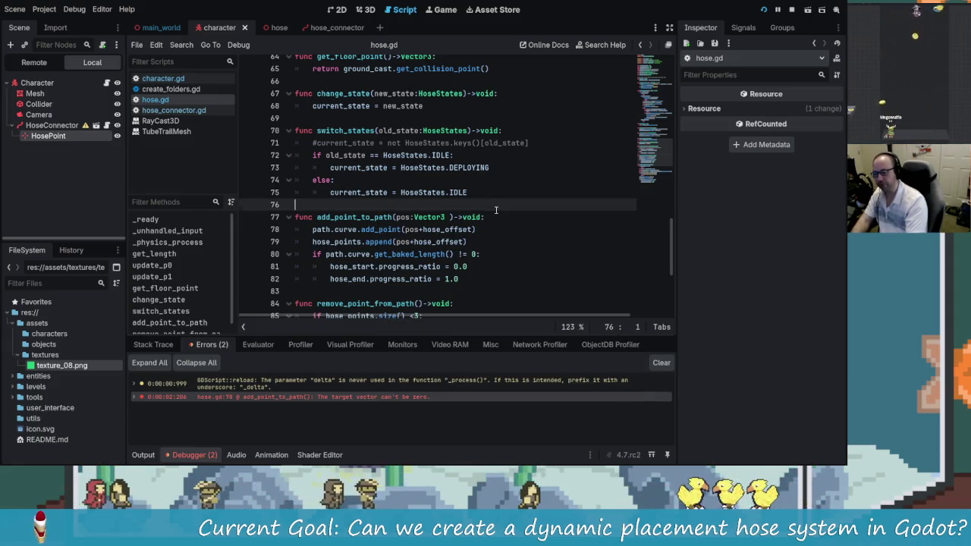
- Make add_point_to_path print pos first, walk the character in the game, then return to the errors list
left_click(505, 220)
key("Return")
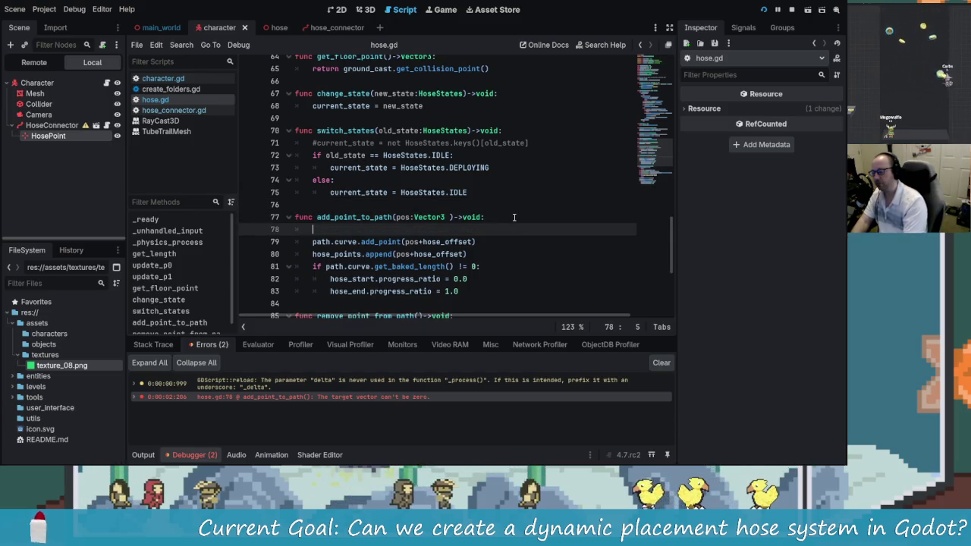
type("print(os")
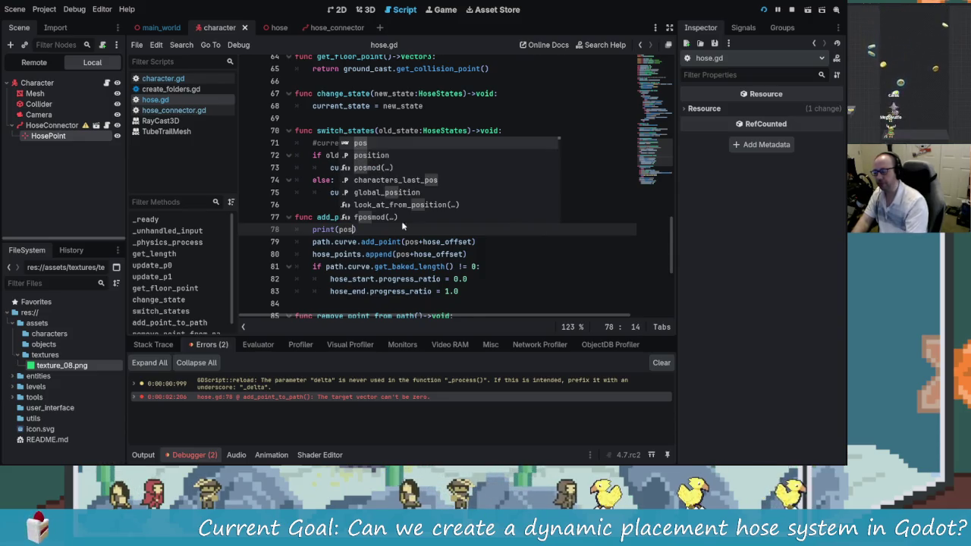
type(")")
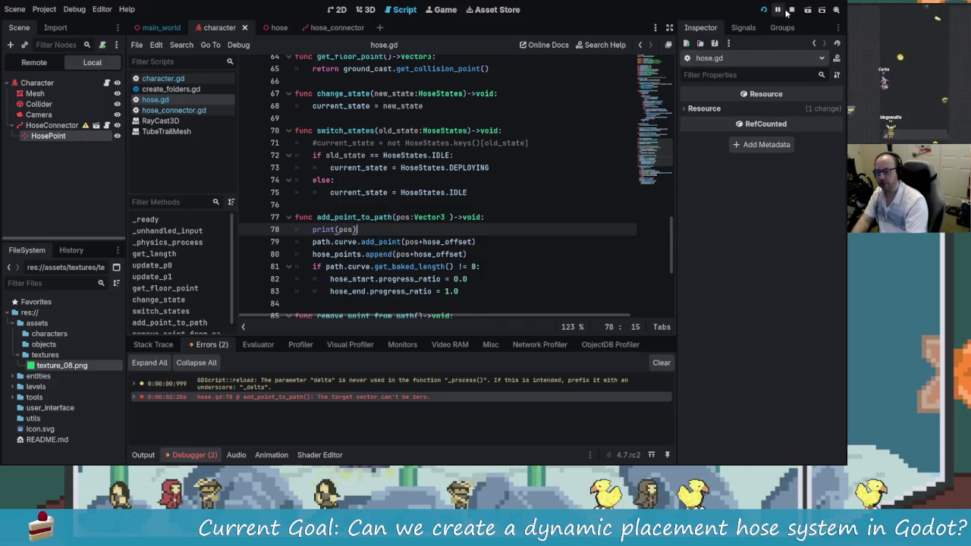
type("w")
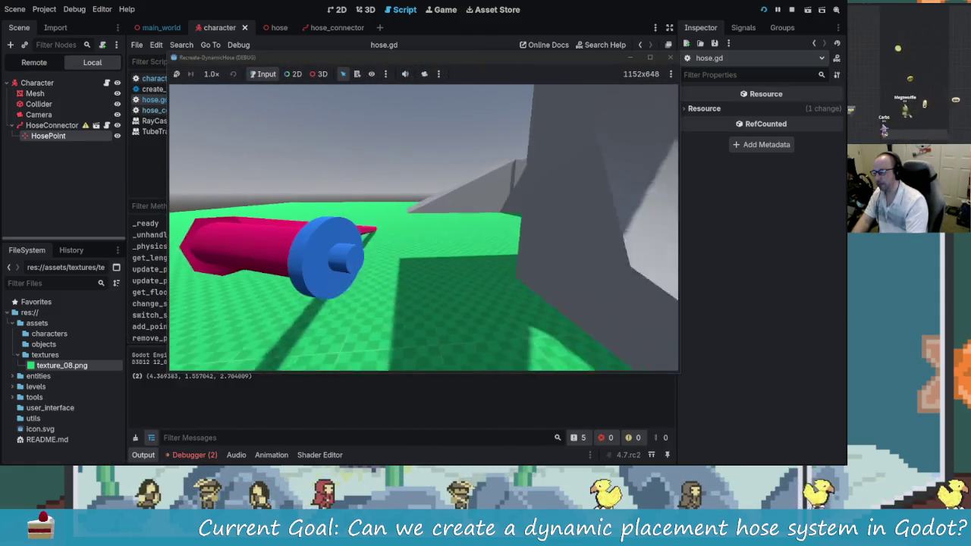
type("w")
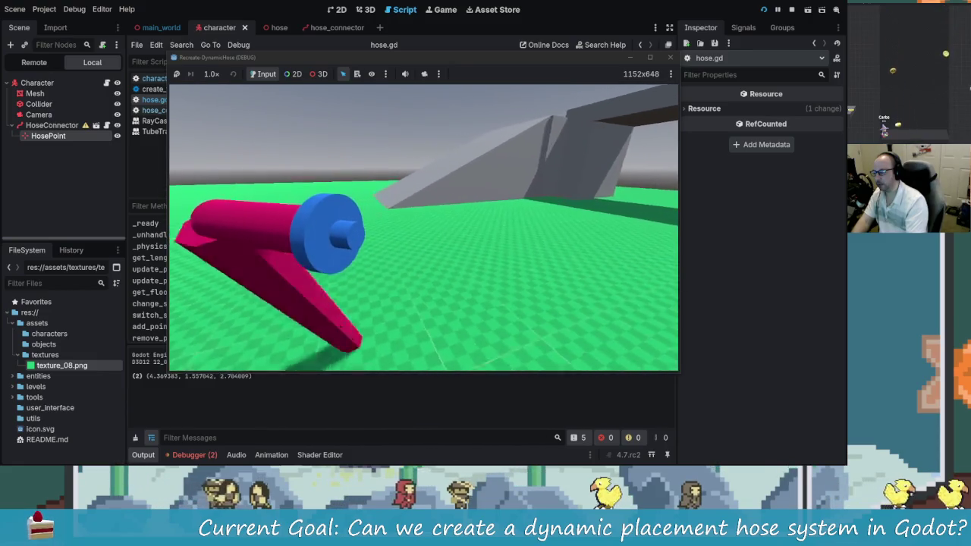
type("w")
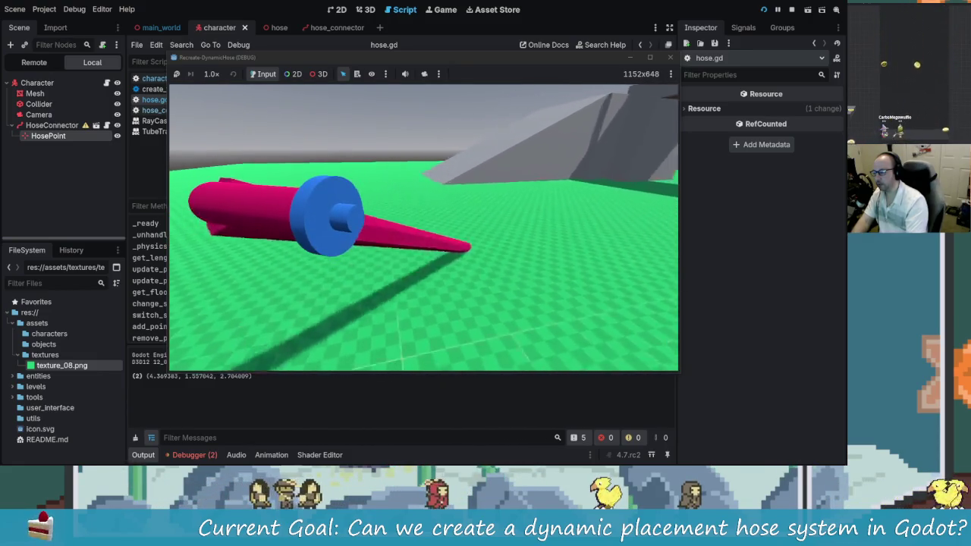
type("w")
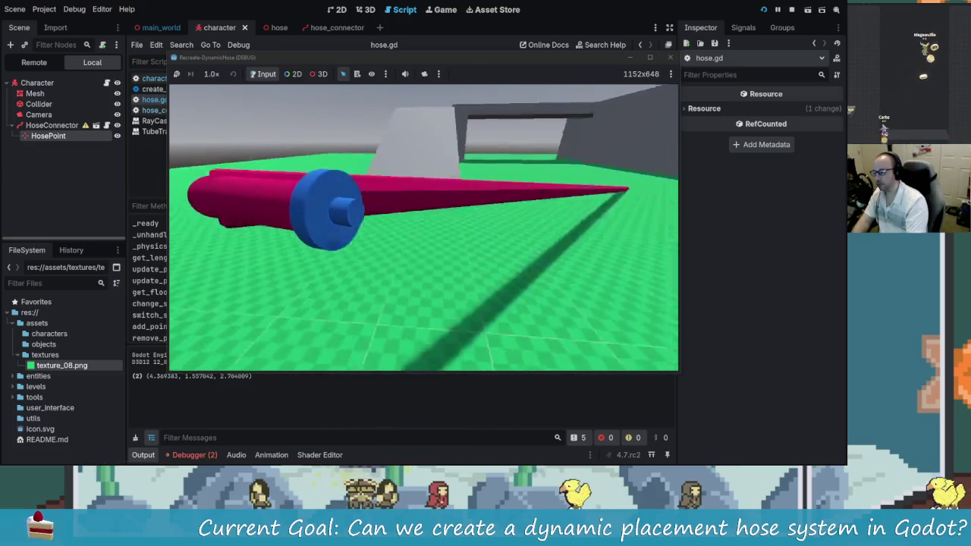
type("w")
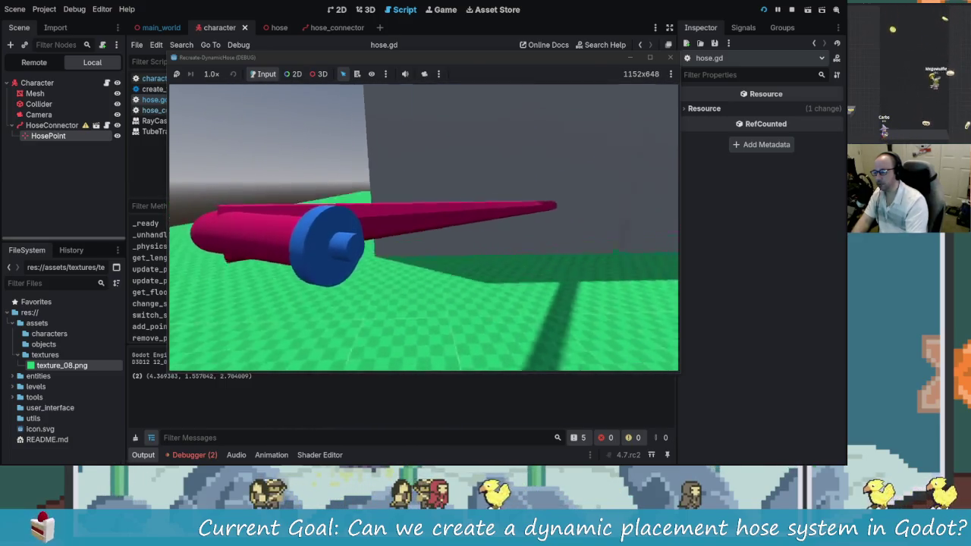
type("sw")
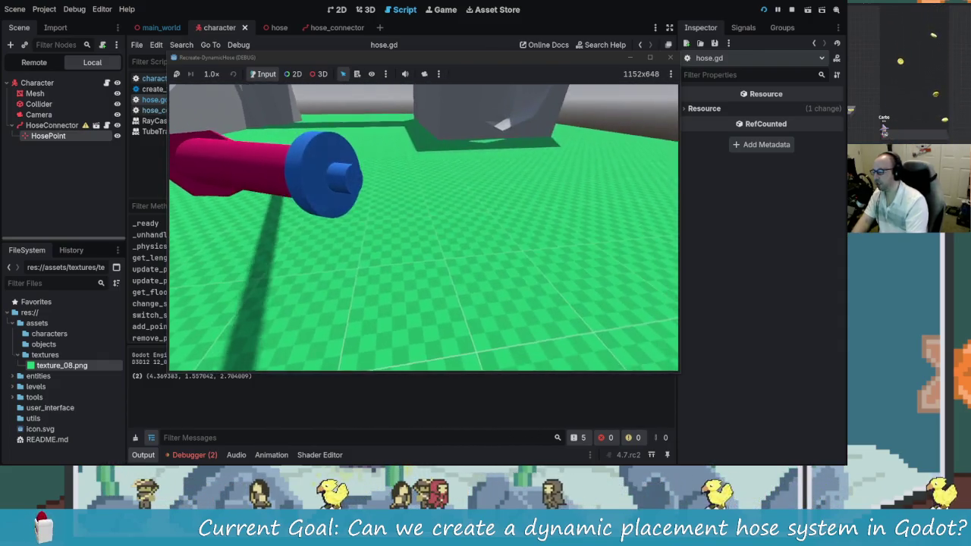
key("alt+Tab")
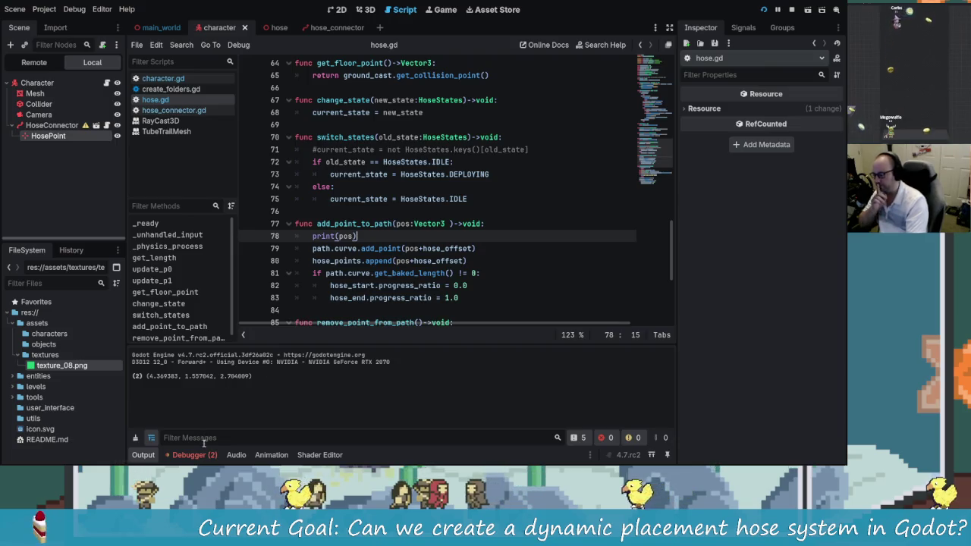
left_click(193, 455)
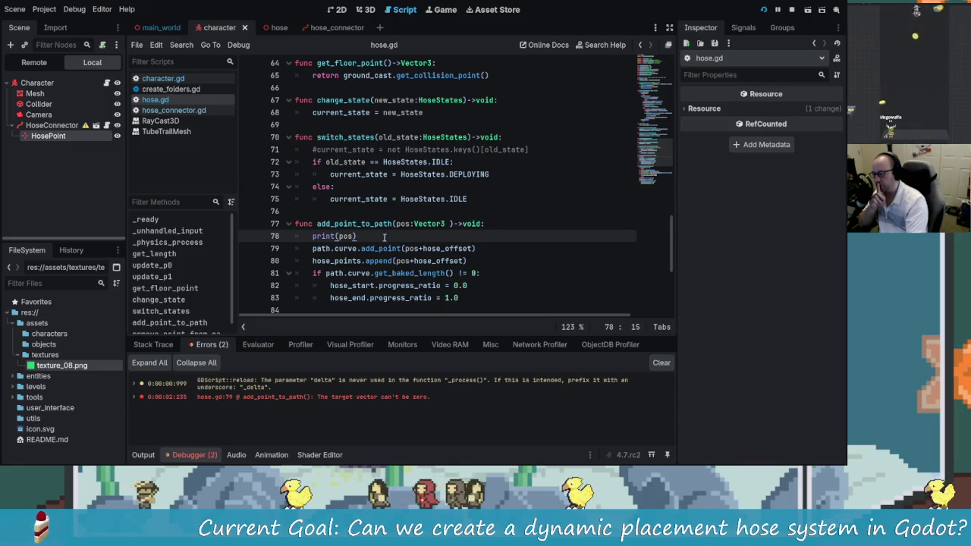
- Jump from the error to add_point_to_path, rerun the game, and scroll up to line 45's floor_point distance check
left_click(370, 225)
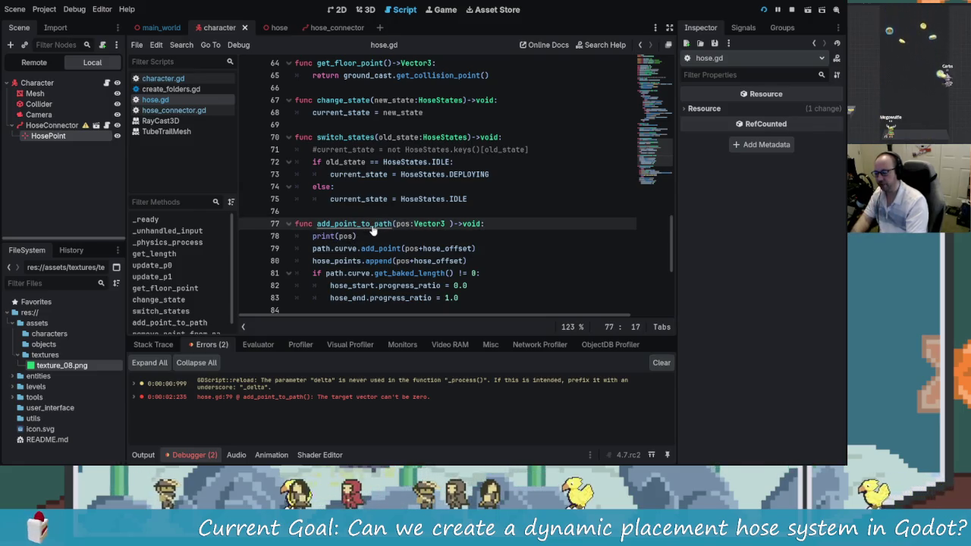
key("F5")
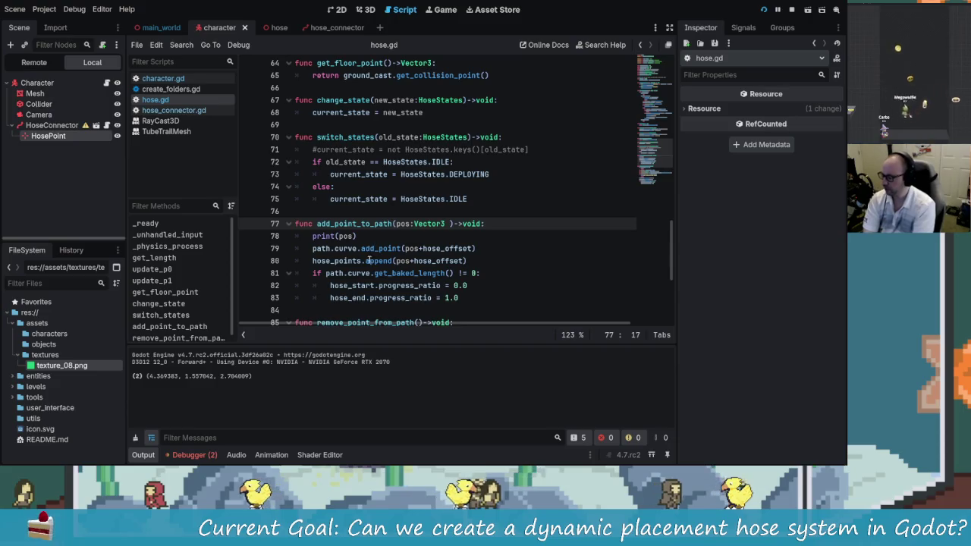
scroll(384, 236, "up", 2)
scroll(384, 236, "up", 7)
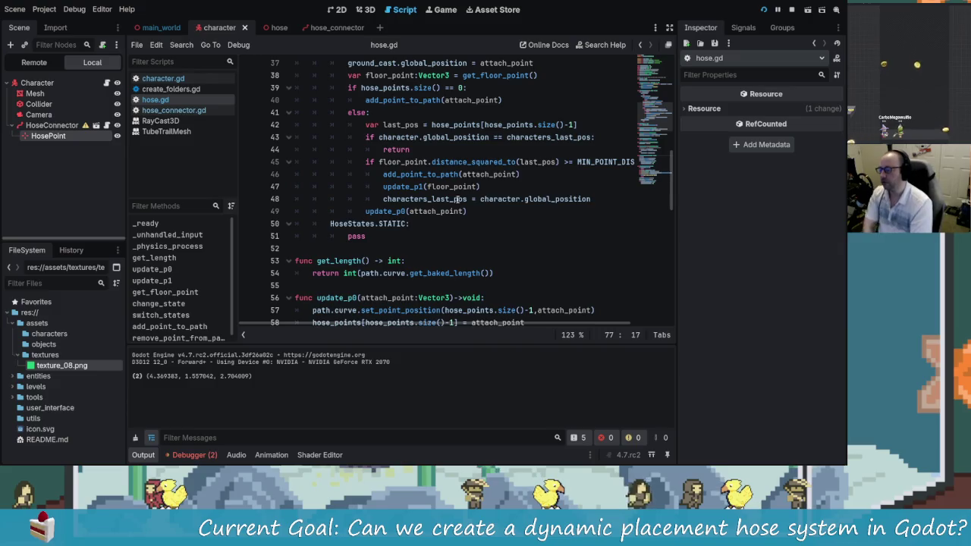
scroll(557, 225, "up", 2)
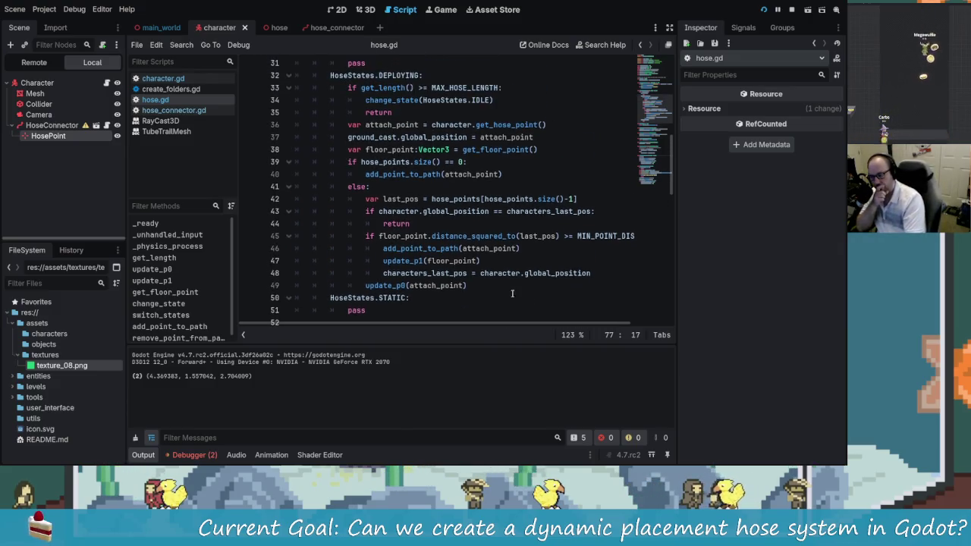
scroll(451, 250, "down", 1)
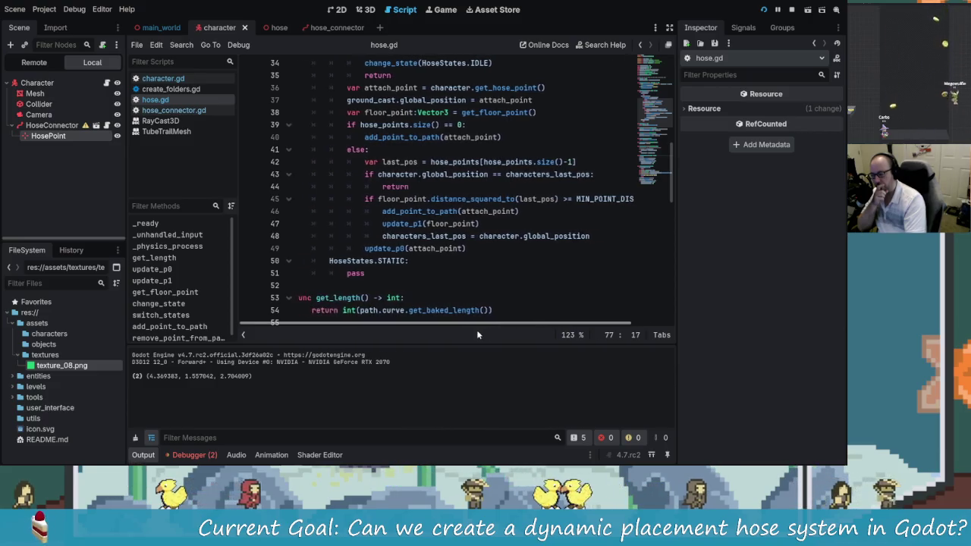
scroll(454, 223, "down", 1)
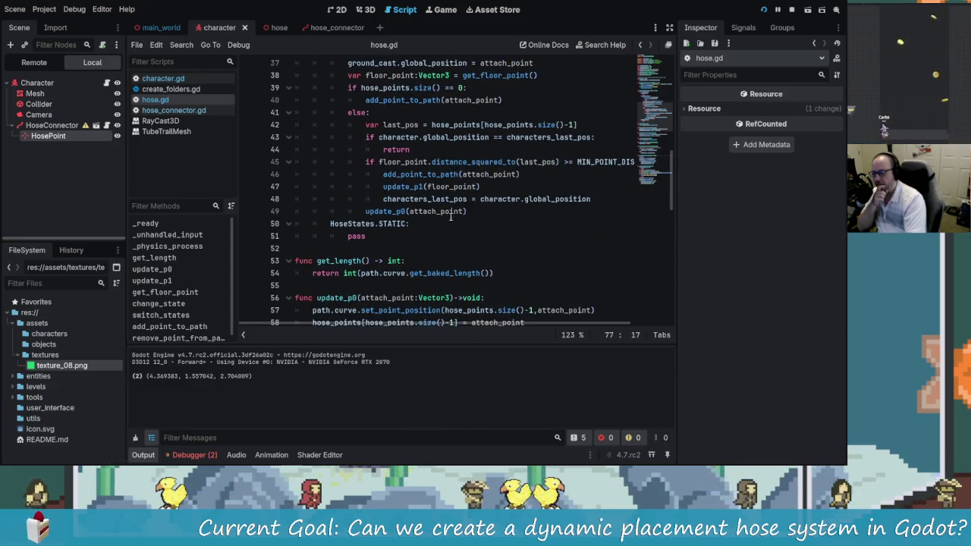
left_click(545, 162)
scroll(391, 211, "up", 1)
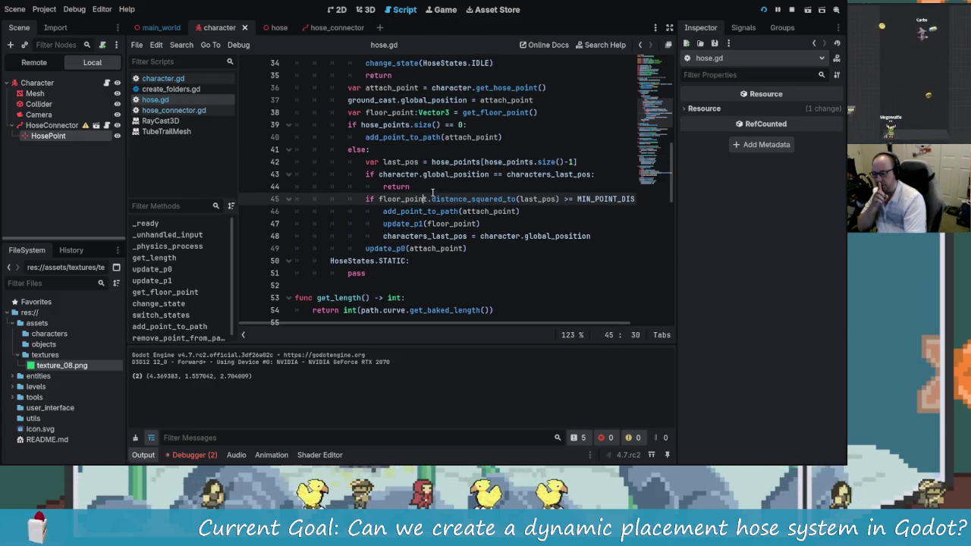
key("Right")
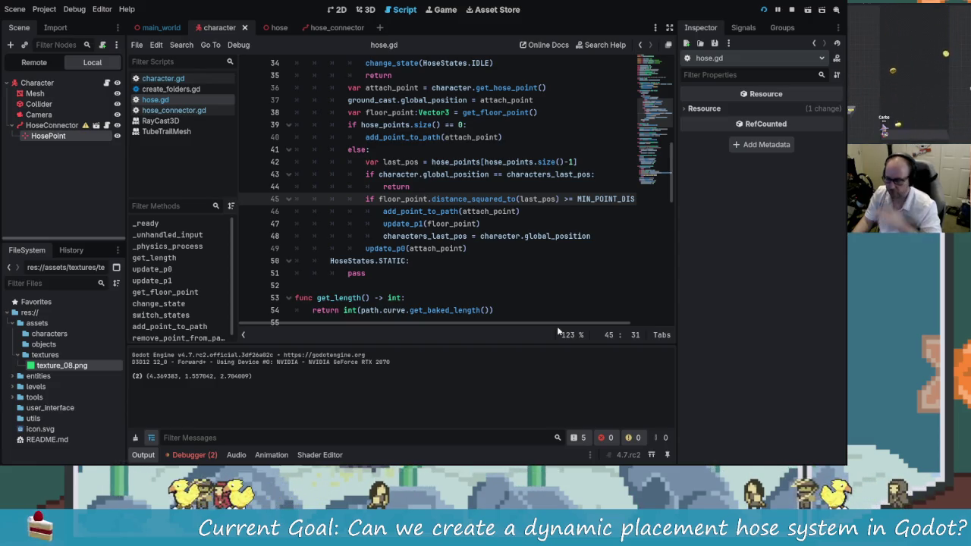
- Replace floor_point on line 45 with character.global_position via autocomplete and save hose.gd
key("BackSpace")
key("BackSpace")
key("BackSpace")
key("BackSpace")
type("cahr")
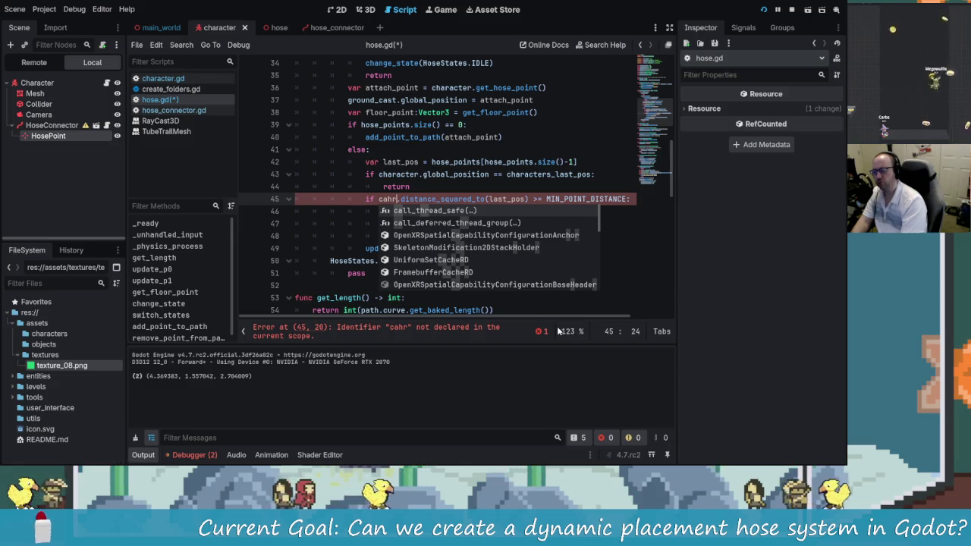
key("BackSpace")
key("BackSpace")
key("BackSpace")
type("har")
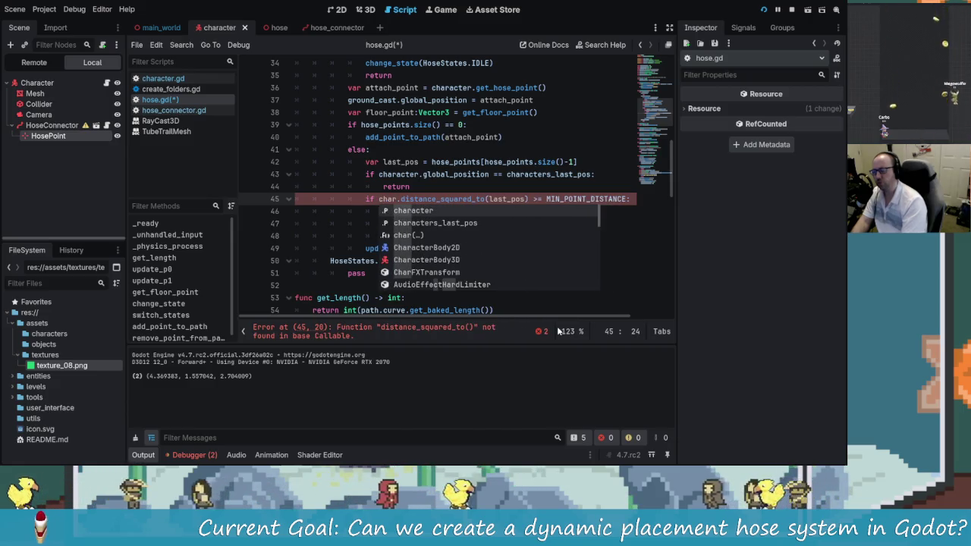
left_click(459, 211)
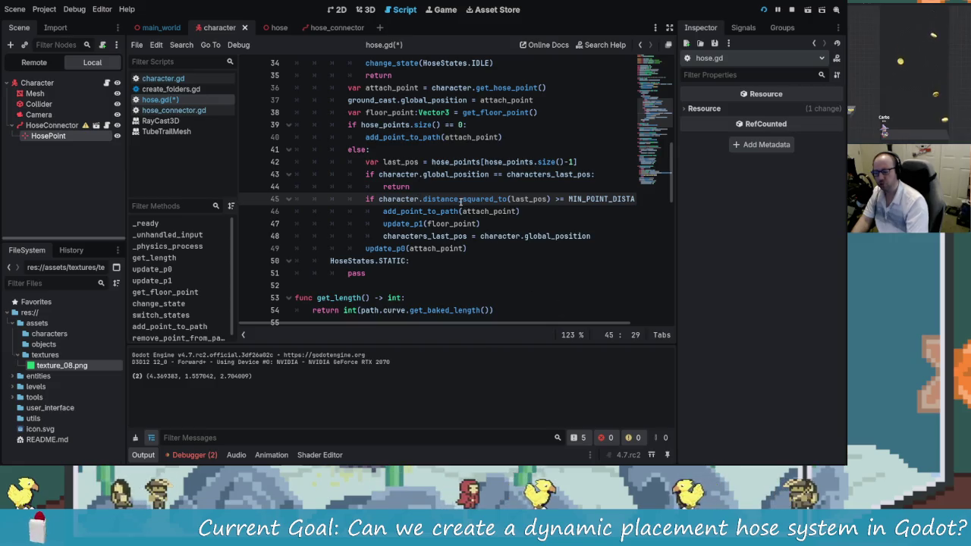
key("ctrl+s")
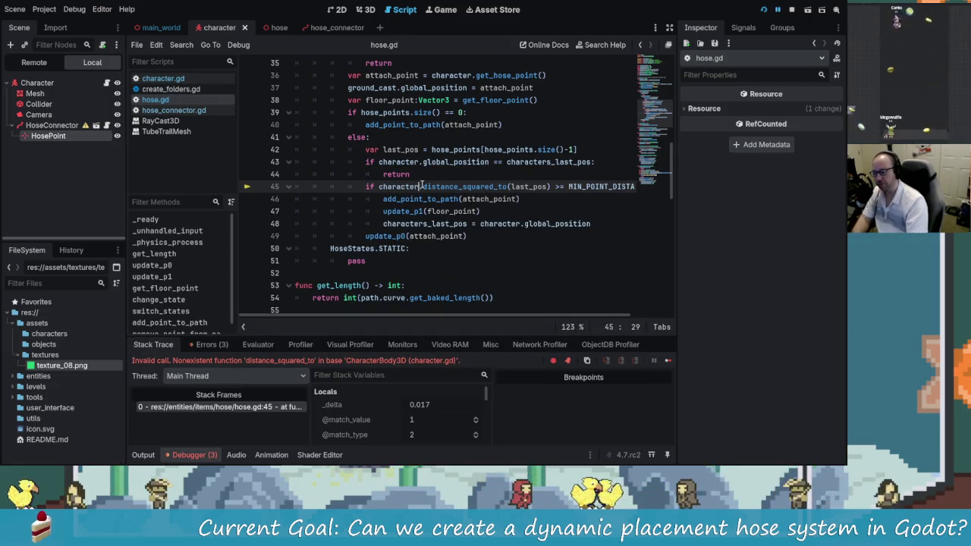
type(".global")
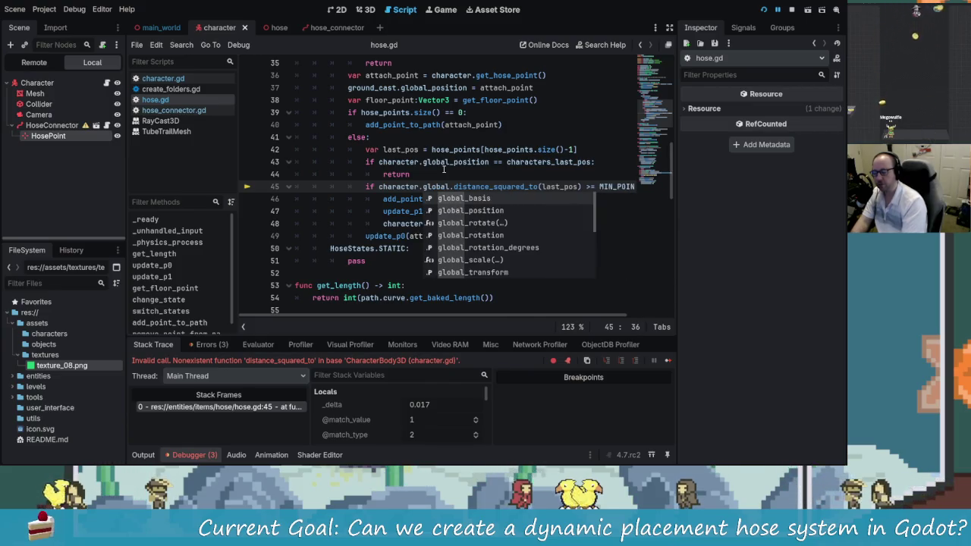
key("Down")
key("Return")
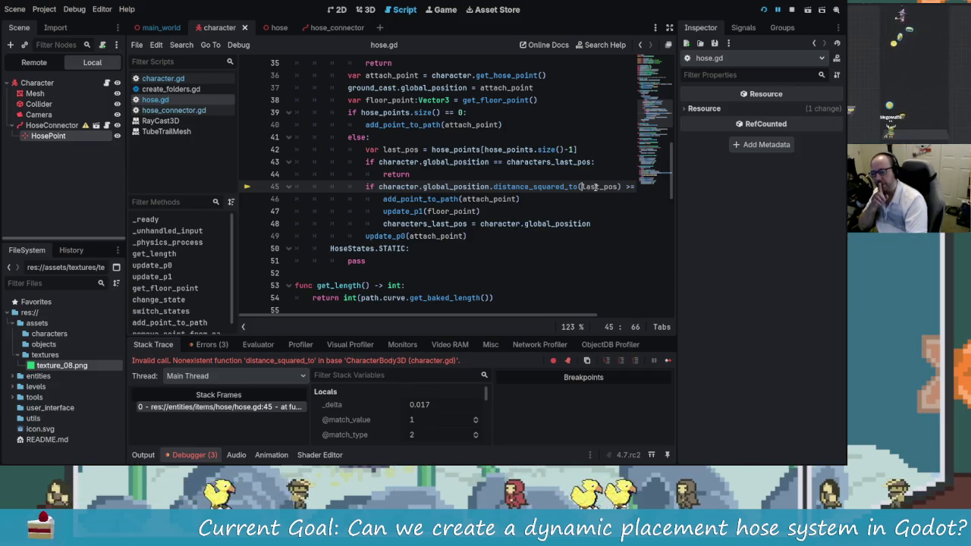
- Check the last_pos argument and the add_point_to_path call on line 46, then rerun the game
double_click(600, 187)
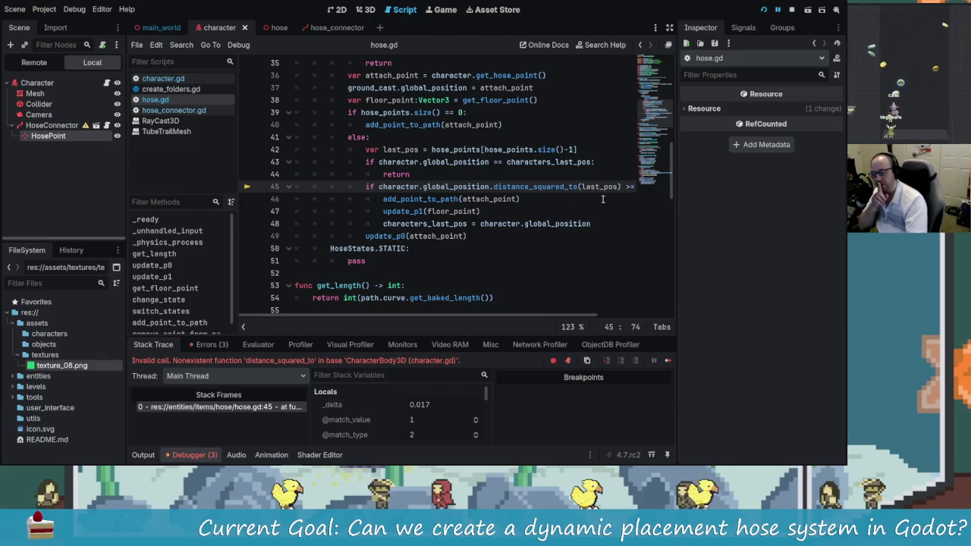
scroll(632, 314, "down", 3)
left_click_drag(632, 314, 541, 316)
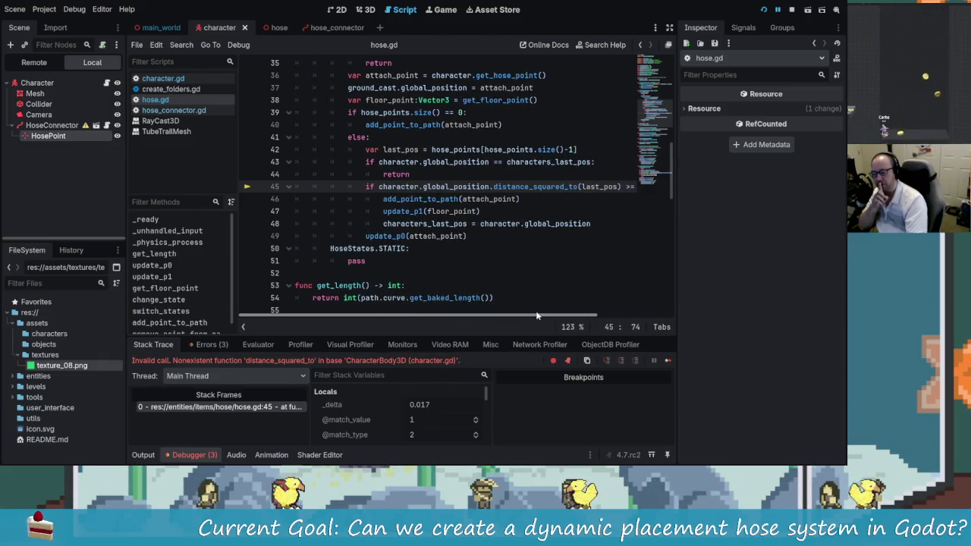
left_click(447, 199)
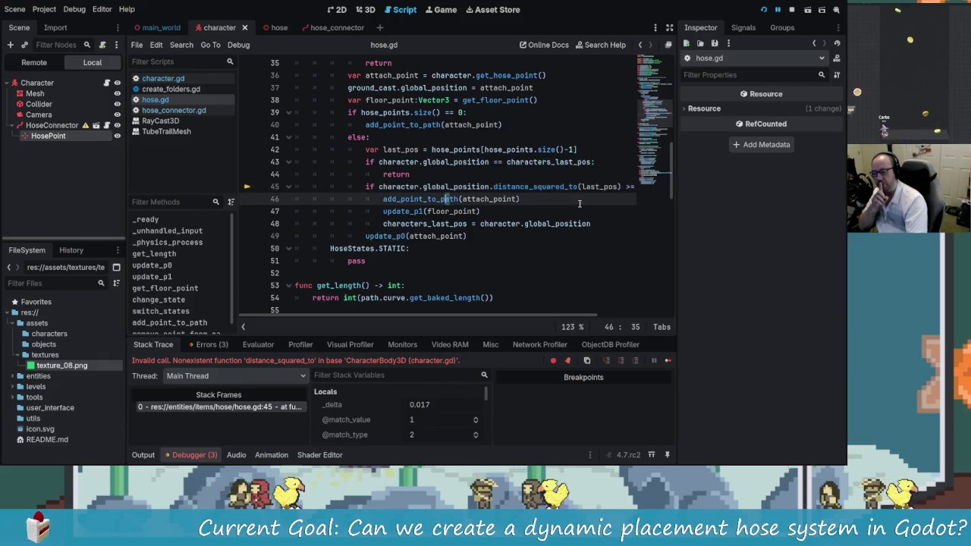
left_click(792, 10)
- Run the game with the fix, walk the character forward to lay hose, then close it
key("F5")
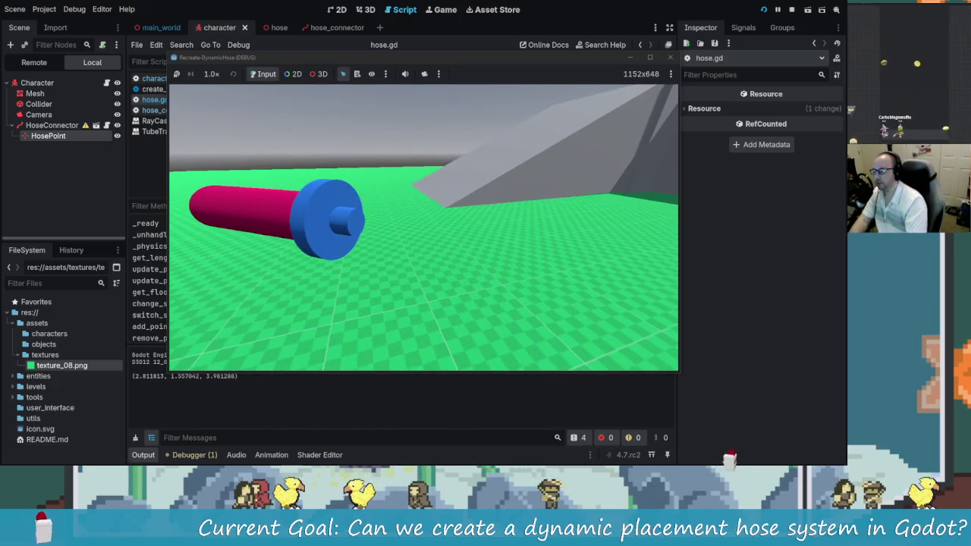
key("w")
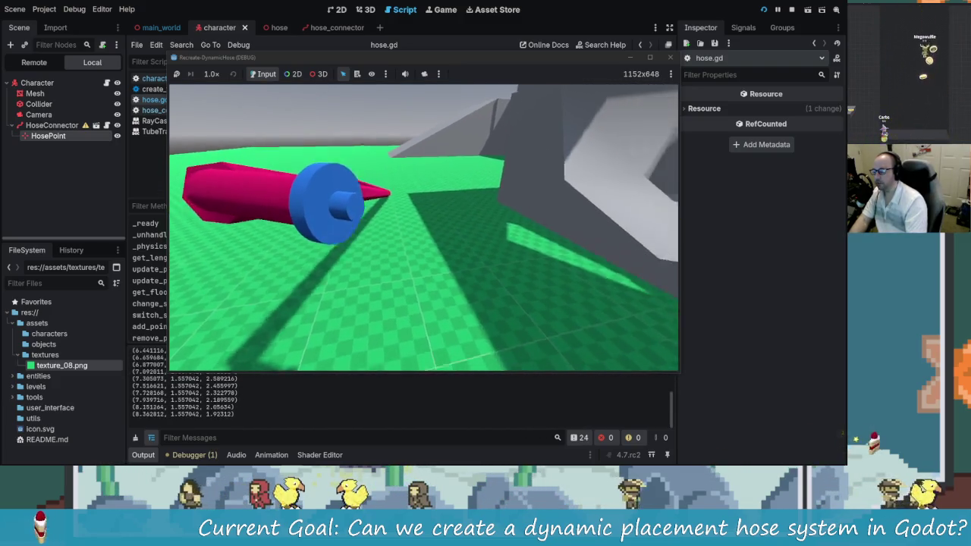
key("w")
key("w")
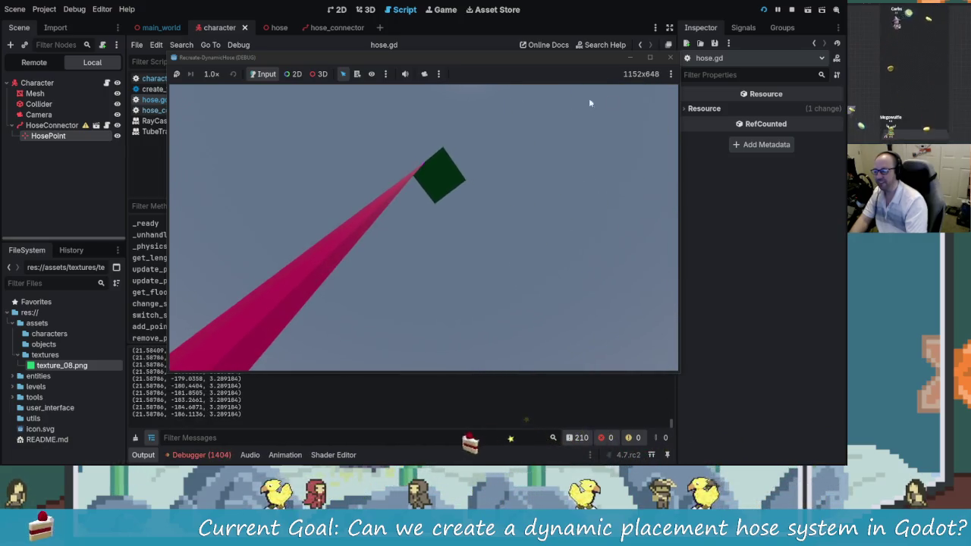
key("F8")
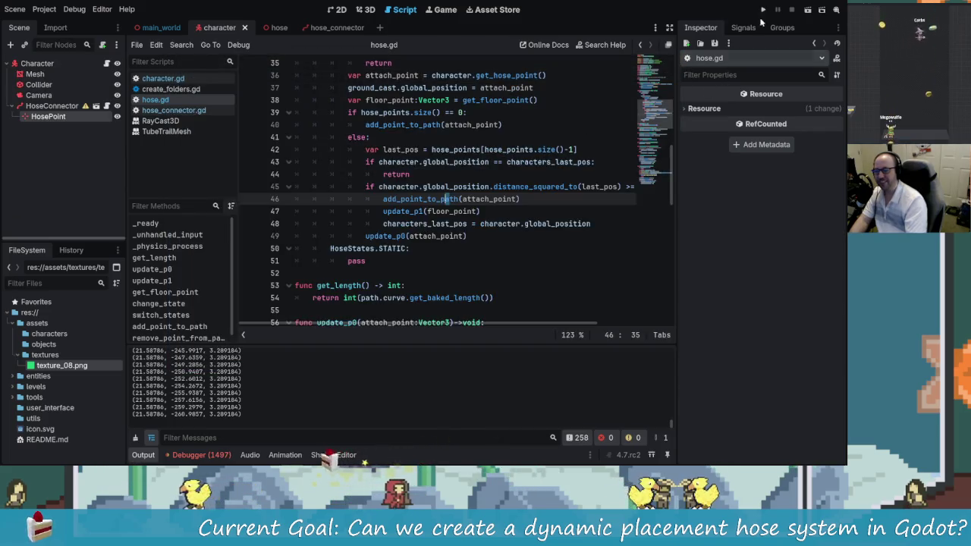
- Relaunch and steer the character in loops so the pink hose trails widely, then return to hose.gd
key("F5")
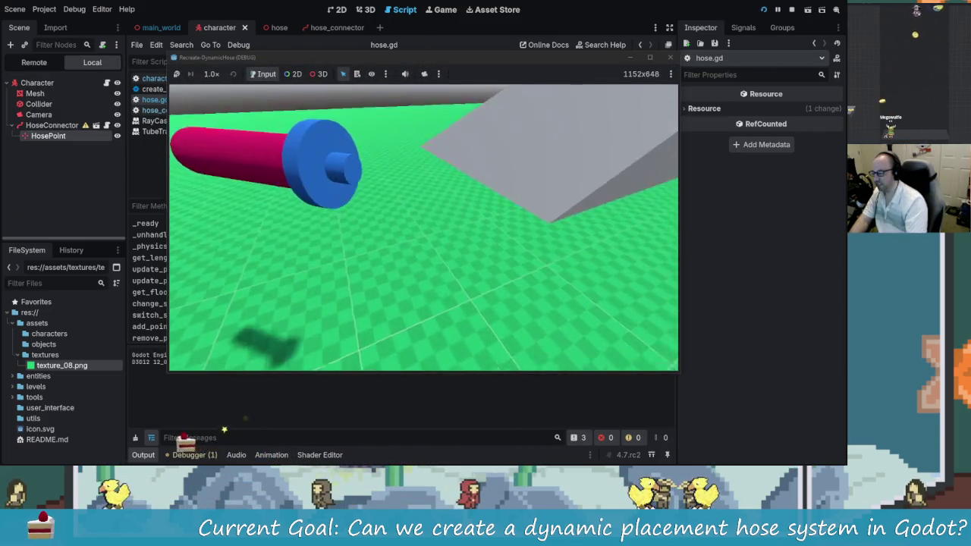
key("w")
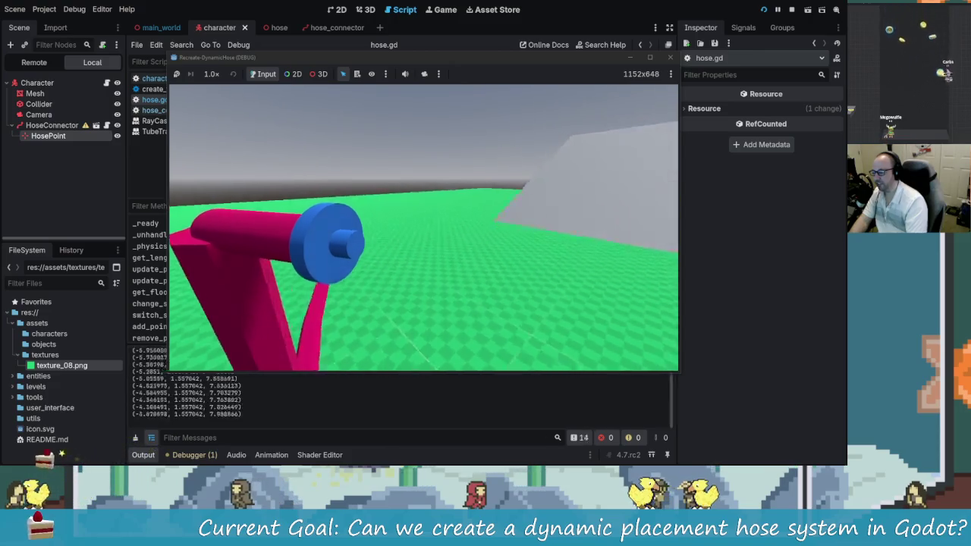
mouse_move(423, 228)
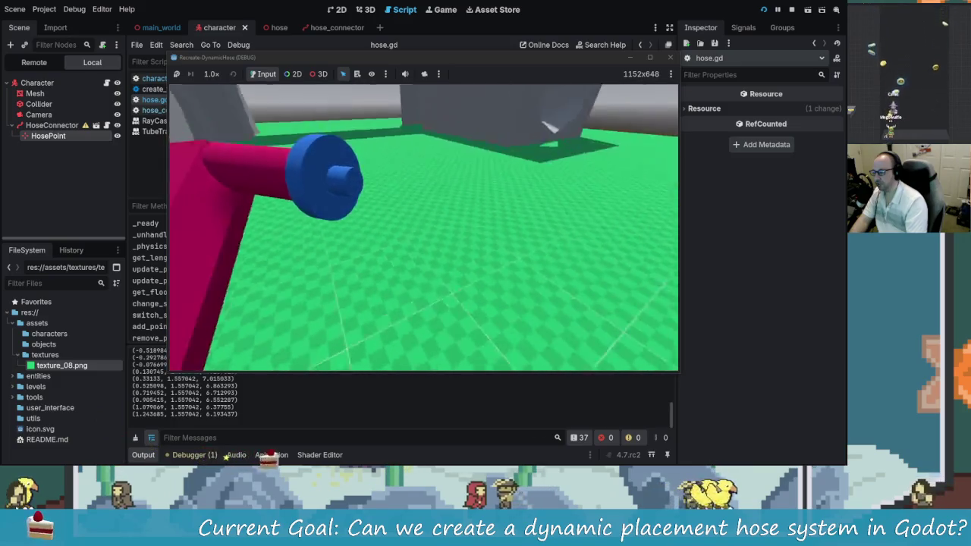
mouse_move(409, 444)
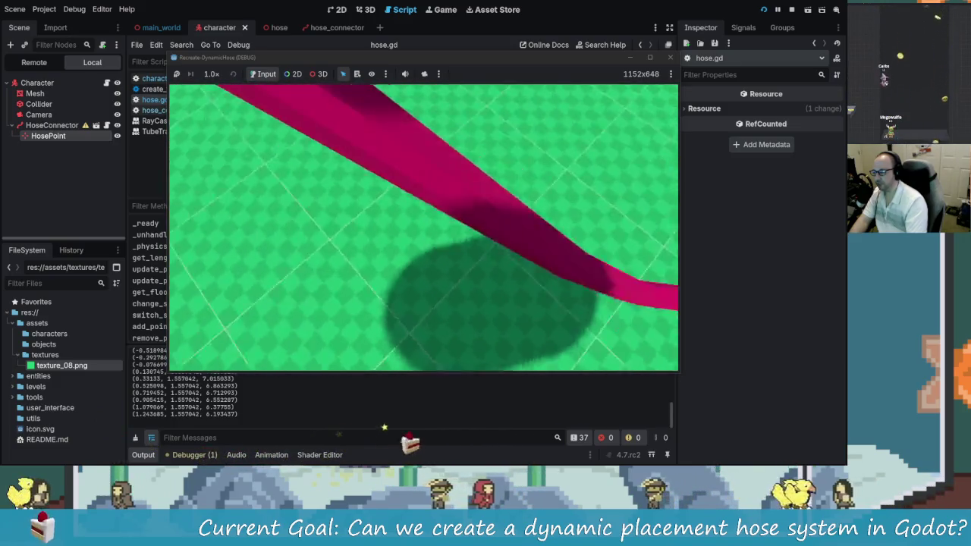
key("w")
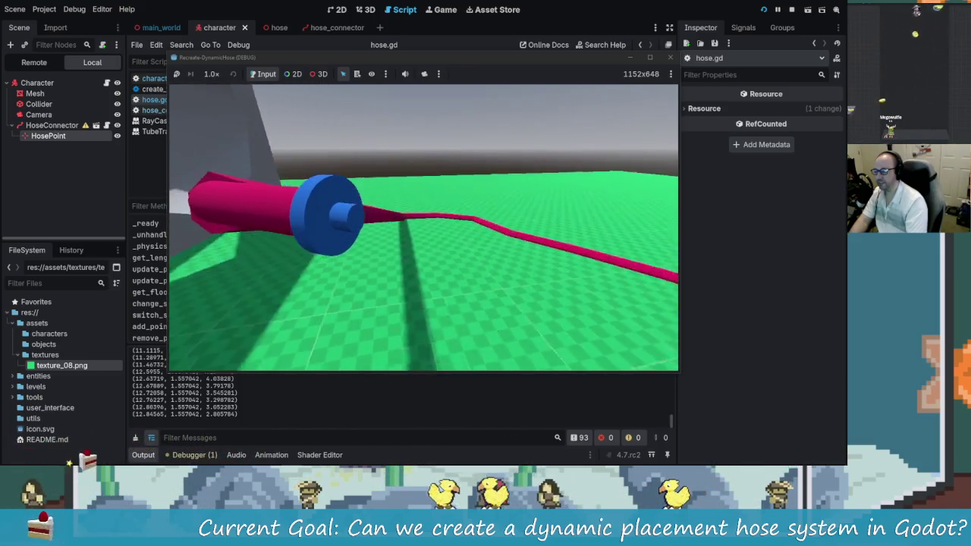
key("w")
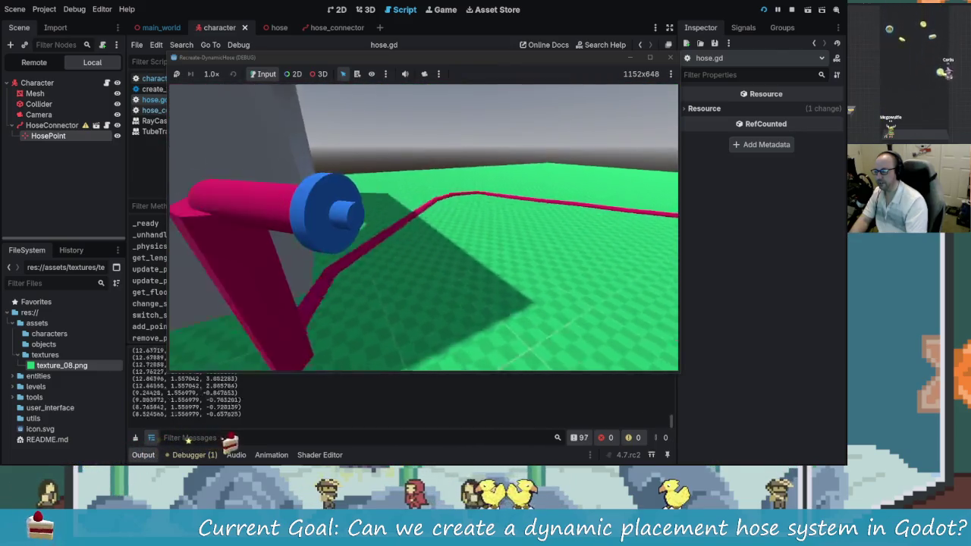
key("w")
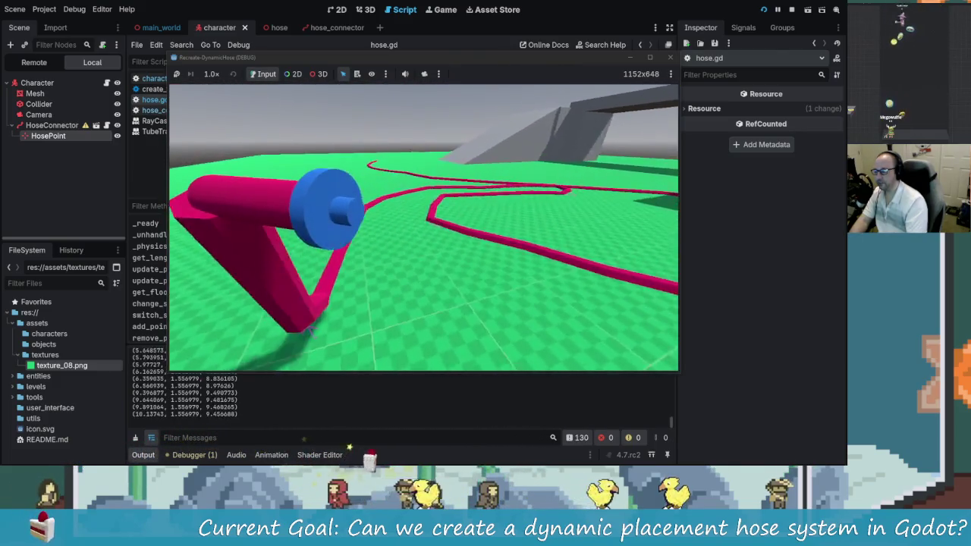
key("w")
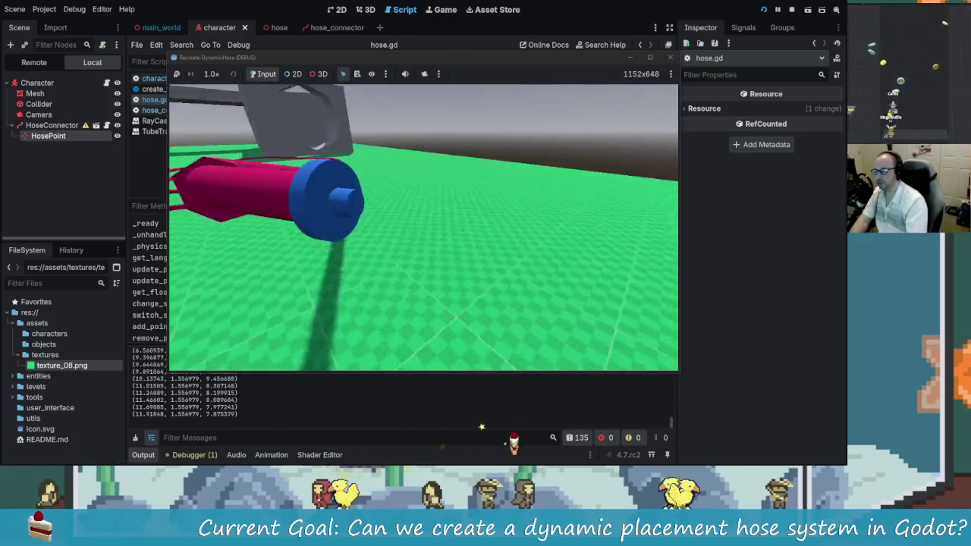
key("w")
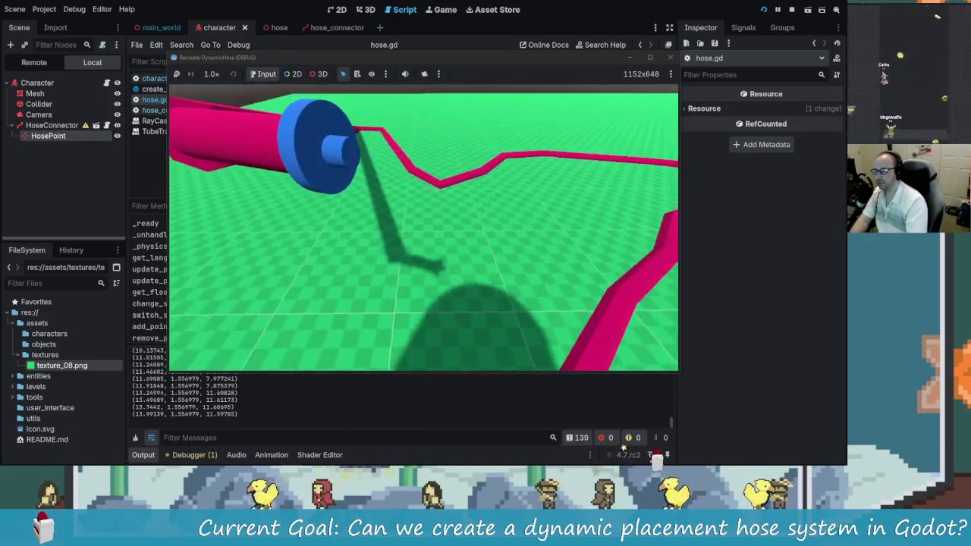
key("w")
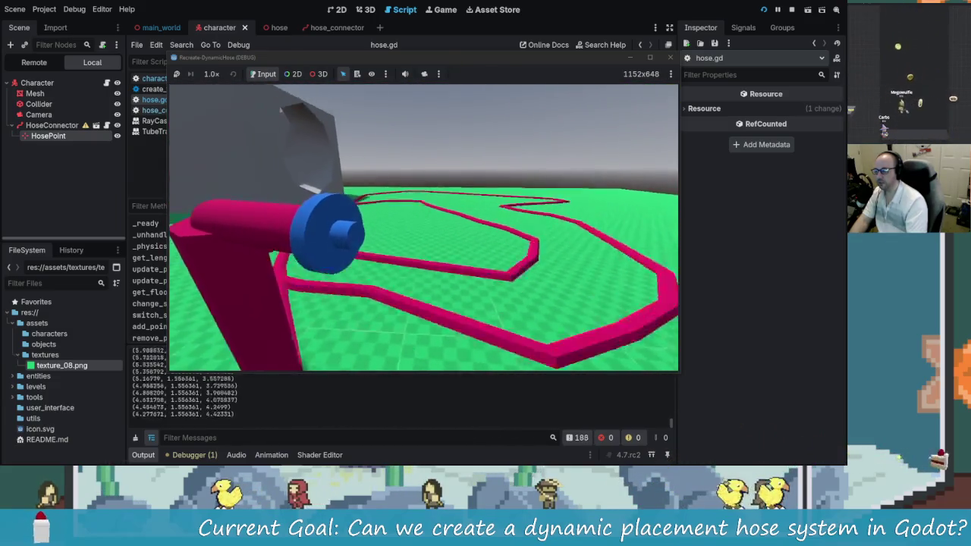
key("alt+Tab")
- Inspect the line-45 distance check and the MIN_POINT_DISTANCE constant (2.0) on line 9
left_click(516, 212)
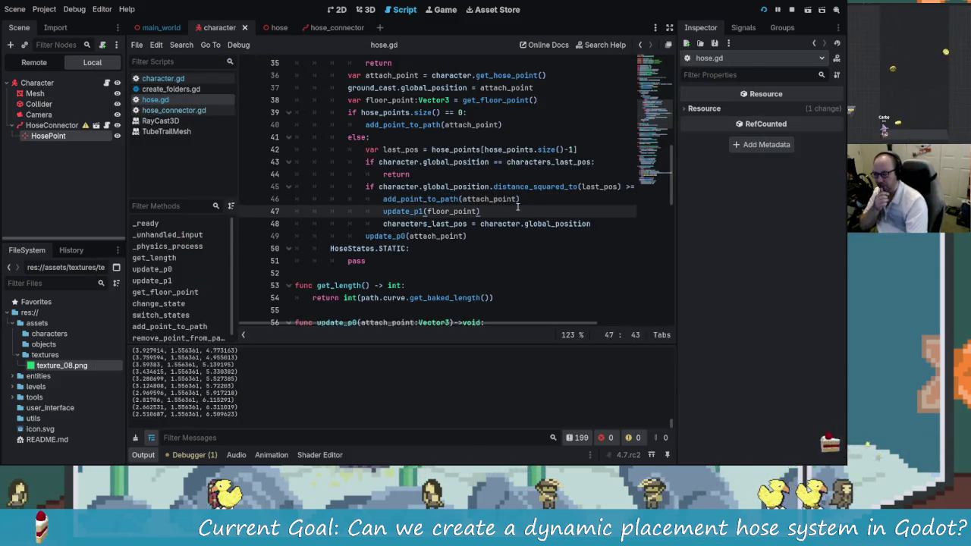
left_click(468, 187)
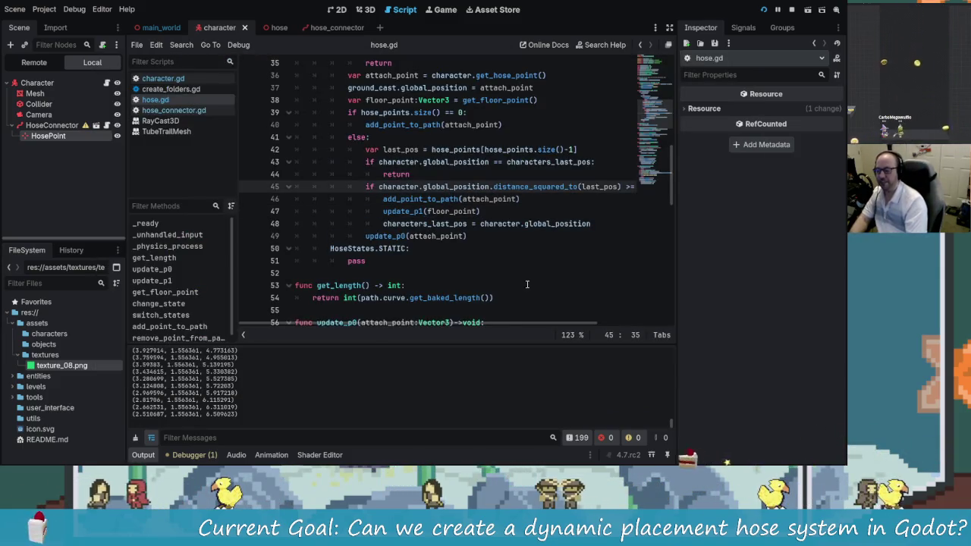
scroll(447, 231, "up", 10)
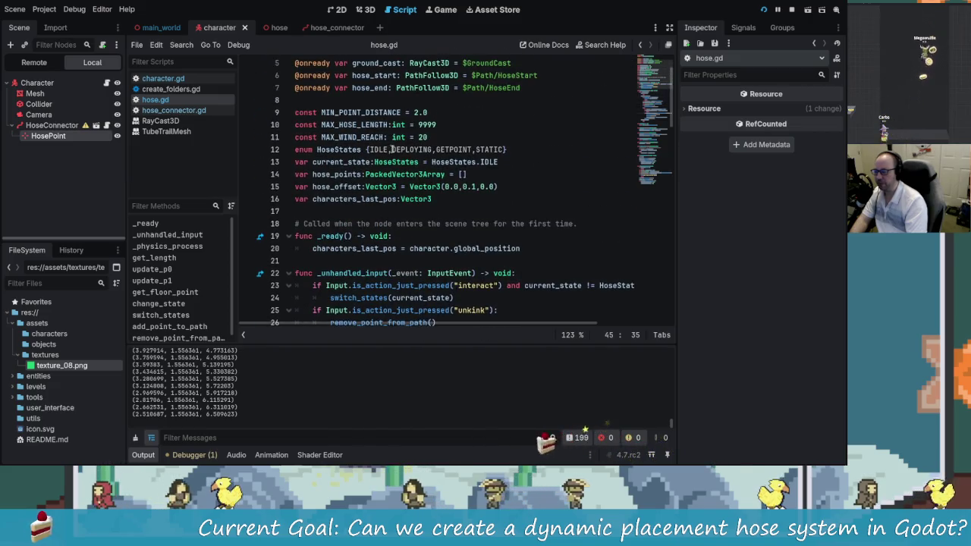
left_click(422, 114)
- Select character.global_position in the line-45 check to view its tooltip
scroll(560, 284, "down", 12)
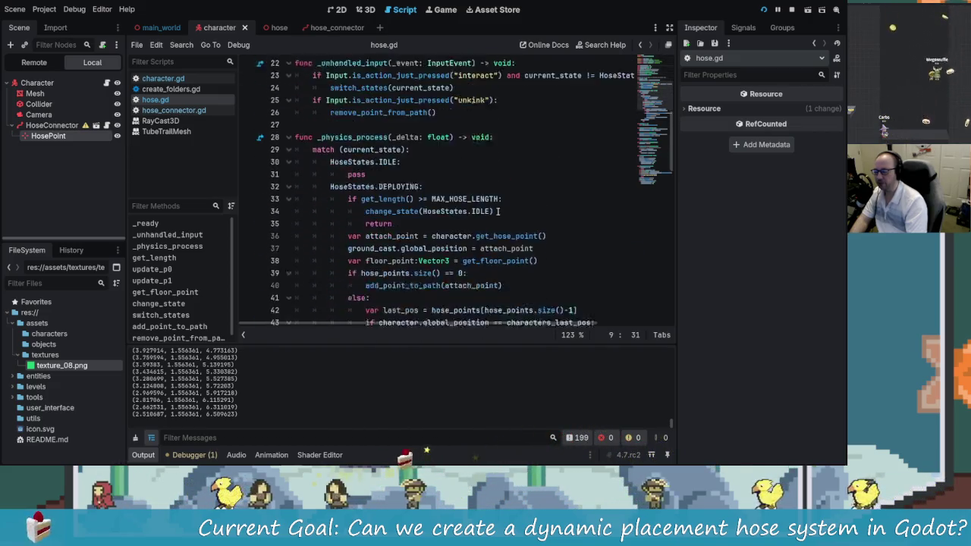
scroll(560, 284, "up", 13)
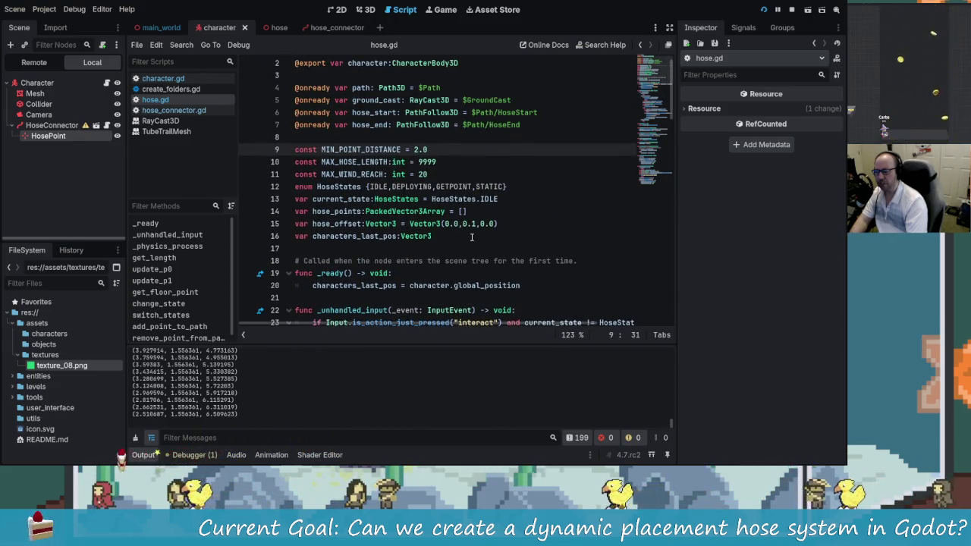
scroll(504, 224, "down", 12)
scroll(505, 224, "down", 3)
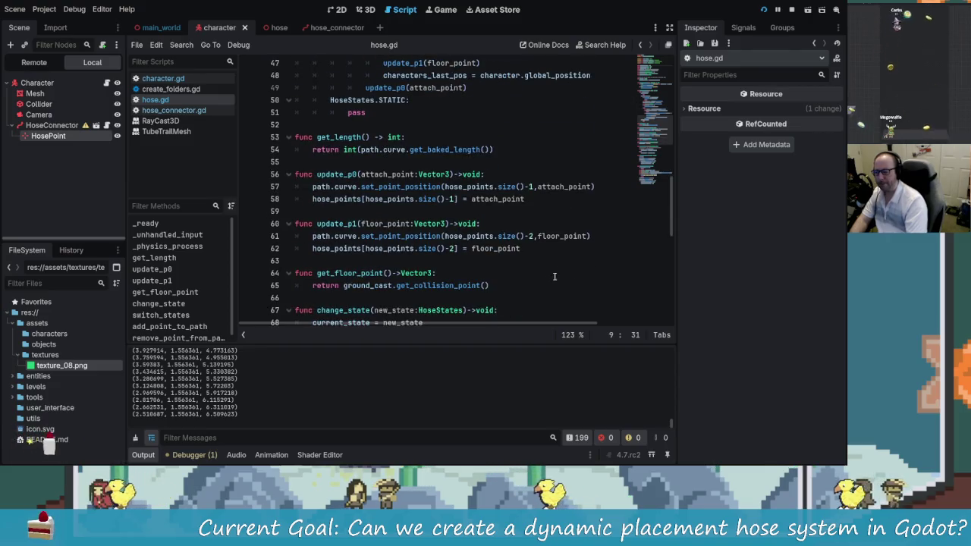
scroll(536, 242, "up", 5)
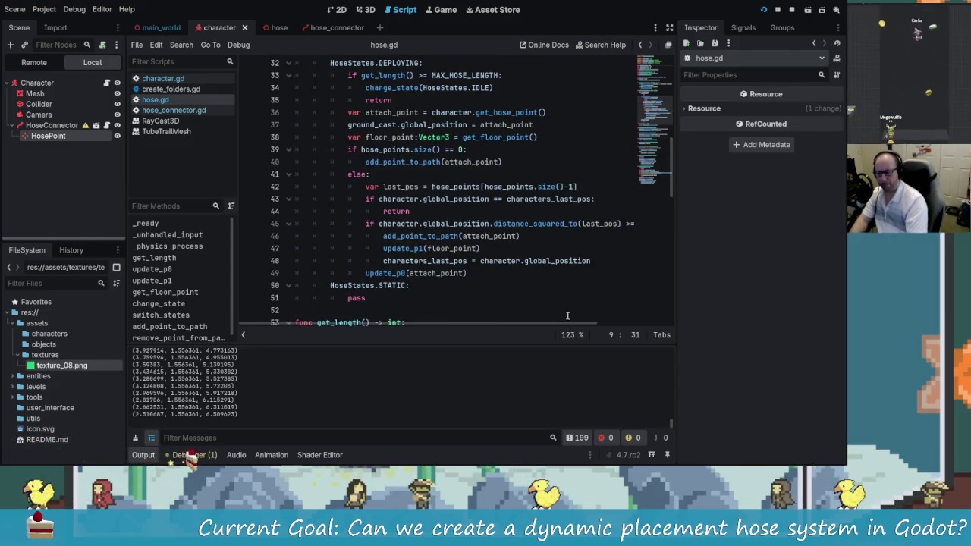
scroll(486, 243, "right", 2)
left_click_drag(468, 224, 358, 224)
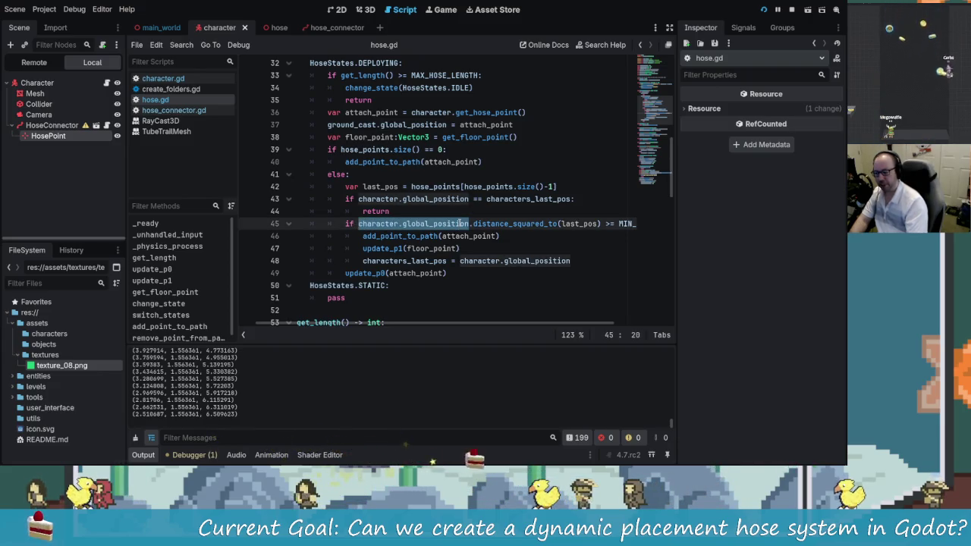
mouse_move(459, 222)
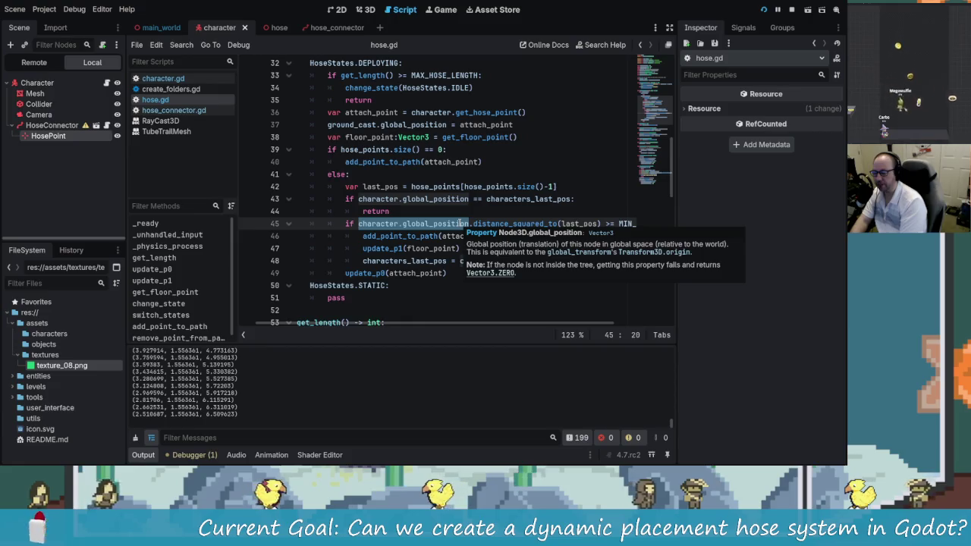
- Replace character.global_position on line 45 with characters_last_pos via autocomplete
type("charact")
key("Down")
key("Return")
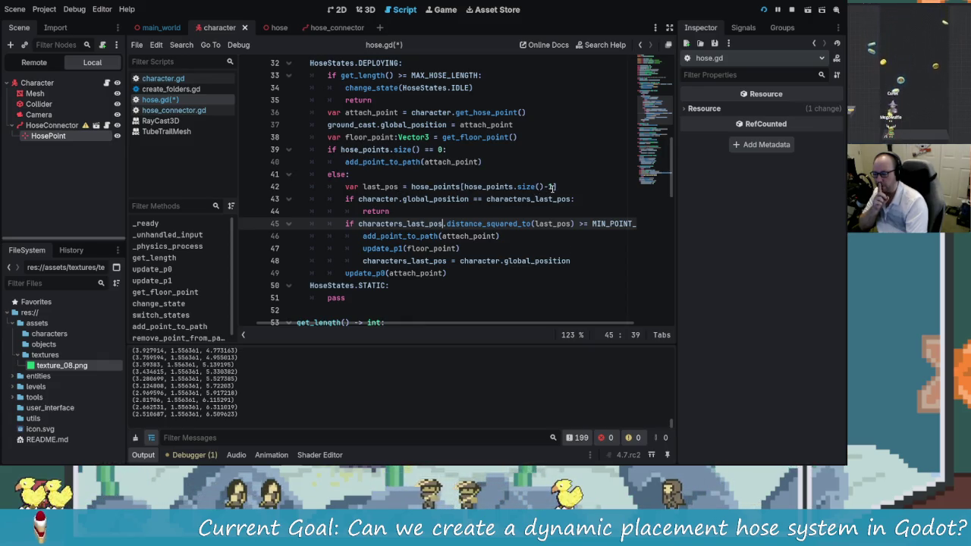
- Append a '# Point on the ground?' comment to the last_pos line 42, then return to the game
left_click_drag(553, 186, 504, 187)
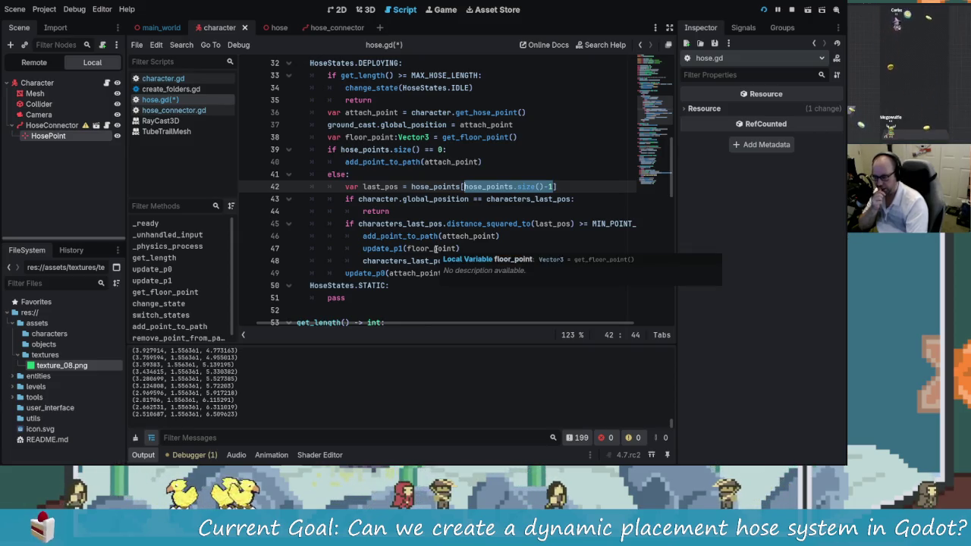
scroll(565, 332, "left", 3)
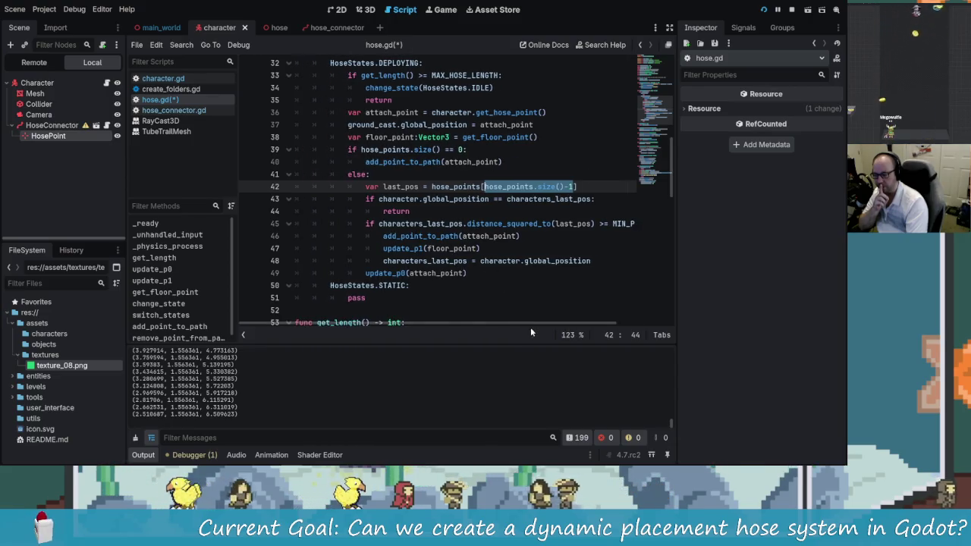
mouse_move(536, 326)
left_mouse_down()
mouse_move(560, 326)
mouse_move(548, 328)
left_mouse_up()
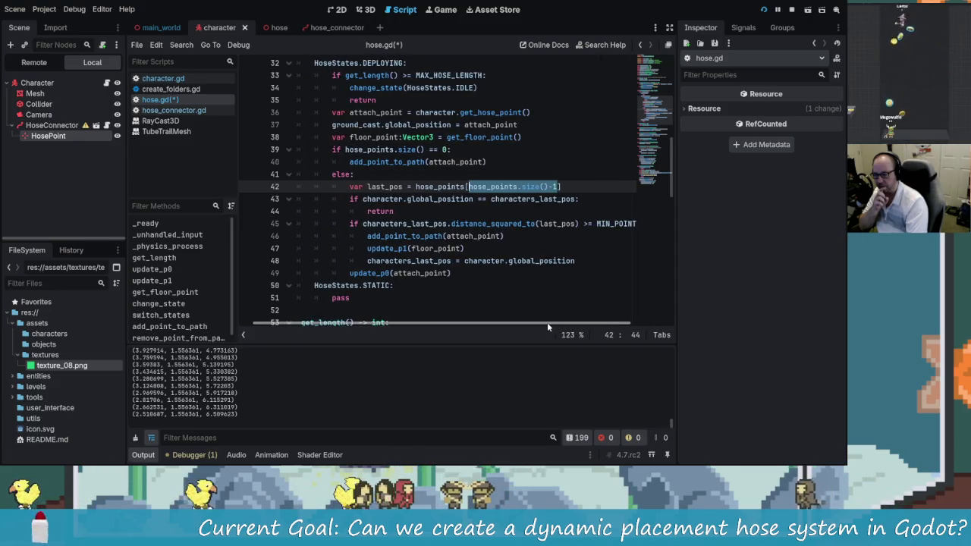
left_click(574, 190)
type("--")
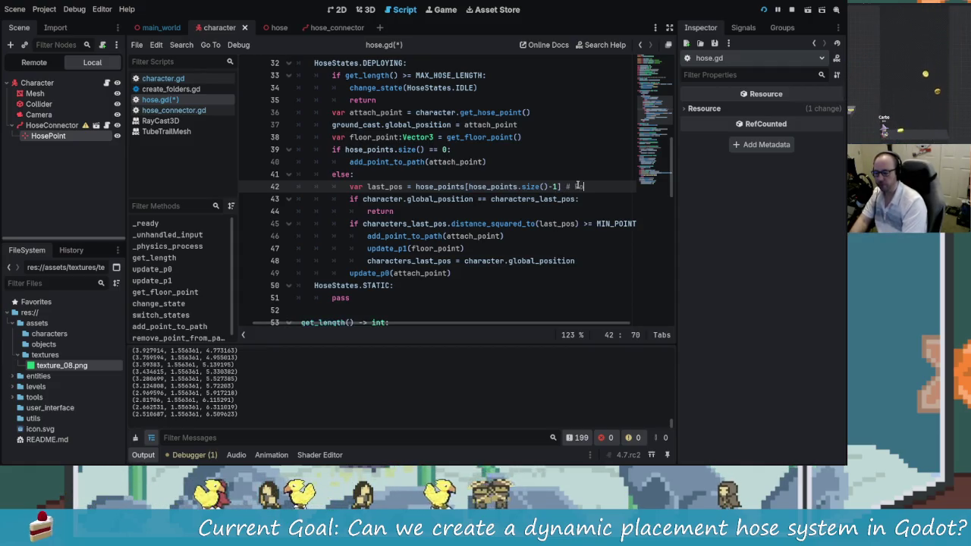
type("on the ground?")
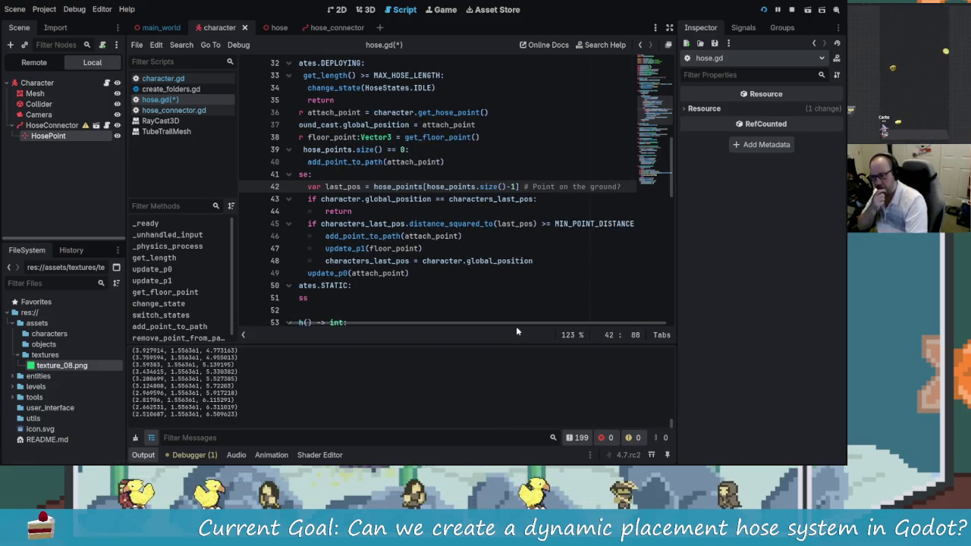
scroll(540, 323, "left", 2)
scroll(541, 323, "right", 2)
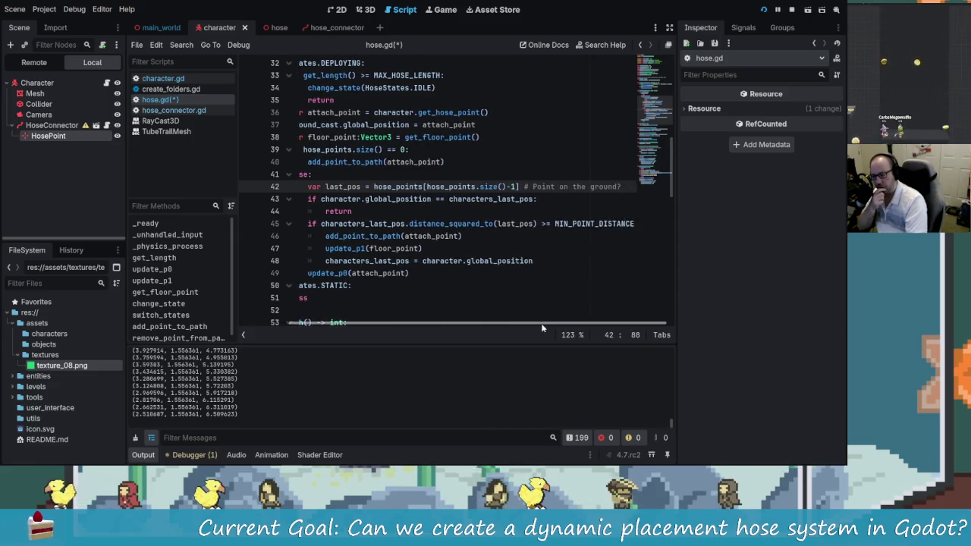
scroll(523, 323, "left", 2)
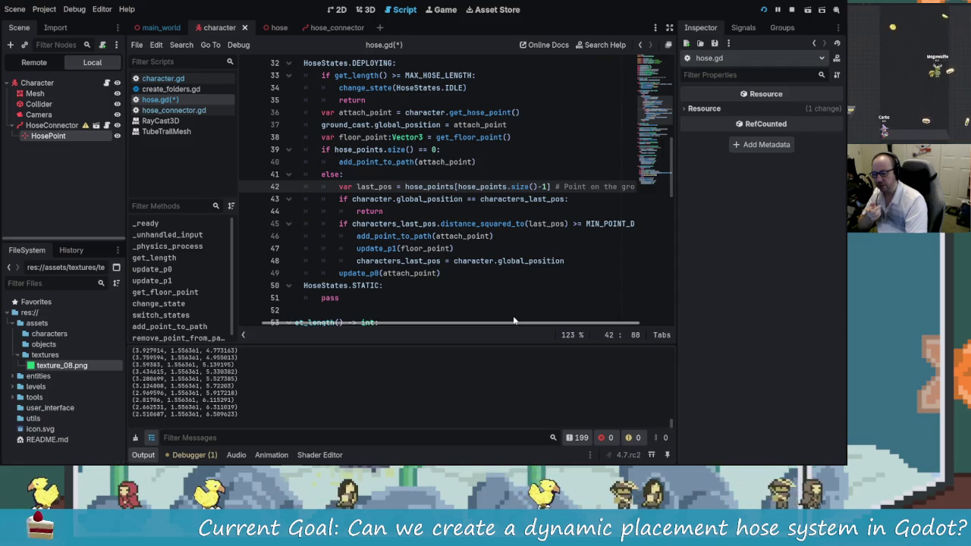
key("alt+Tab")
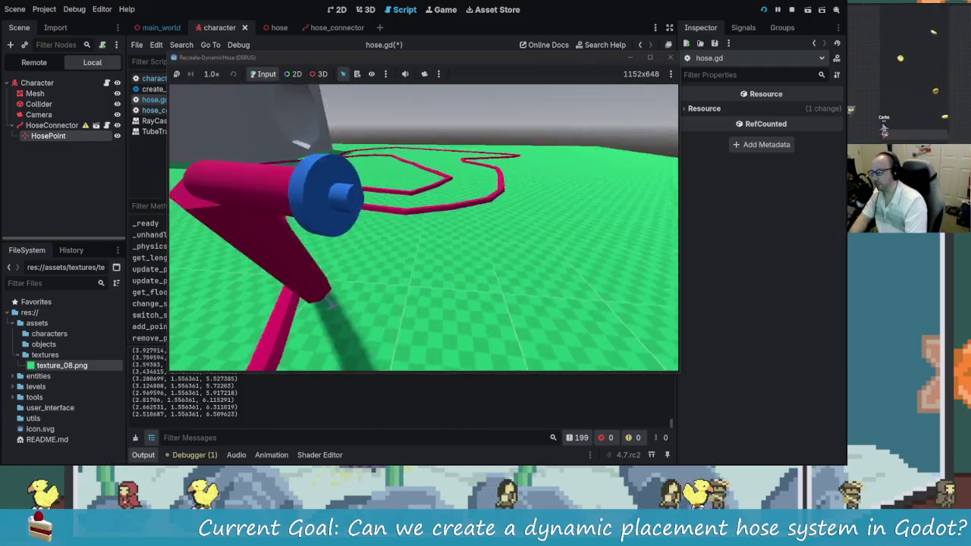
key("alt+Tab")
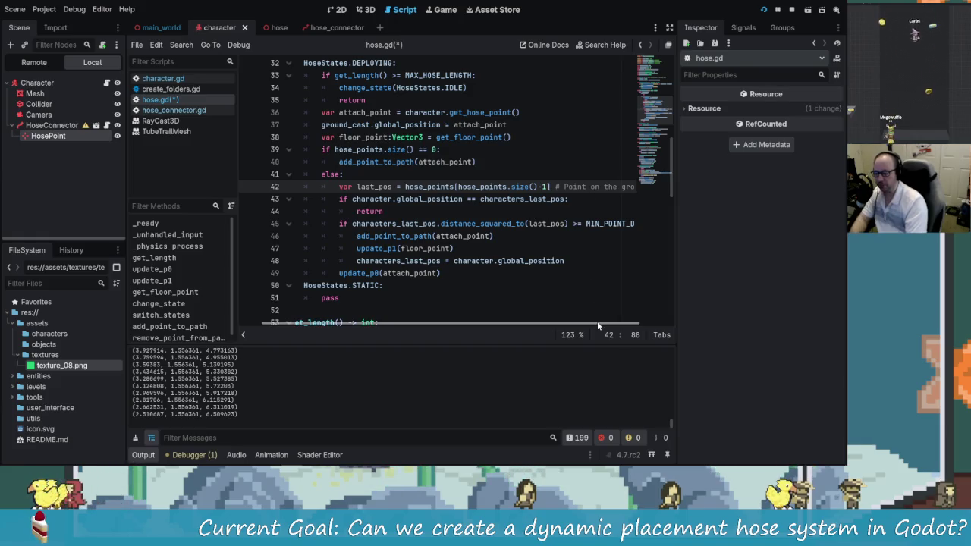
left_click_drag(597, 321, 650, 316)
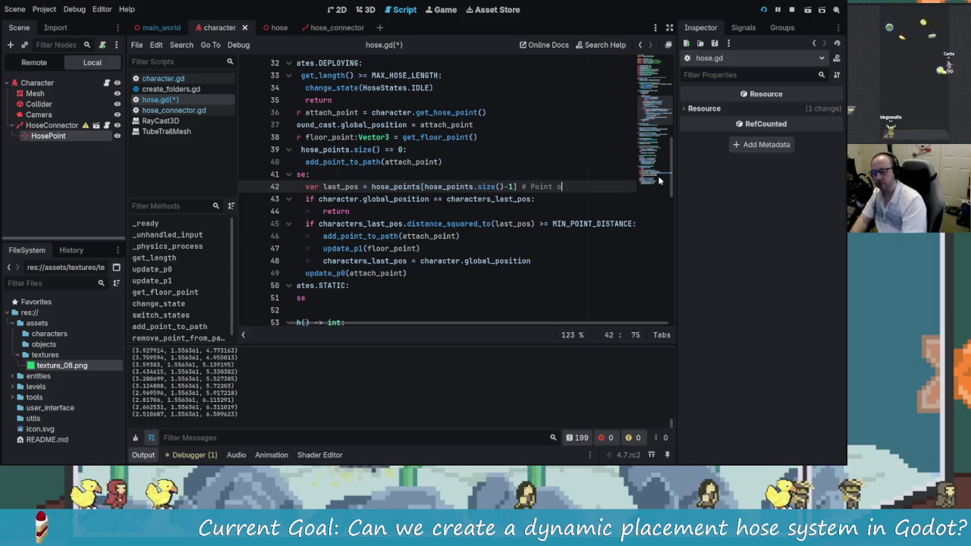
type("n the attach point..")
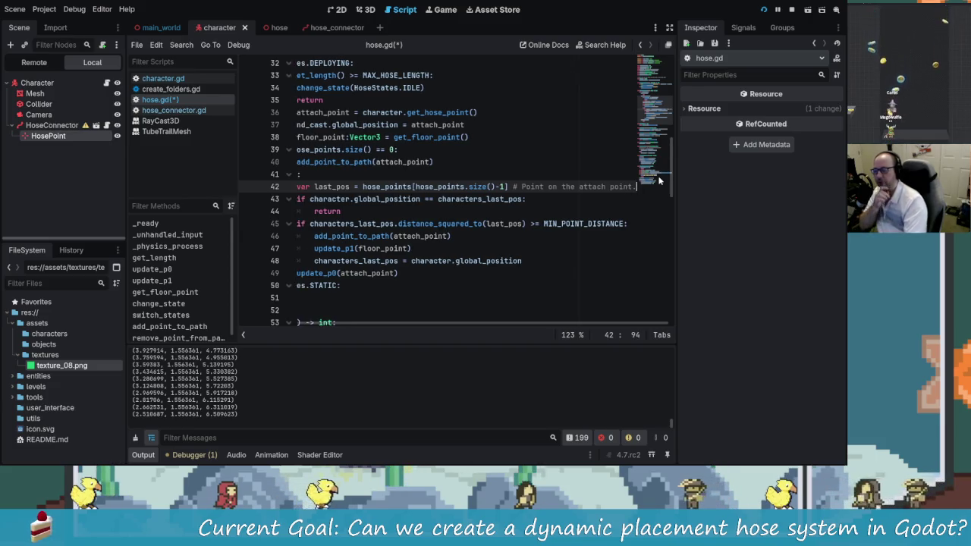
key("BackSpace")
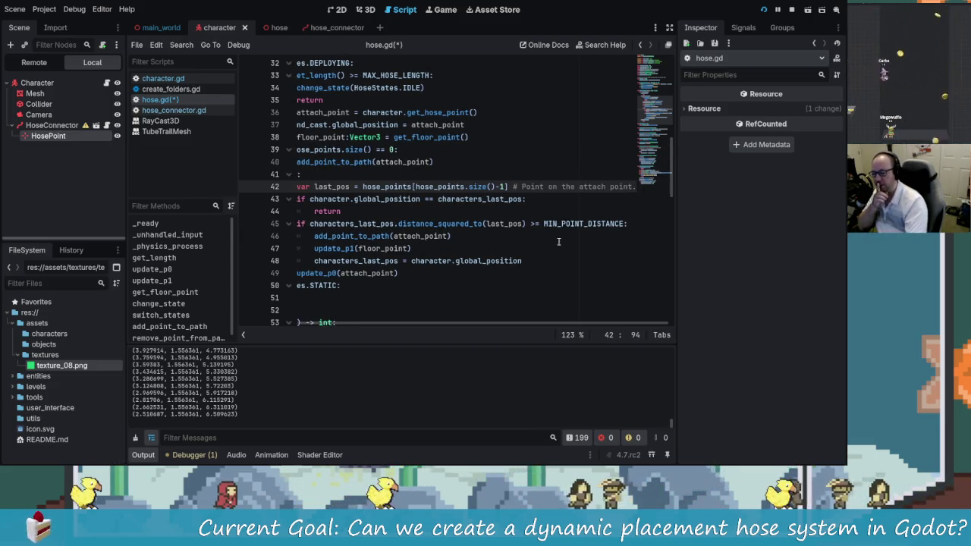
left_click(392, 177)
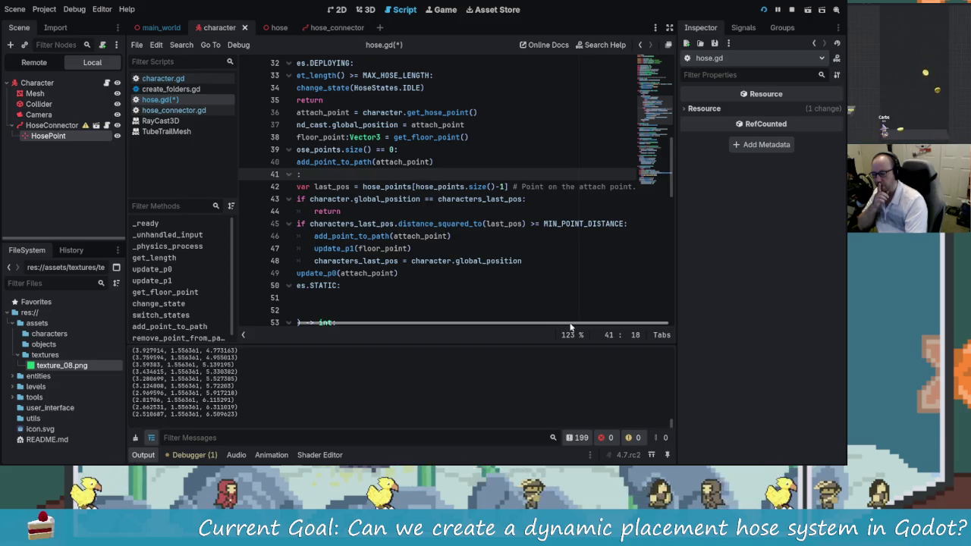
mouse_move(592, 325)
left_mouse_down()
mouse_move(493, 325)
mouse_move(573, 325)
mouse_move(531, 326)
left_mouse_up()
- Rename the line-42 variable to attach_point_pos and use it in the line-45 distance check
left_click(424, 186)
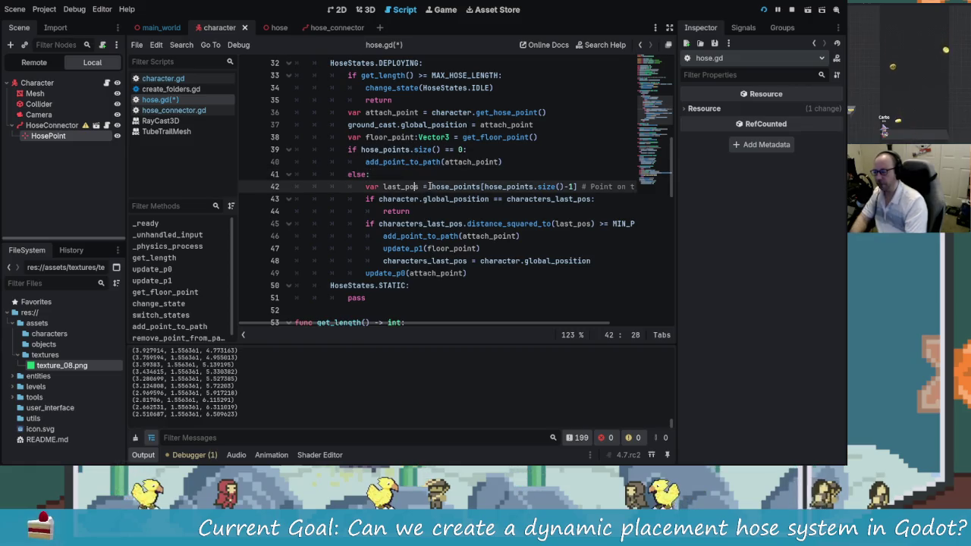
key("BackSpace")
key("BackSpace")
key("BackSpace")
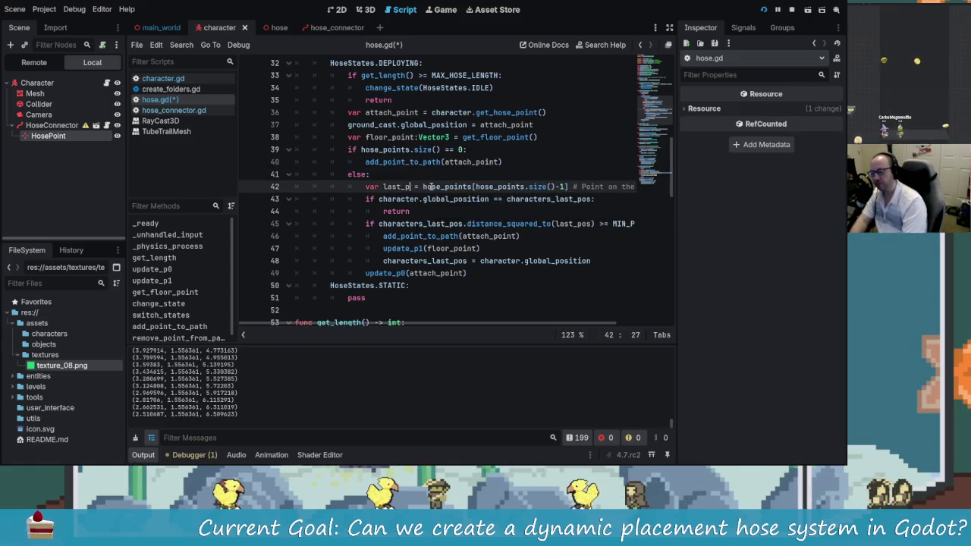
key("BackSpace")
key("BackSpace")
type("attach")
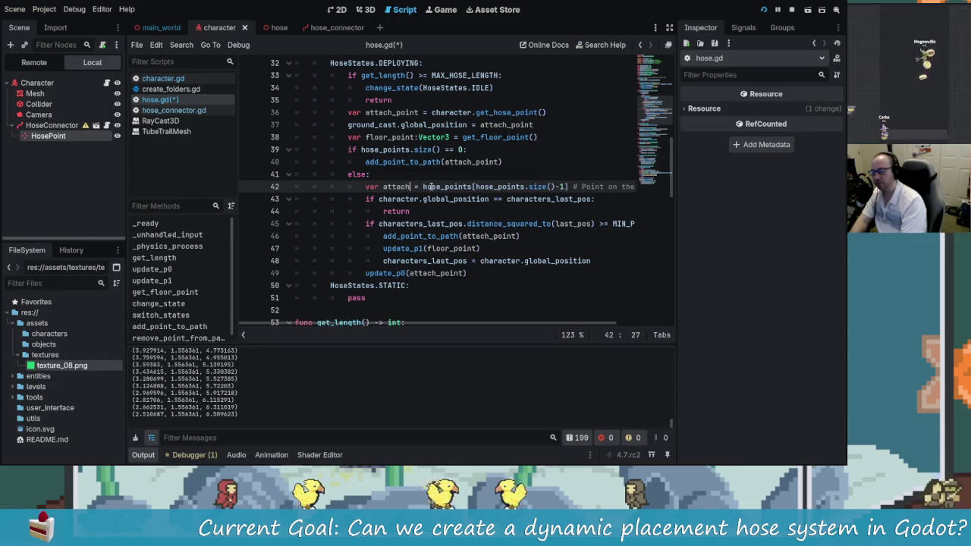
key("BackSpace")
key("BackSpace")
key("BackSpace")
type("la")
key("BackSpace")
key("BackSpace")
type("at")
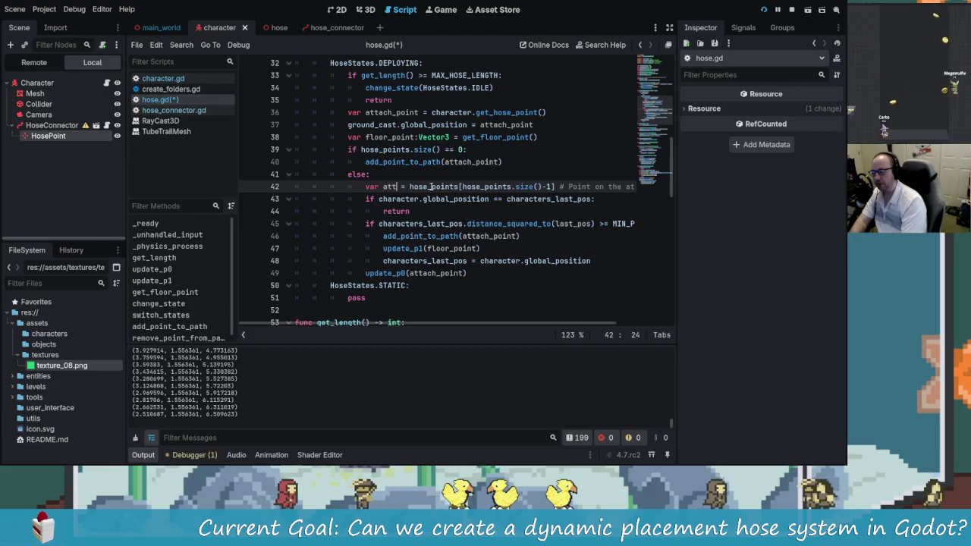
type("tach_point_pos")
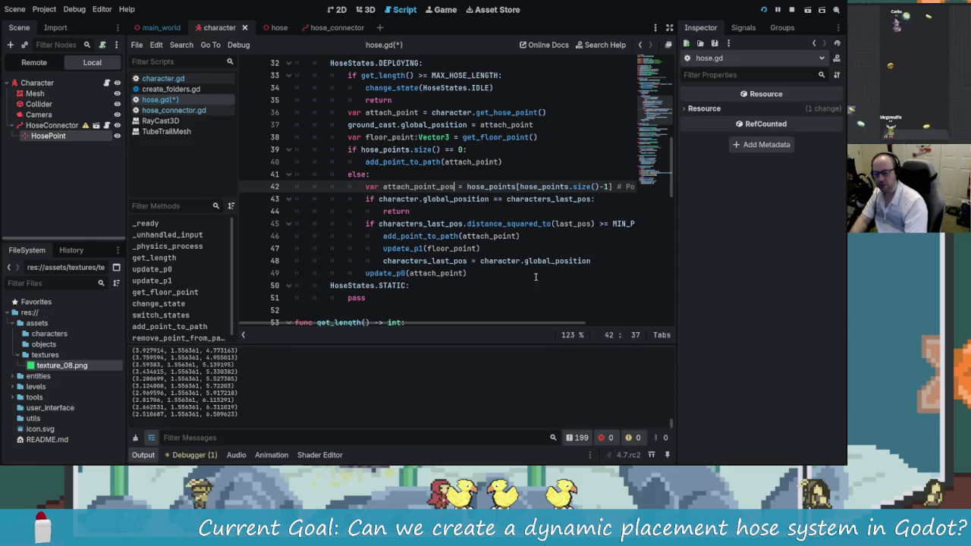
left_click(596, 224)
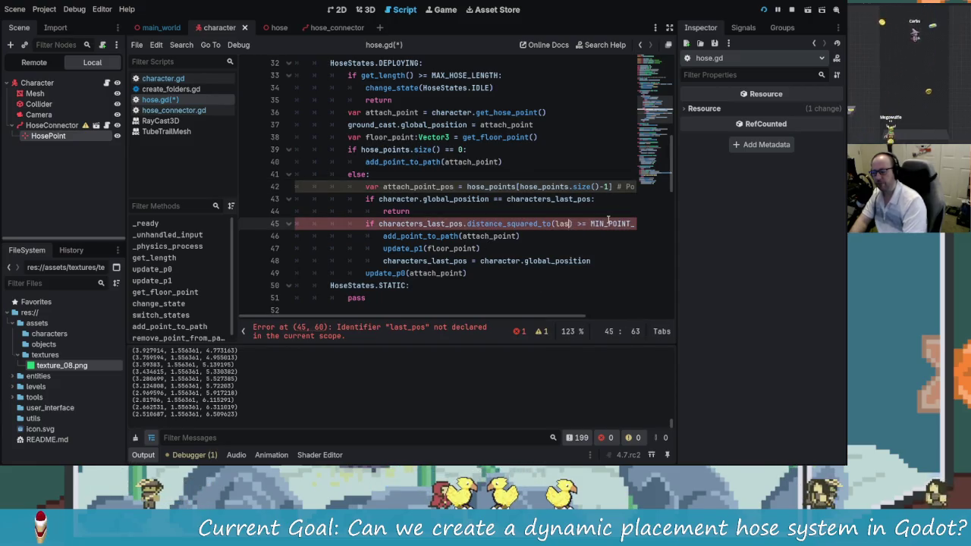
type("attach_point_")
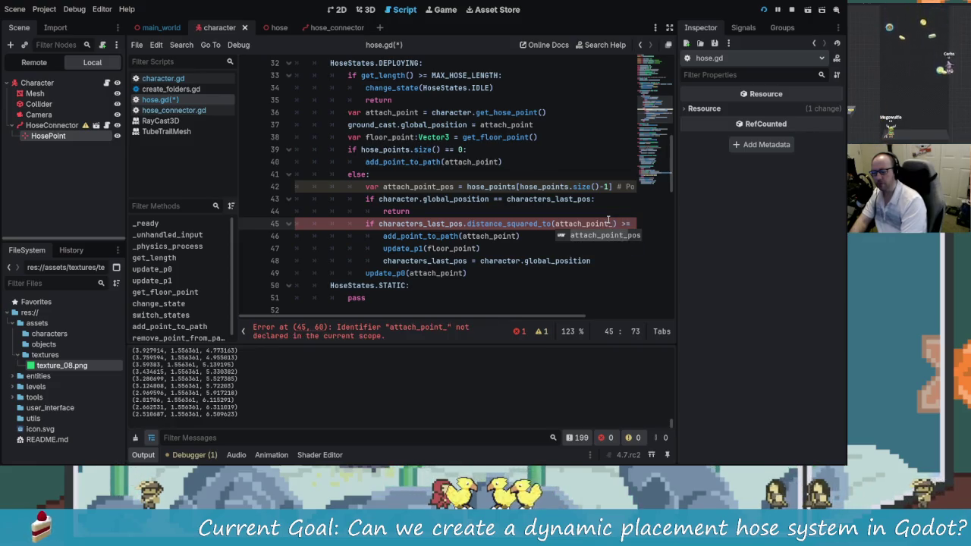
type("pos")
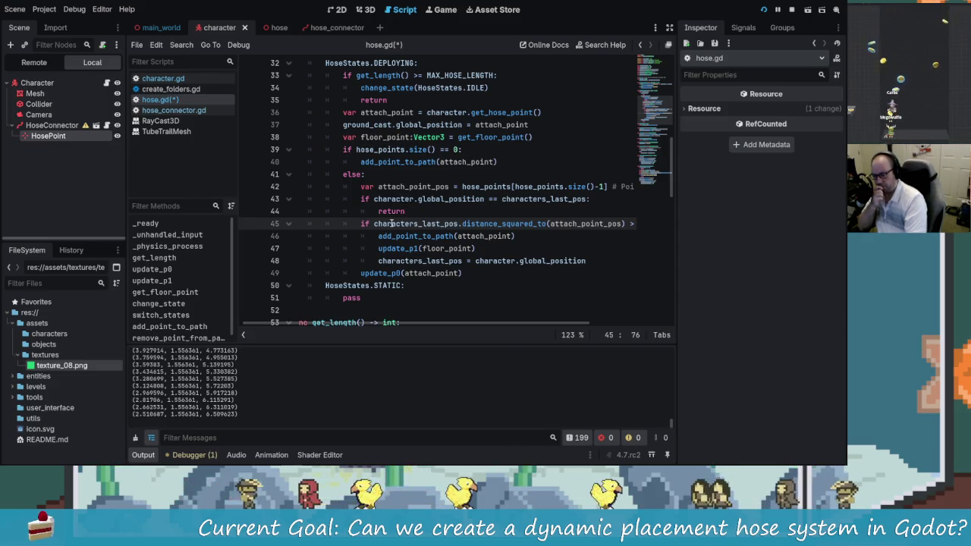
- Briefly delete characters_last_pos from the distance check, then undo the deletion
left_click(460, 224)
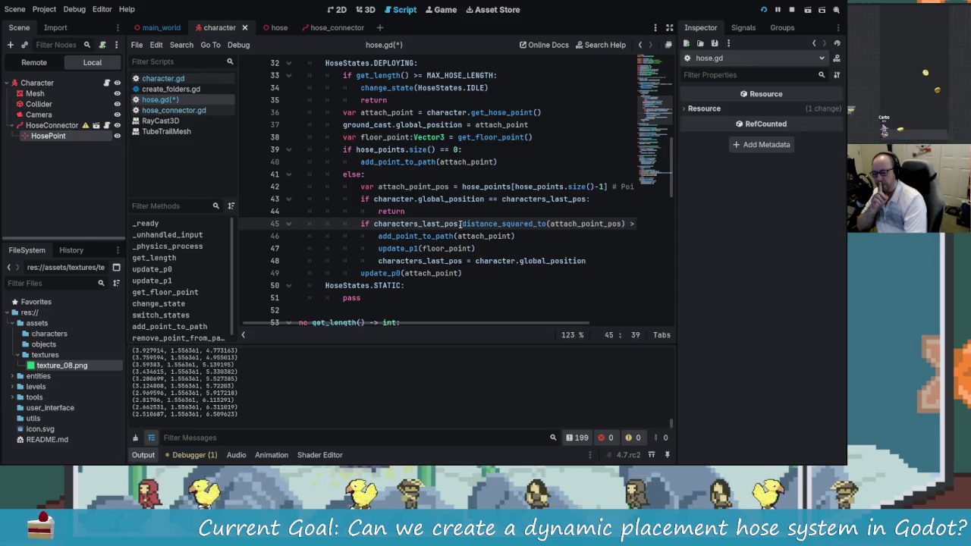
mouse_move(459, 225)
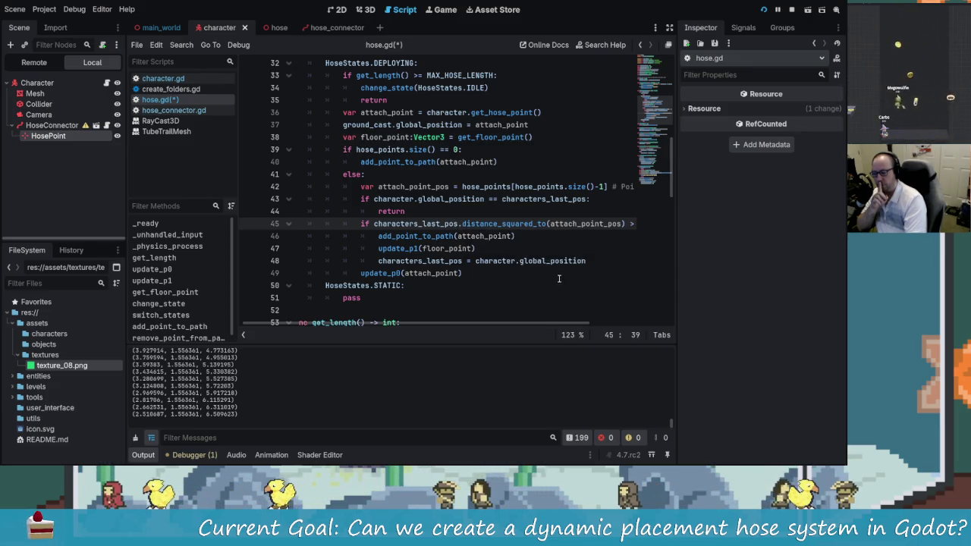
key("BackSpace")
key("BackSpace")
key("BackSpace")
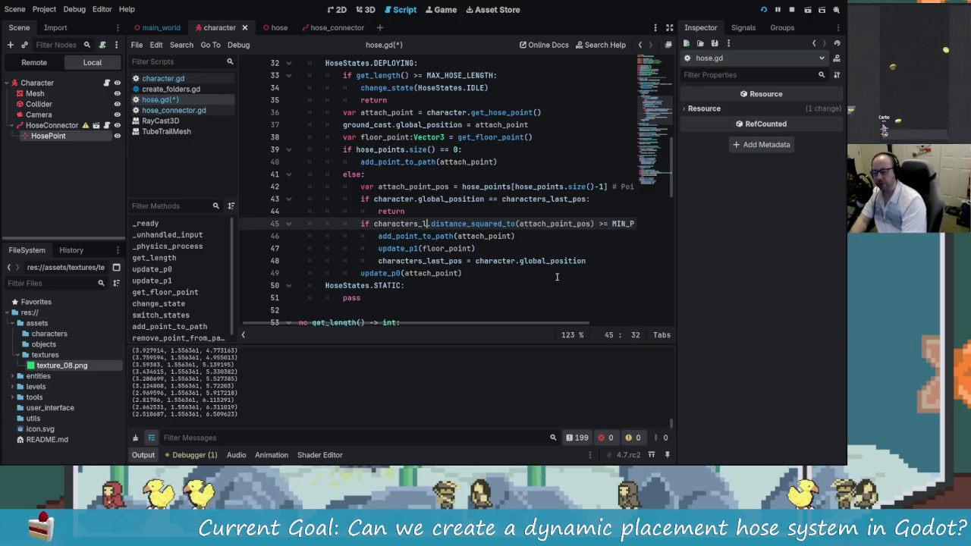
key("BackSpace")
key("BackSpace")
key("BackSpace")
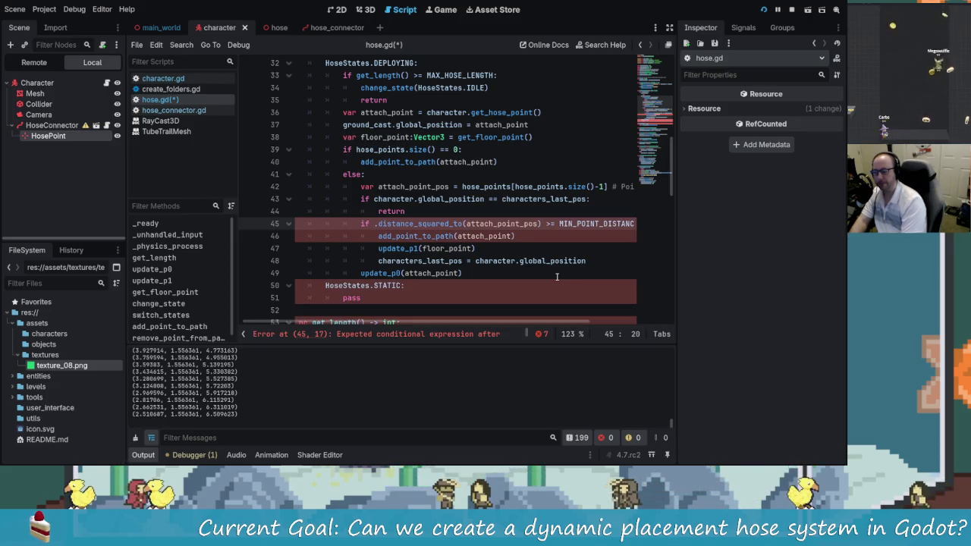
key("ctrl+z")
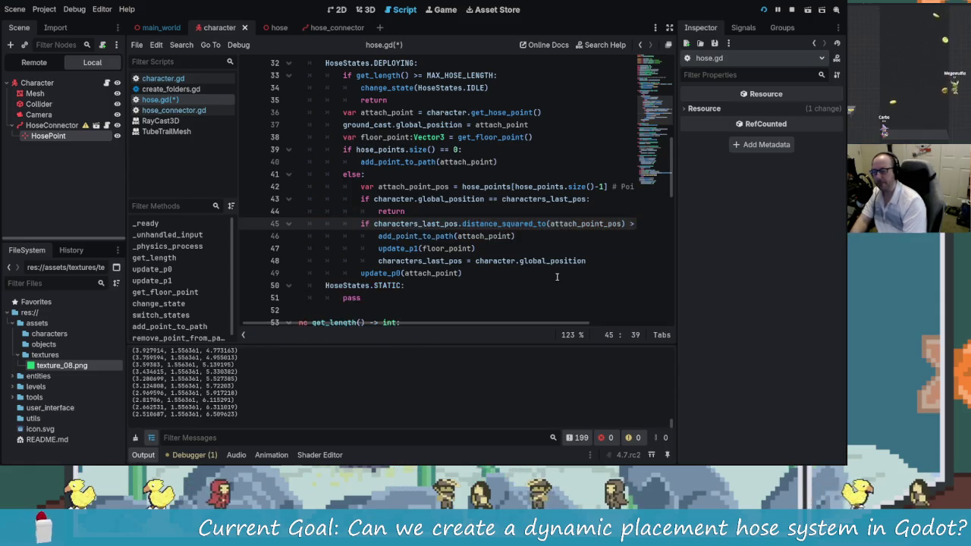
key("Up")
key("Up")
key("Up")
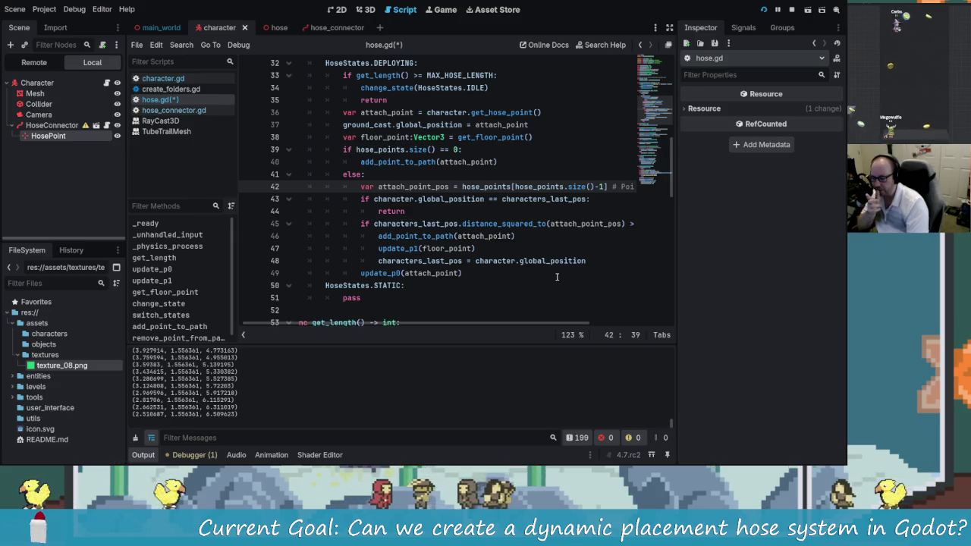
- Change line 42's index to size()-2 and rename the variable to point_on_ground_pos
key("Down")
key("Down")
key("Down")
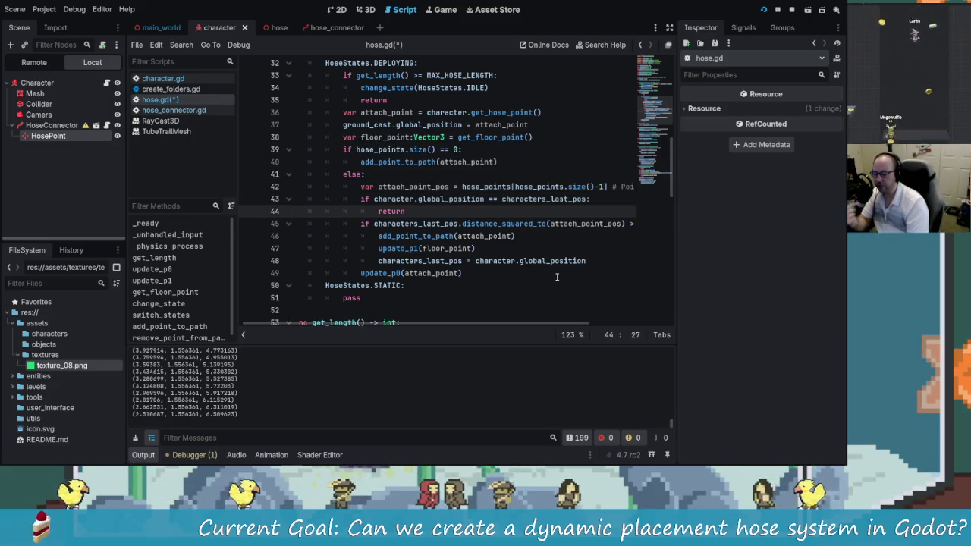
key("Down")
key("Up")
key("Up")
key("Up")
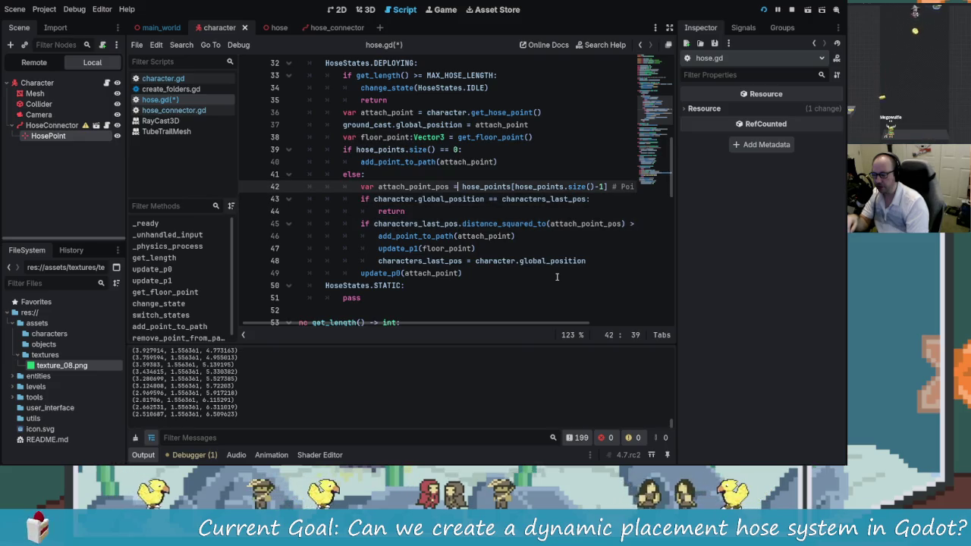
key("Right")
key("Right")
key("Right")
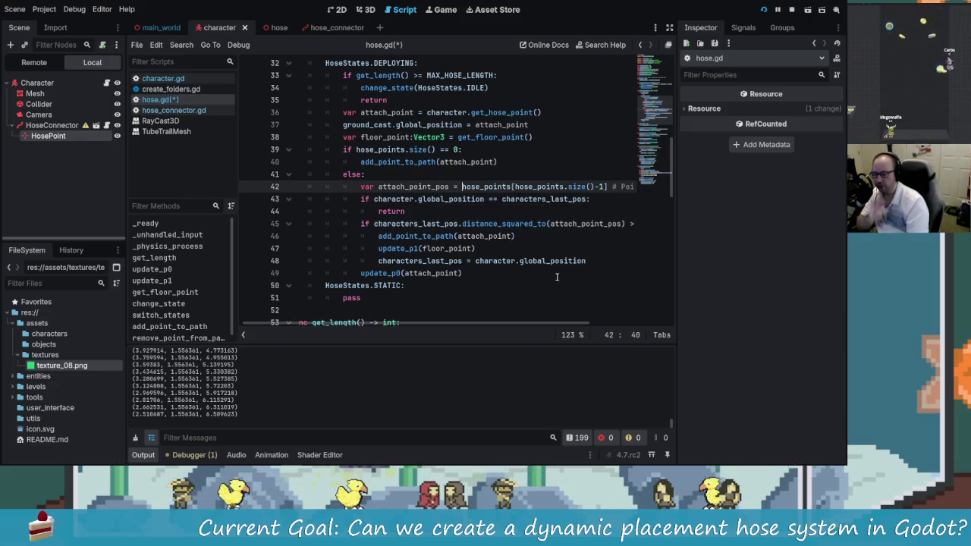
key("Right")
key("Right")
key("Right")
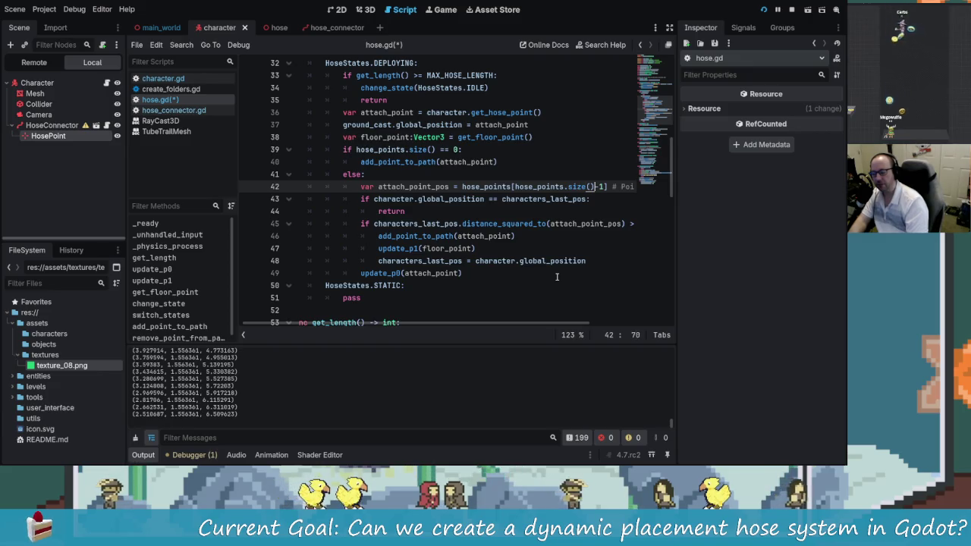
key("BackSpace")
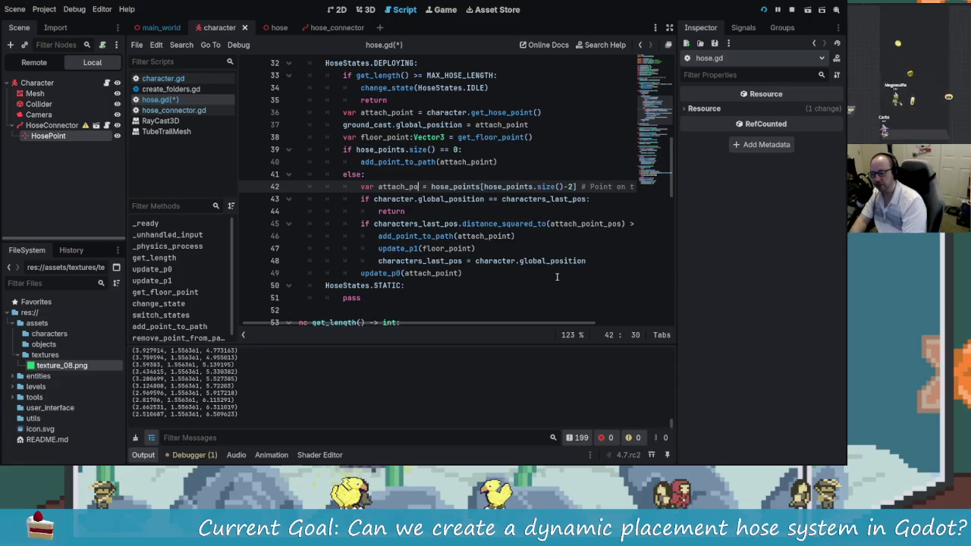
key("BackSpace")
key("BackSpace")
key("BackSpace")
key("ctrl+BackSpace")
type("point_")
key("BackSpace")
key("BackSpace")
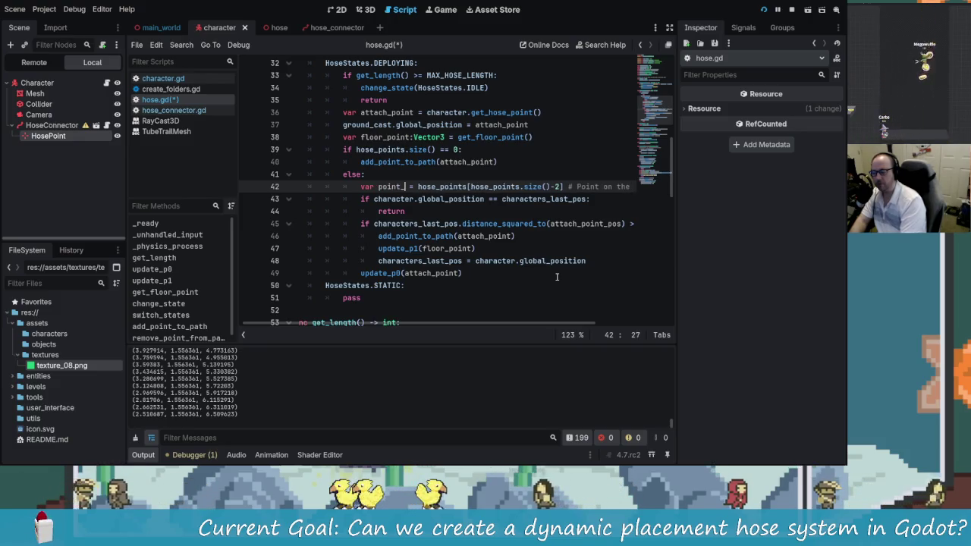
type("on_gro")
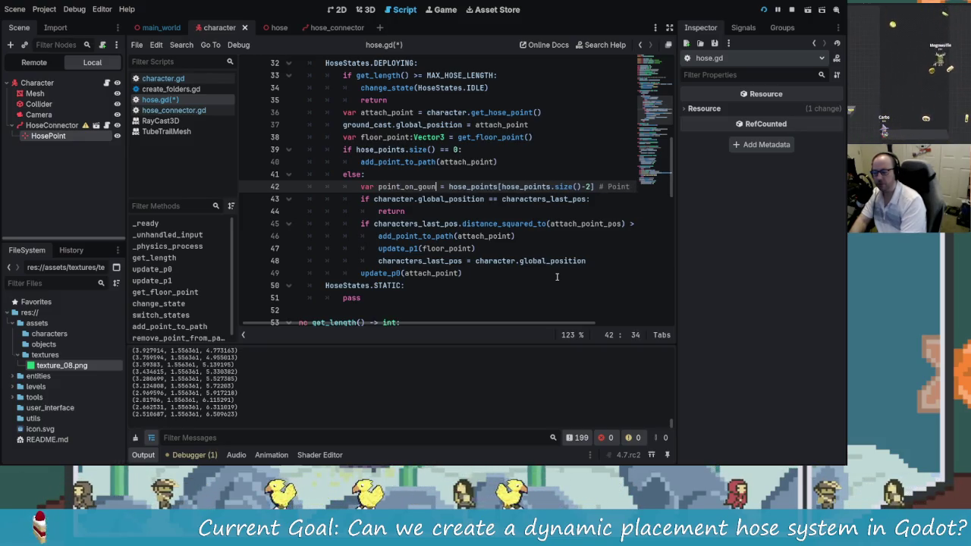
type("und_pos = ho")
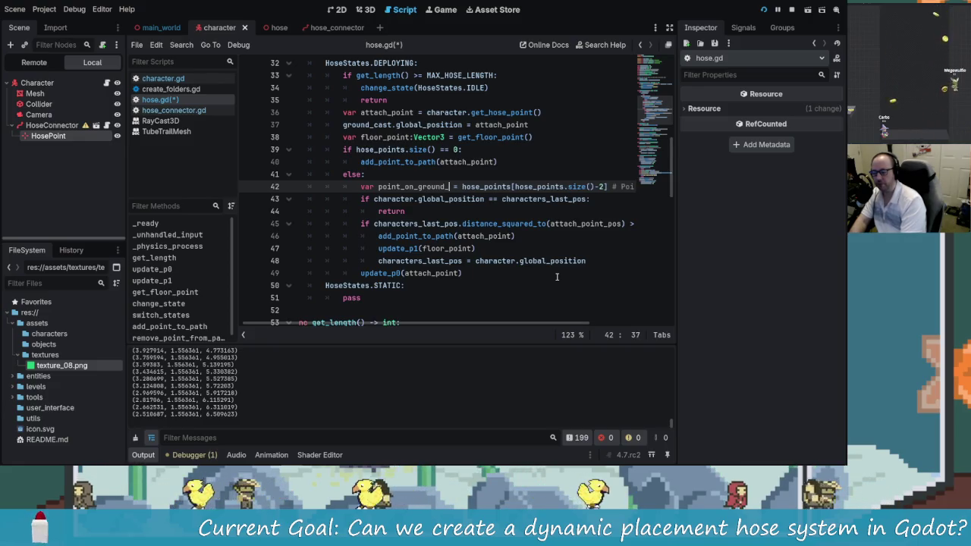
type("s")
key("ctrl+s")
- Use point_on_ground_pos as the distance argument on line 45
left_click(621, 224)
key("ctrl+BackSpace")
type("point")
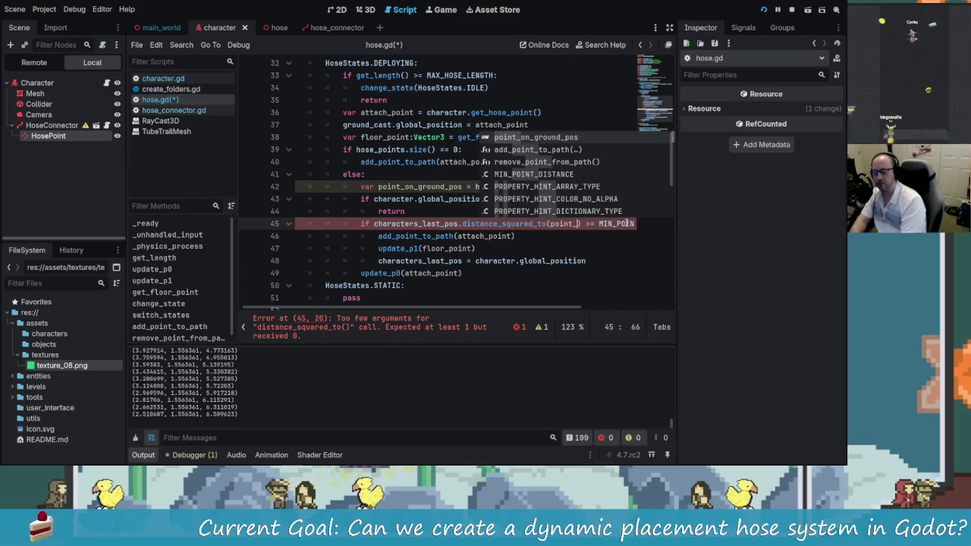
key("Return")
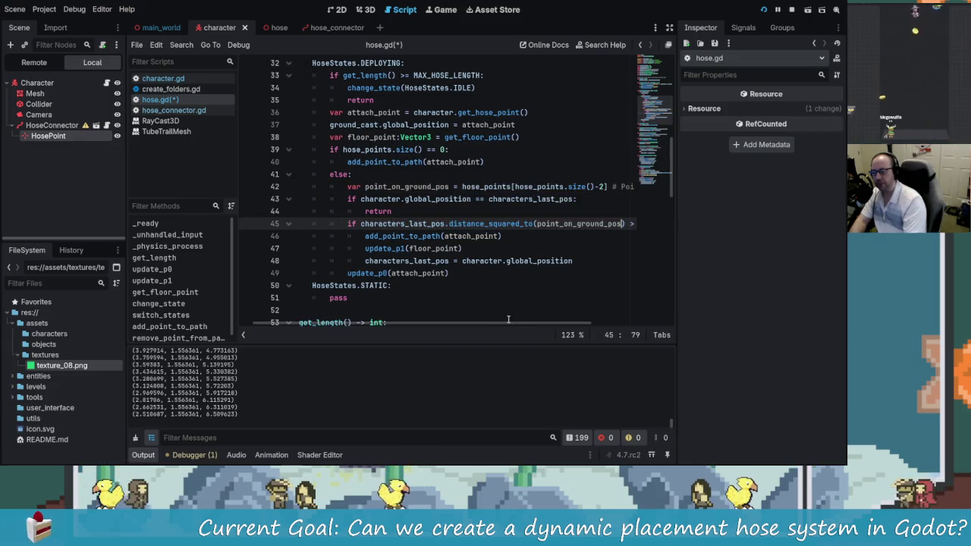
- Replace characters_last_pos with floor_point in the distance check, save, and relaunch the game
left_click_drag(447, 224, 361, 223)
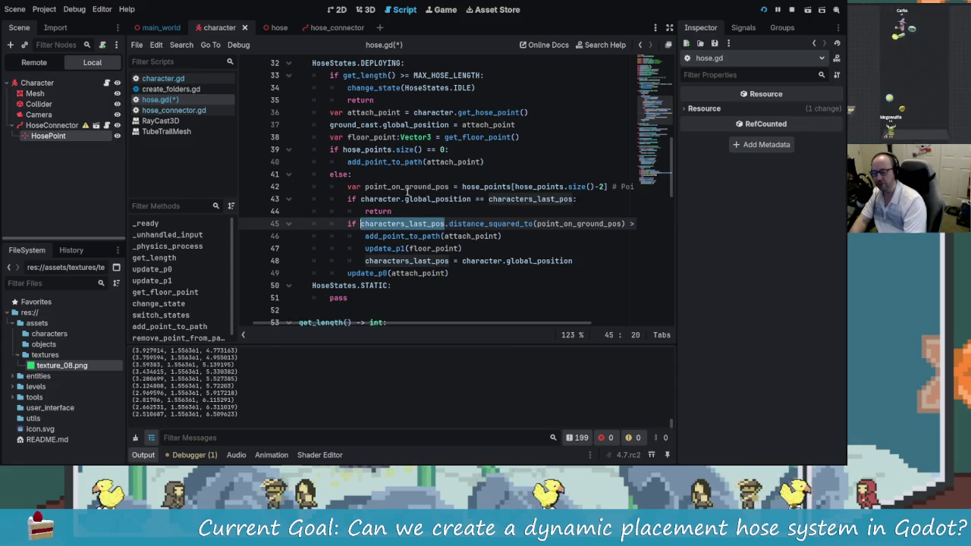
mouse_move(520, 261)
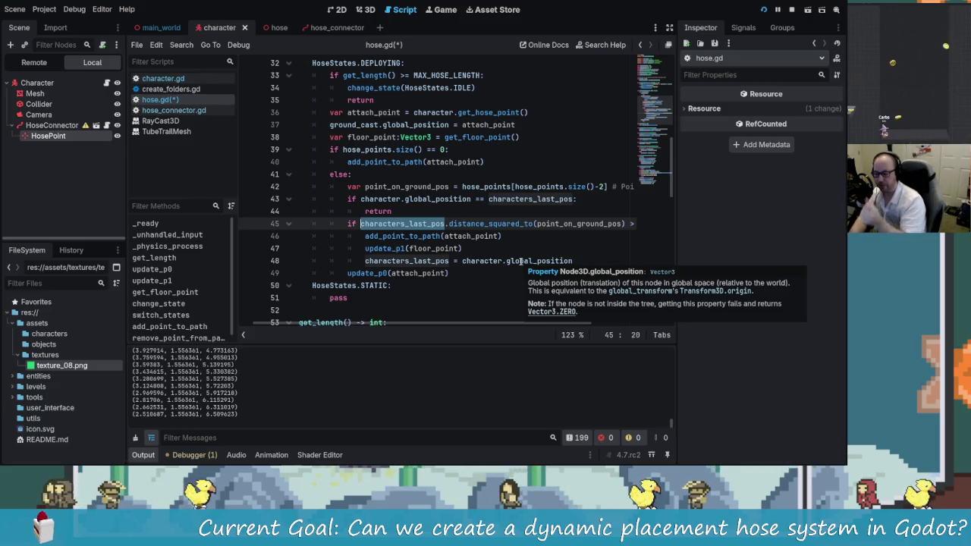
type("floor_point")
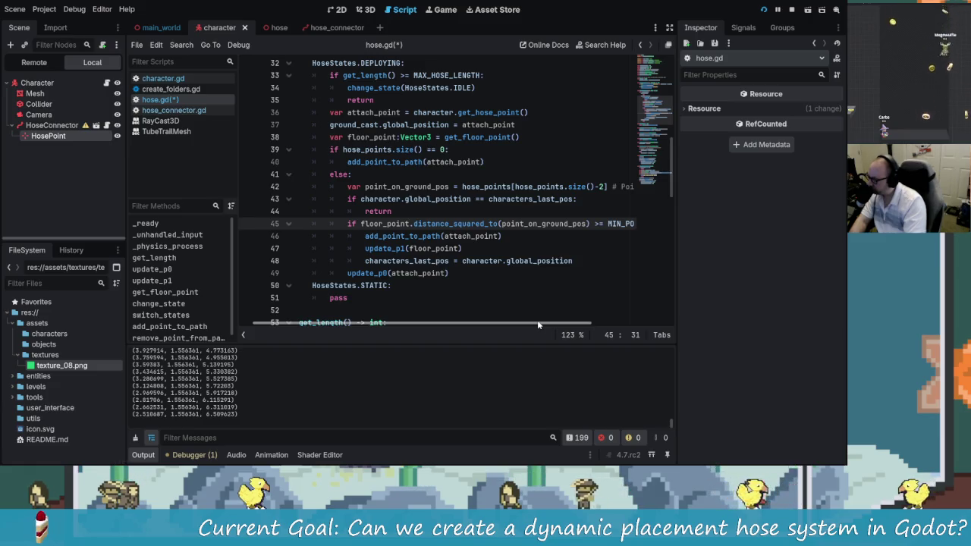
key("ctrl+s")
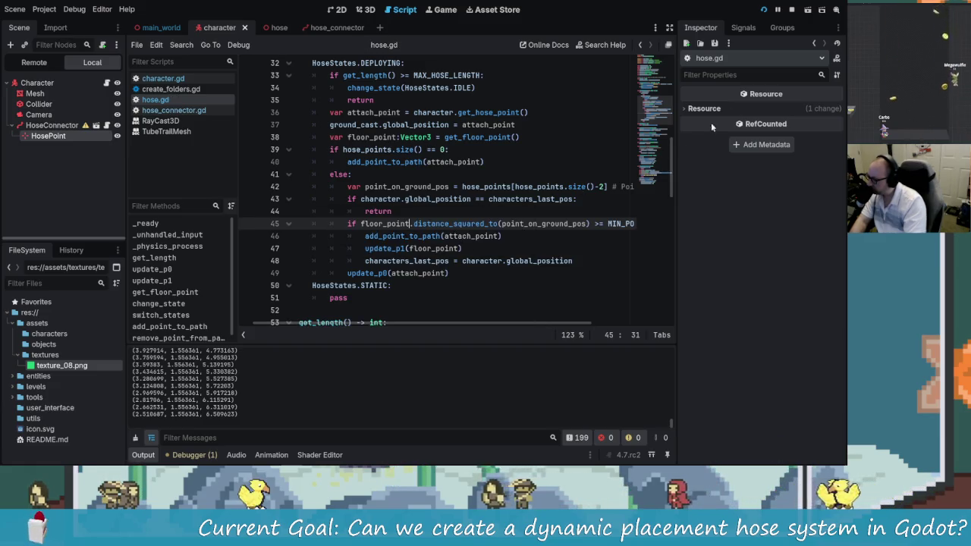
left_click(765, 10)
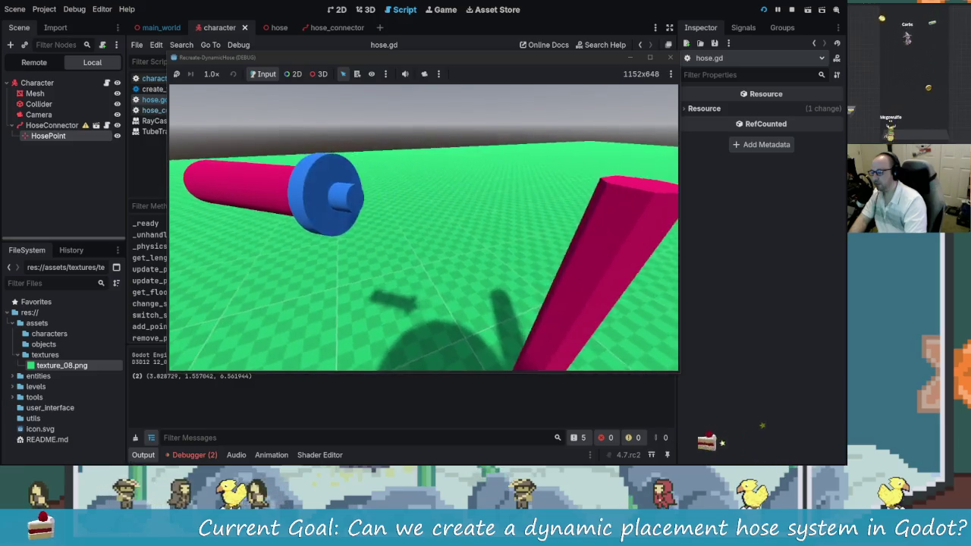
- Read the two errors in the Debugger's Errors tab and inspect the line-46 add_point_to_path call
key("alt+Tab")
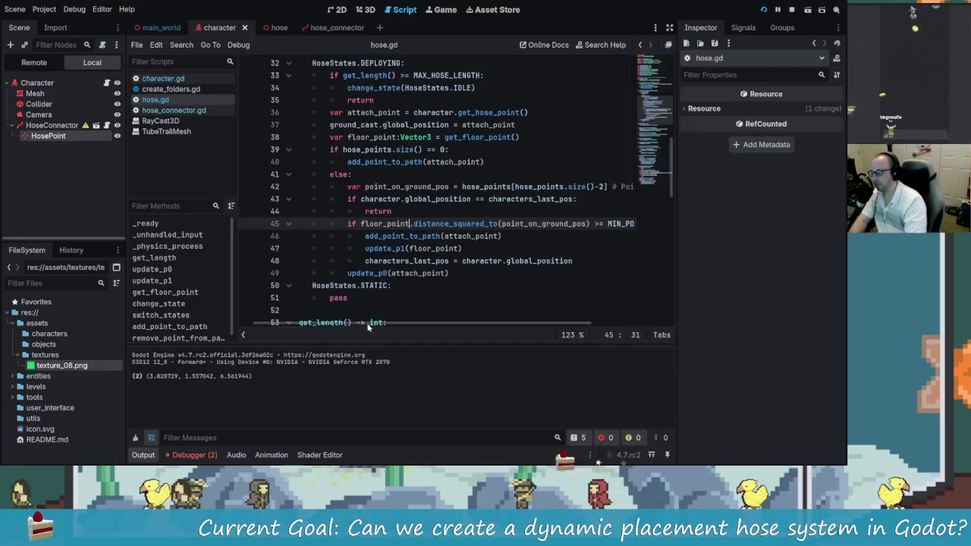
left_click(203, 457)
left_click(209, 345)
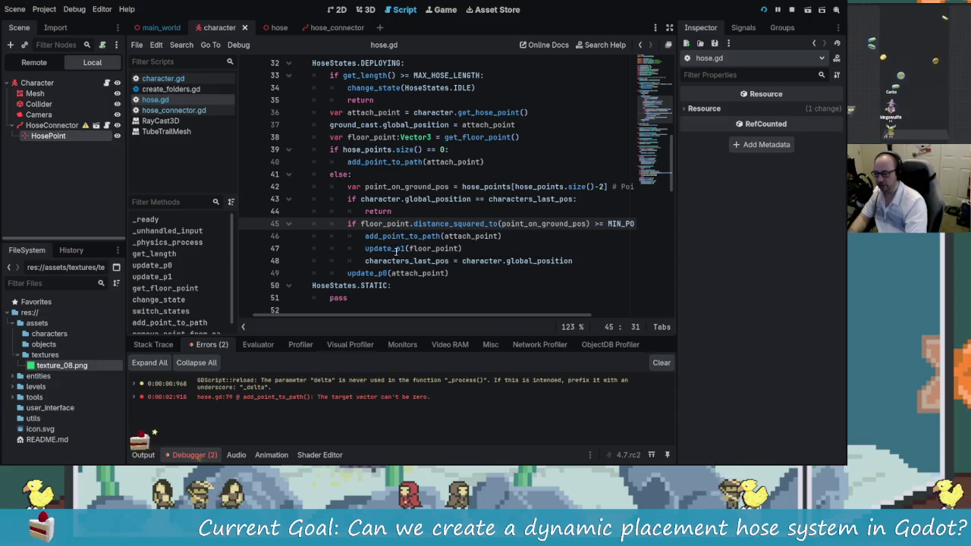
left_click(471, 236)
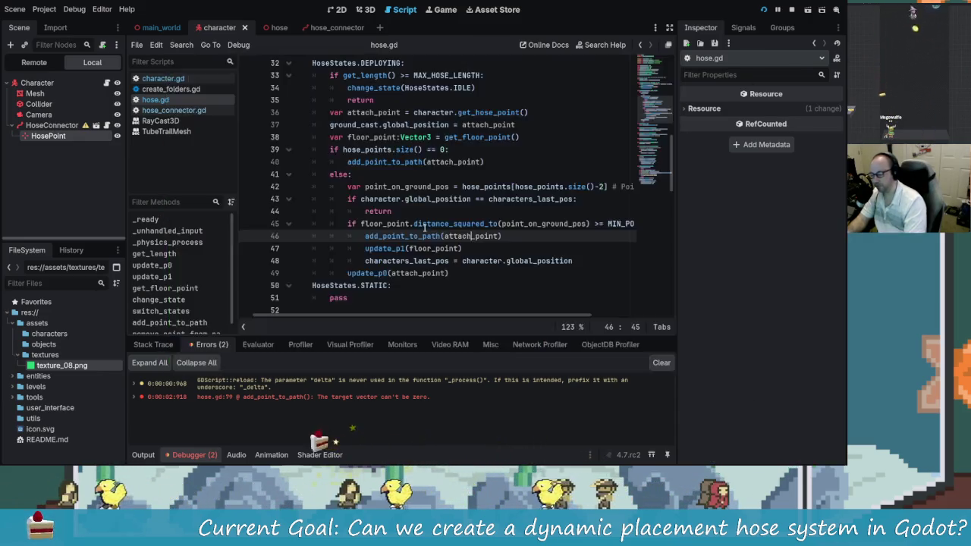
key("alt+Tab")
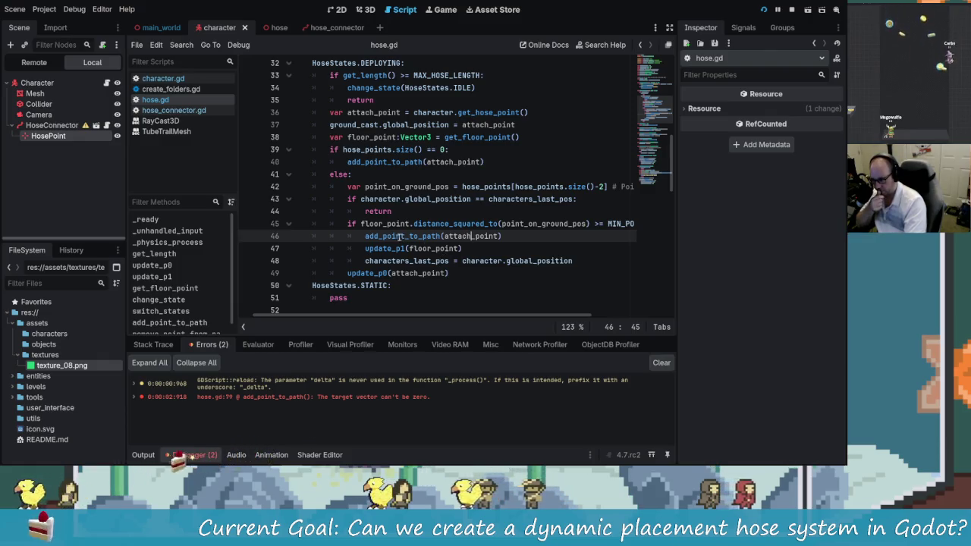
left_click(497, 236)
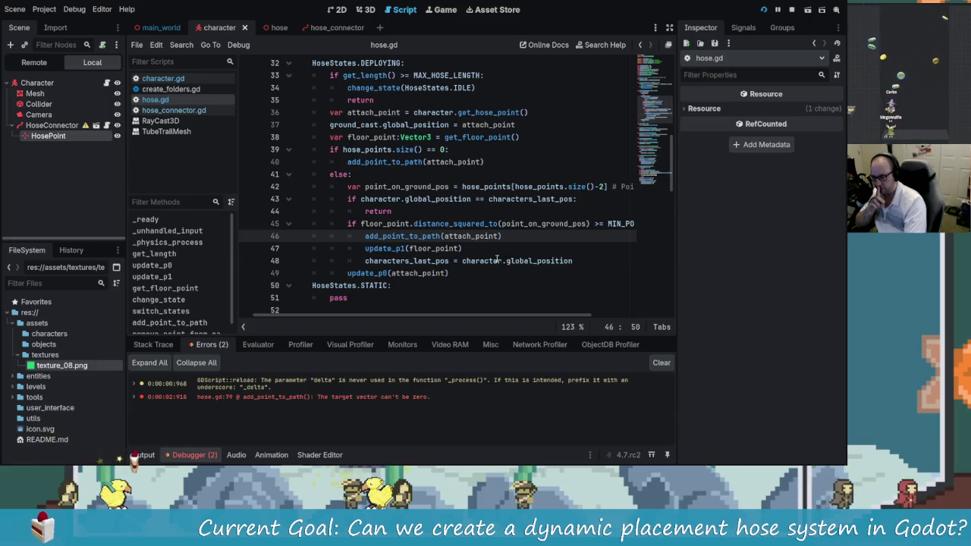
key("alt+Tab")
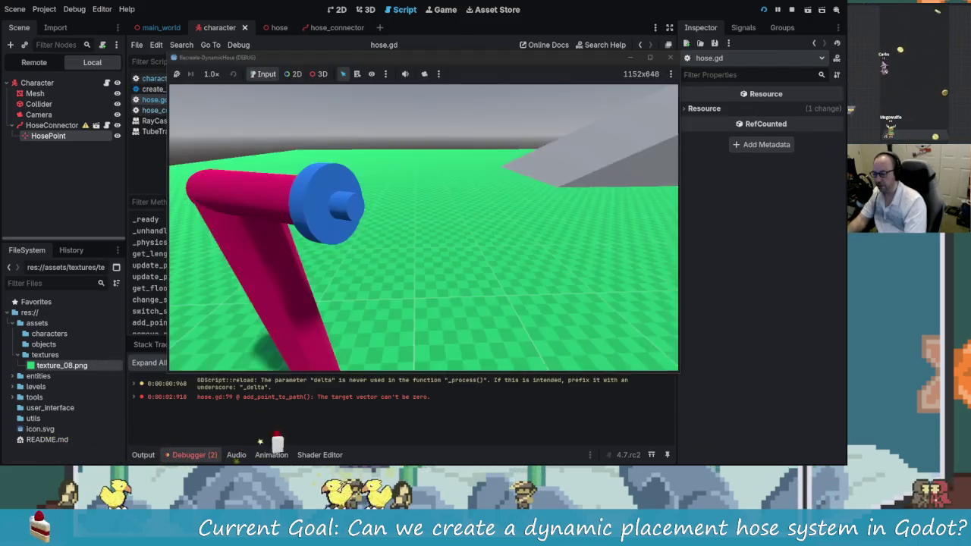
key("alt+Tab")
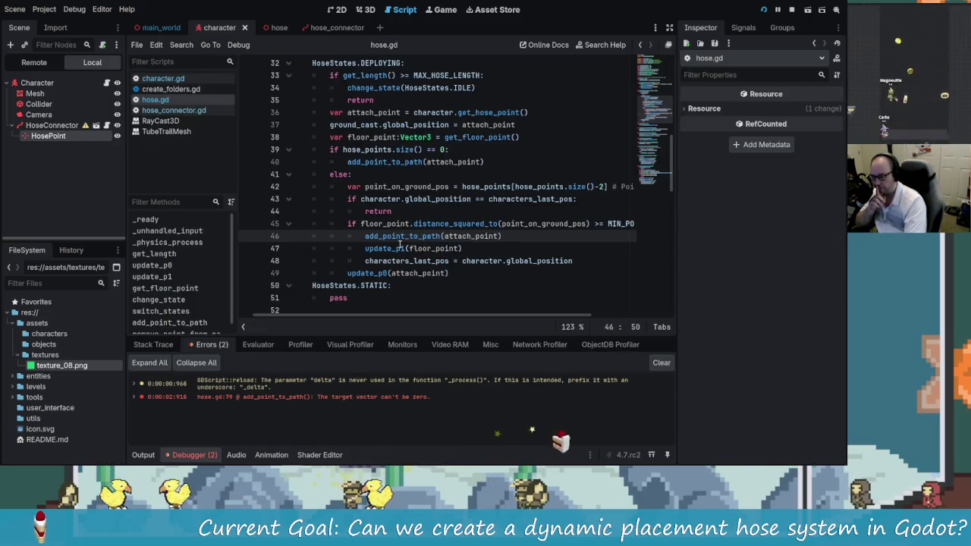
- Rename the update_p1 function on line 60 to update_point_before_attachment
scroll(400, 243, "down", 4)
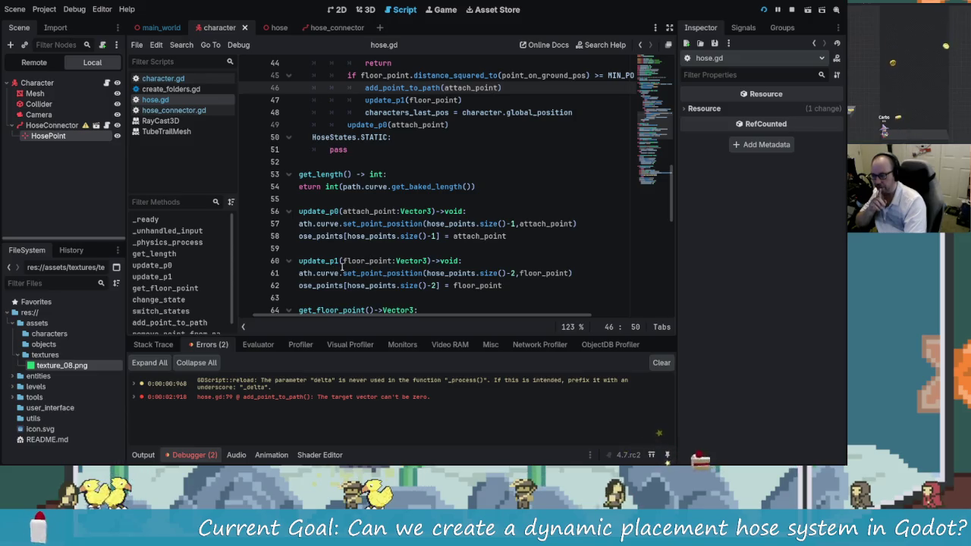
scroll(341, 272, "down", 1)
scroll(342, 272, "up", 1)
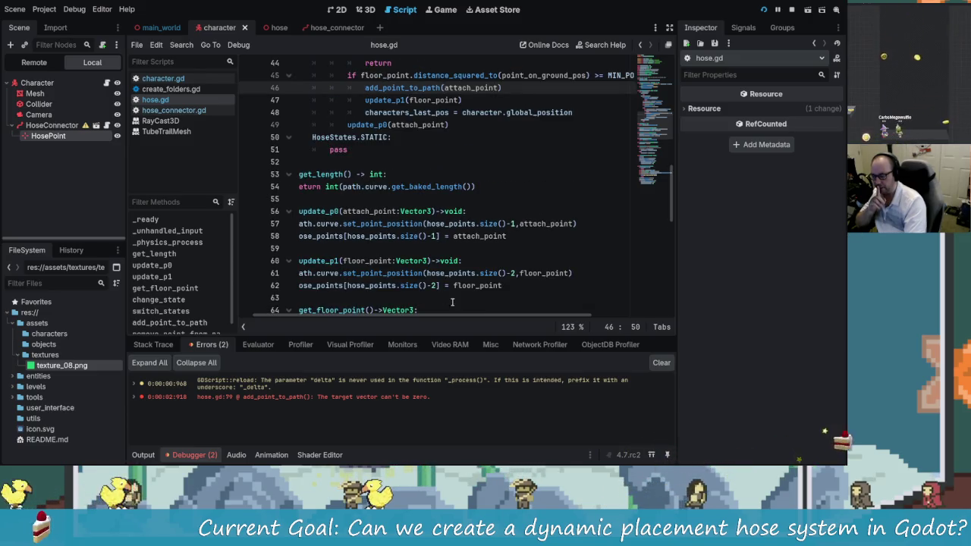
scroll(402, 275, "down", 1)
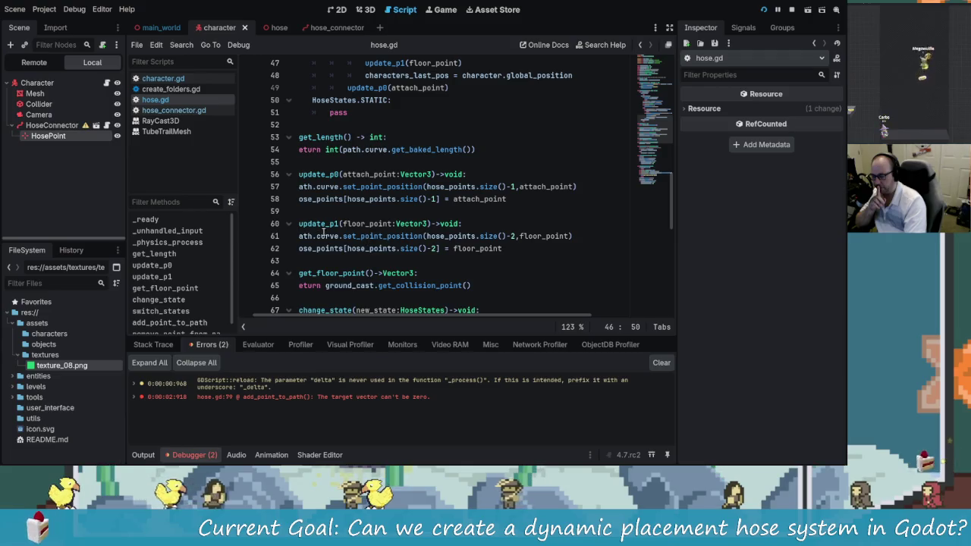
scroll(412, 314, "left", 1)
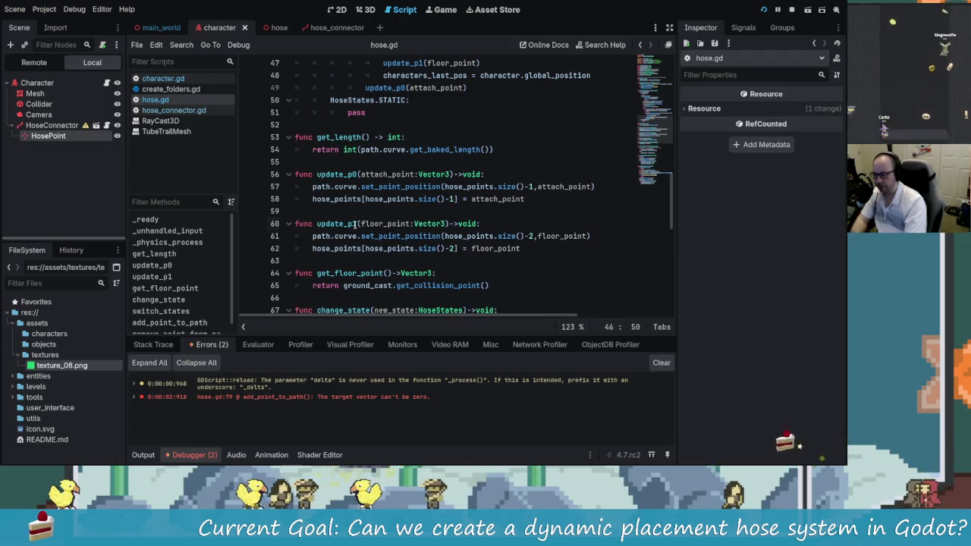
left_click(354, 224)
key("BackSpace")
key("BackSpace")
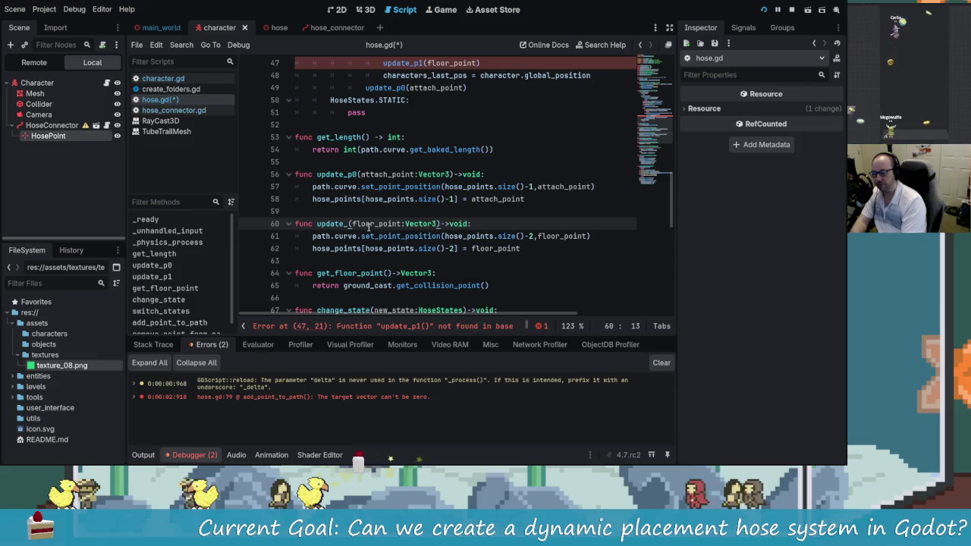
type("sen")
key("BackSpace")
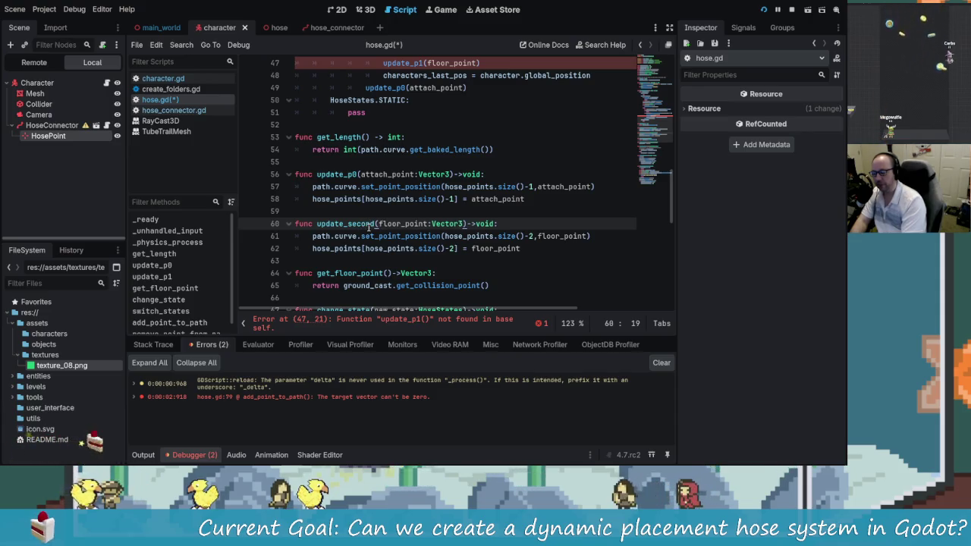
type("ast_point")
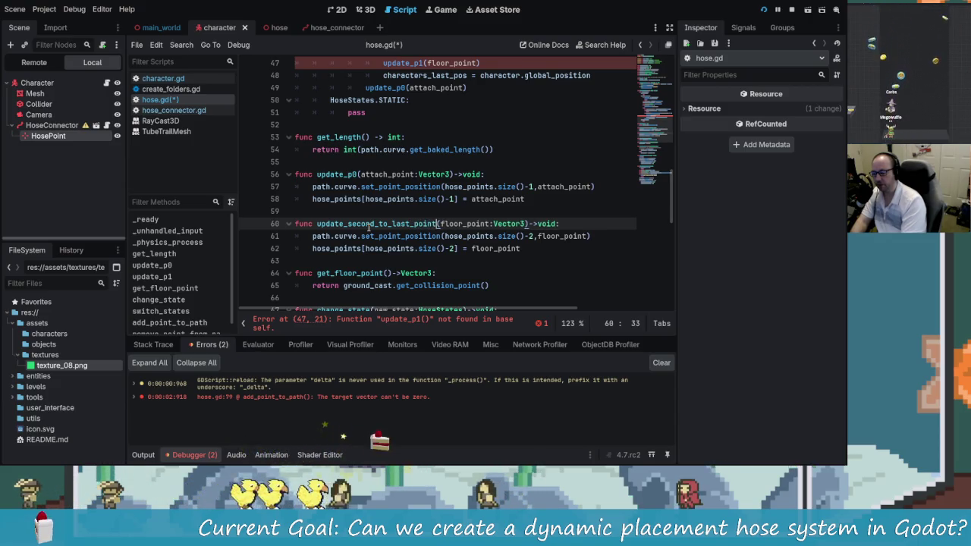
key("BackSpace")
key("BackSpace")
key("BackSpace")
key("BackSpace")
type("point_")
type("b")
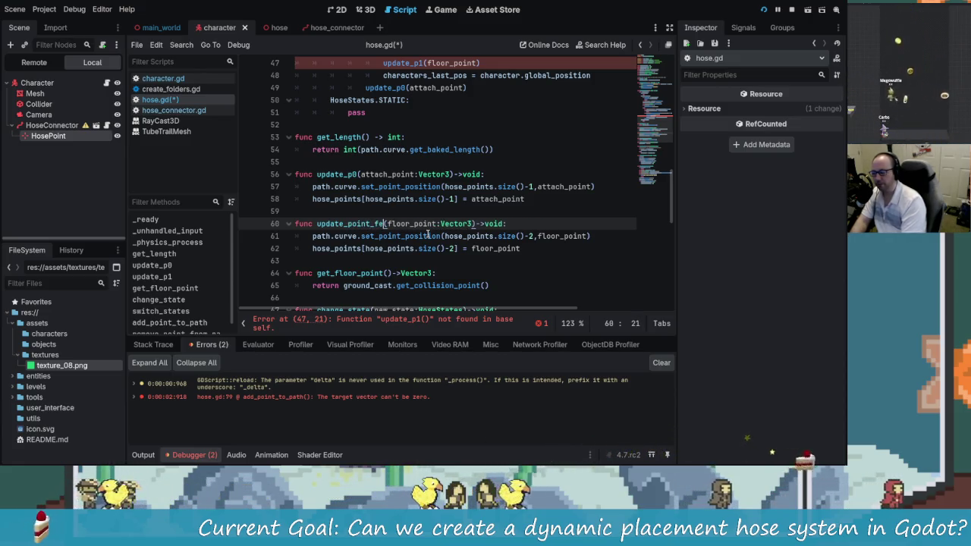
type("efore_At")
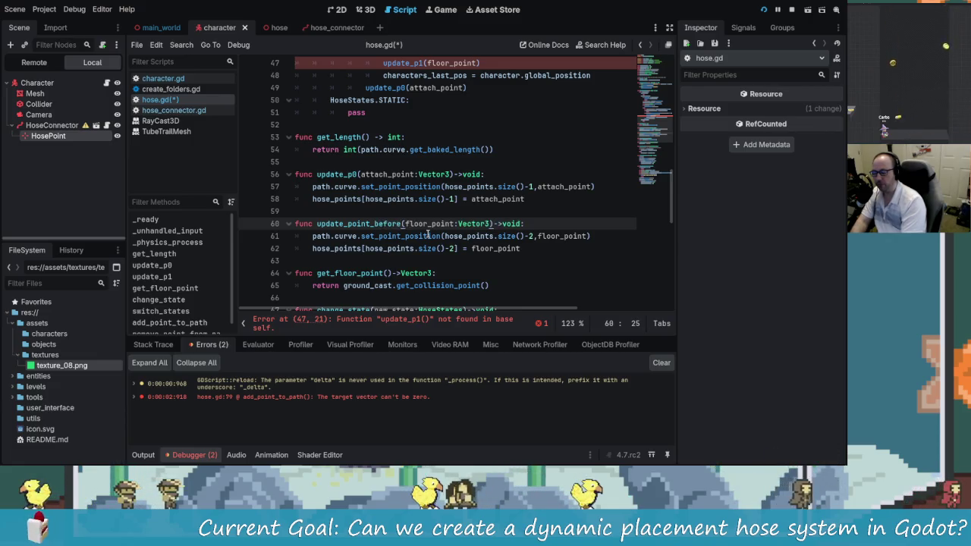
key("BackSpace")
key("BackSpace")
type("attach")
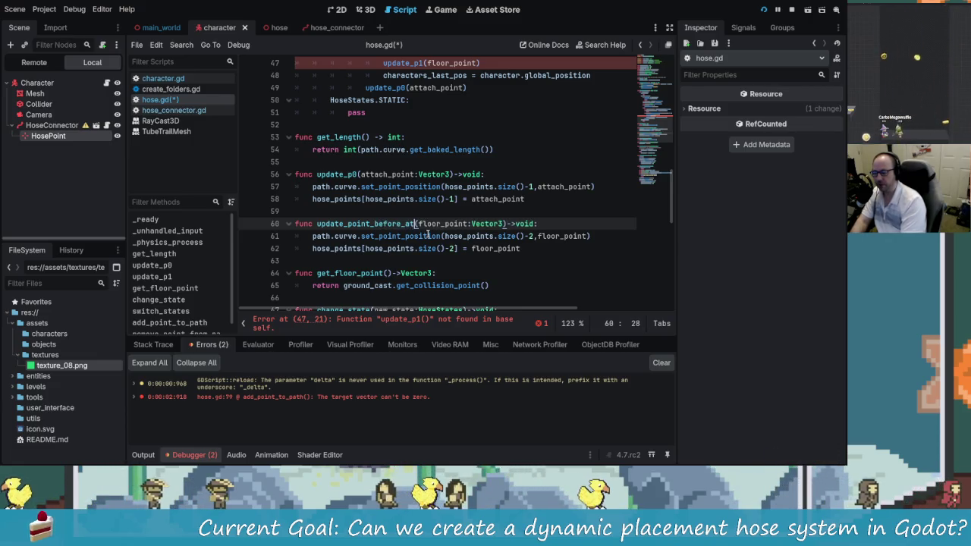
type("ment")
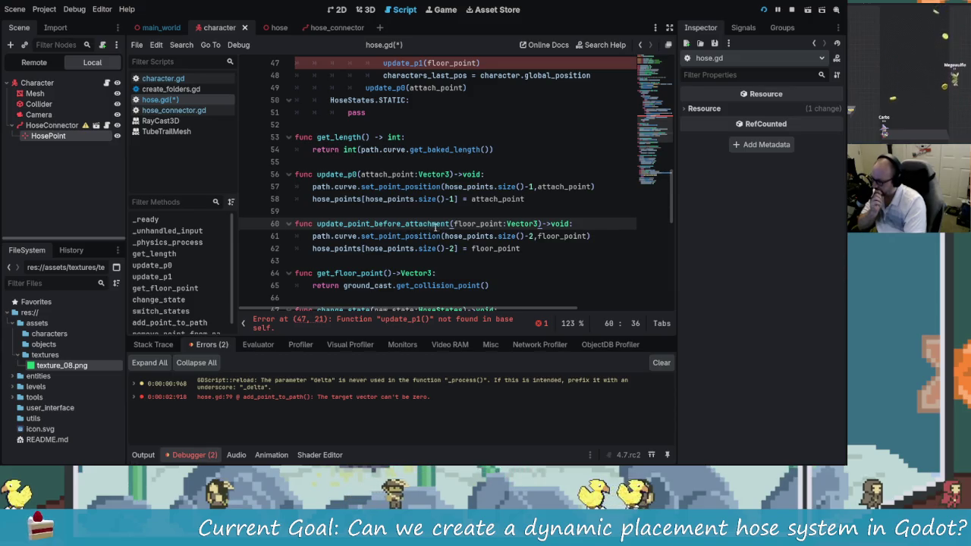
- Copy the new function name and paste it over the update_p1 call on line 47
double_click(410, 227)
key("ctrl+c")
scroll(456, 178, "up", 3)
double_click(402, 173)
key("ctrl+v")
scroll(516, 251, "up", 7)
- Undo the mistaken paste on line 47 and check the update_point_before_attachment definition on line 60
scroll(535, 281, "down", 7)
left_click(436, 173)
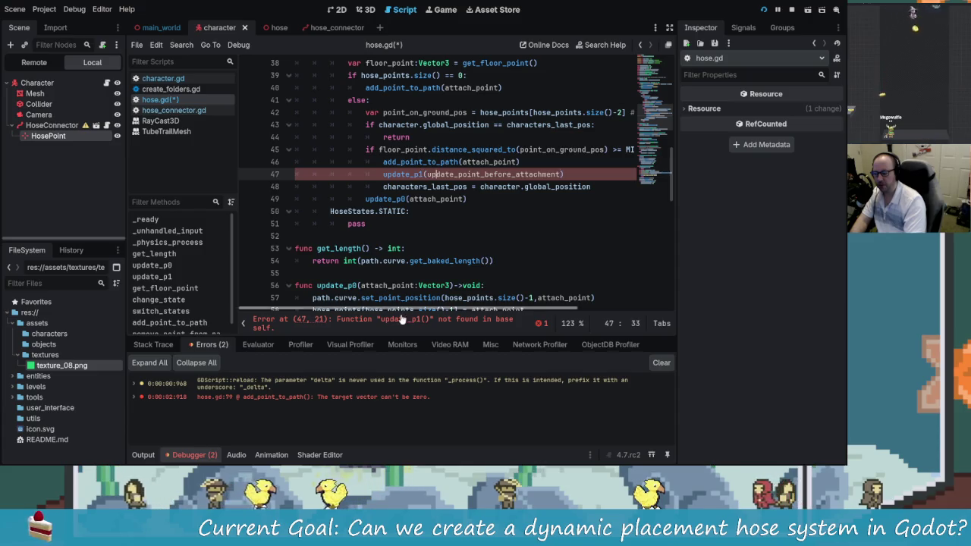
scroll(430, 271, "down", 1)
key("ctrl+z")
key("ctrl+z")
key("ctrl+z")
key("ctrl+z")
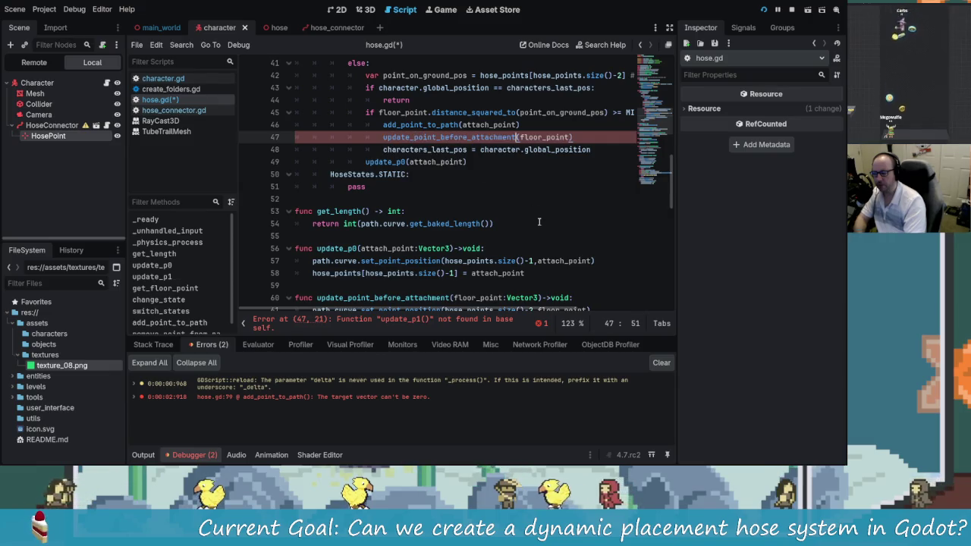
scroll(455, 186, "up", 1)
scroll(455, 186, "down", 3)
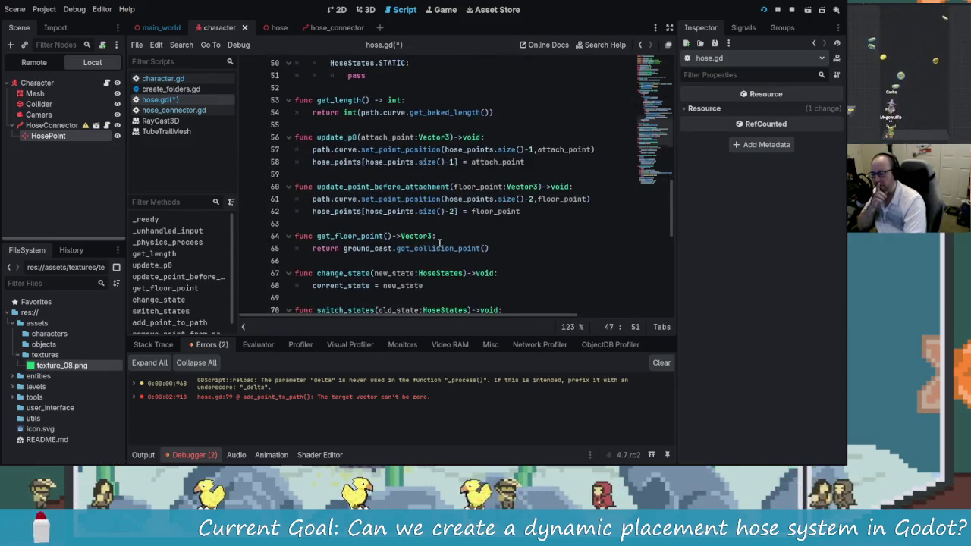
left_click(388, 223)
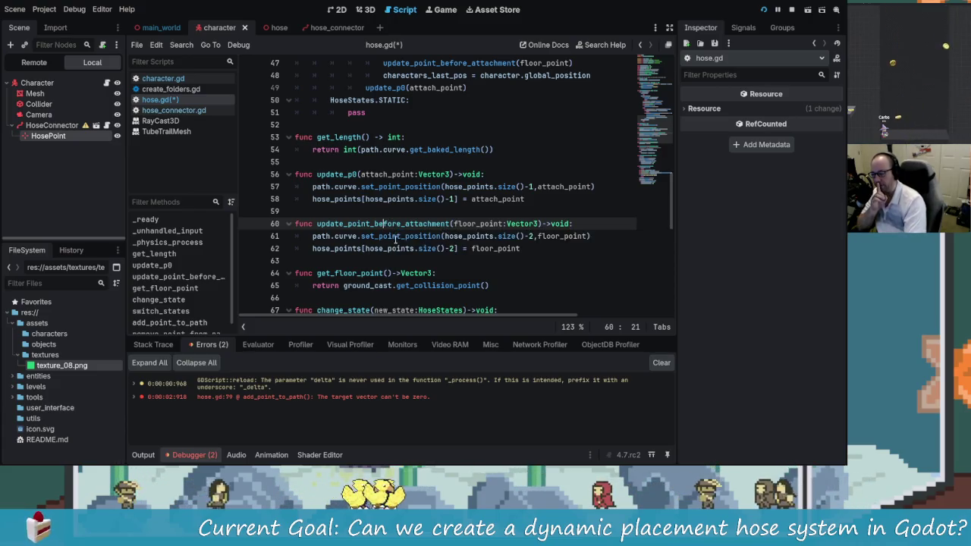
left_click(362, 236)
scroll(477, 230, "up", 3)
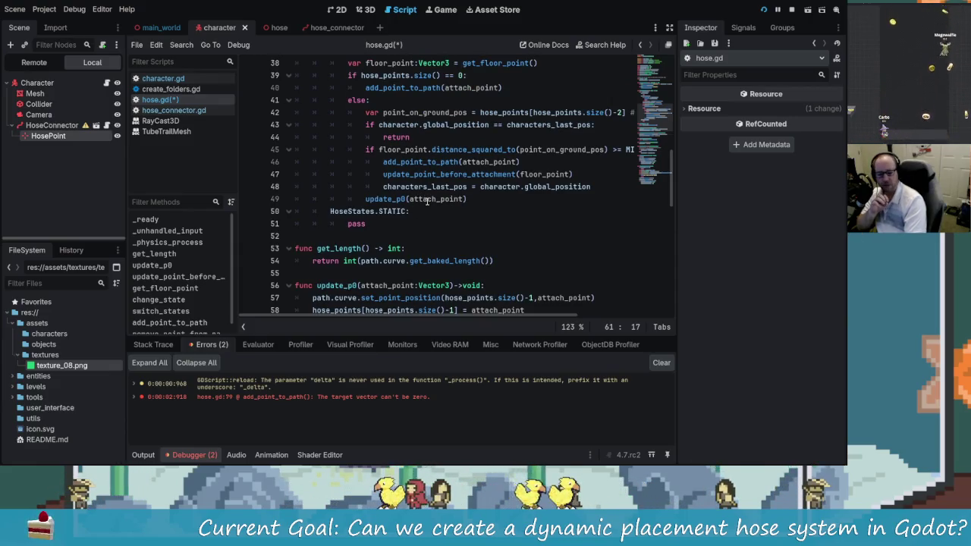
scroll(471, 185, "up", 2)
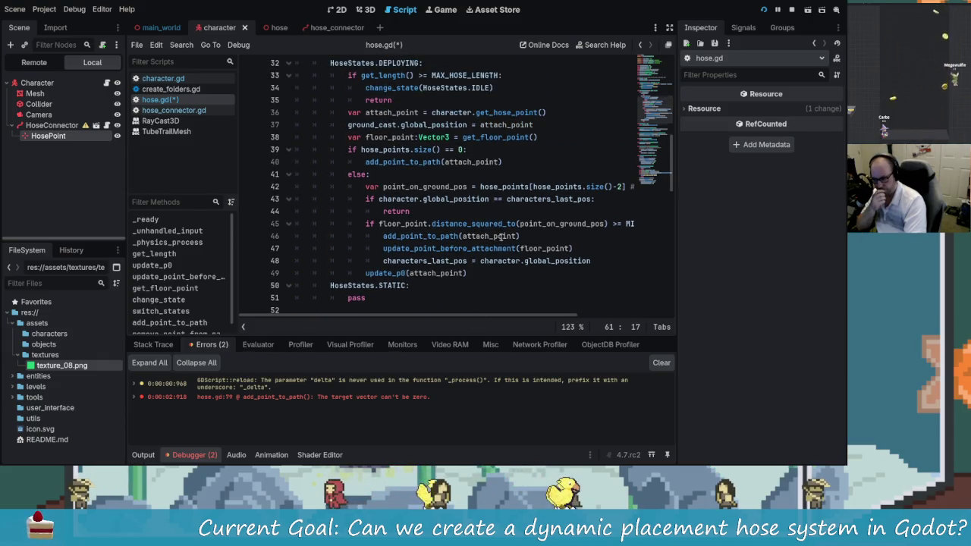
mouse_move(553, 318)
left_mouse_down()
mouse_move(621, 317)
mouse_move(545, 323)
left_mouse_up()
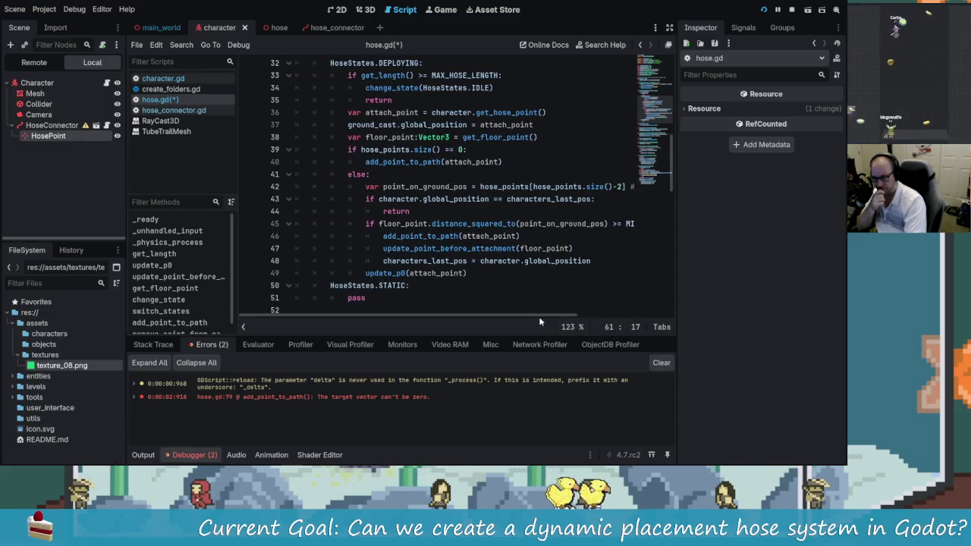
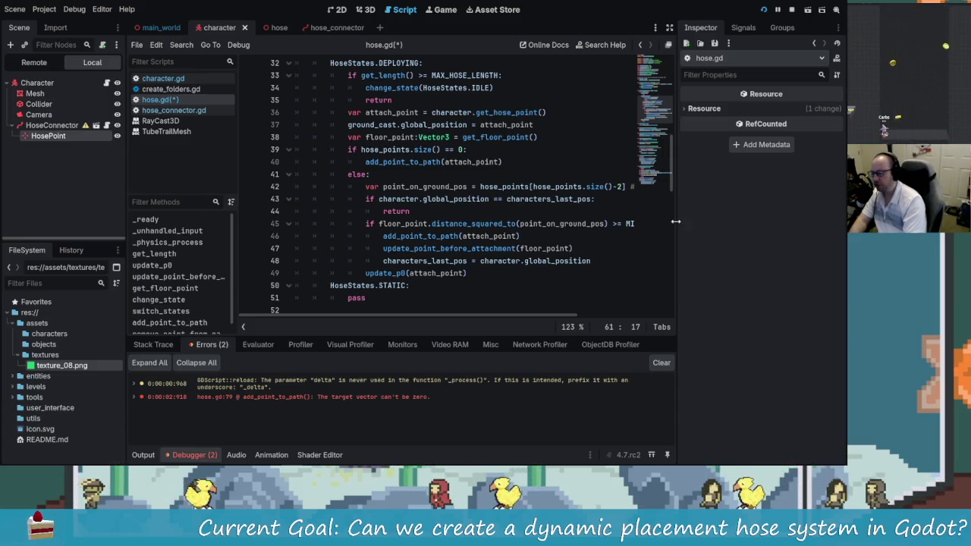
- Save the hose.gd script with Ctrl+S so its unsaved-changes marker clears
left_click(504, 187)
key("Down")
key("Down")
key("ctrl+s")
- Review the DEPLOYING state code around line 43, then bring the Obsidian notes window forward
key("Down")
key("Down")
key("Up")
key("Up")
left_click(507, 199)
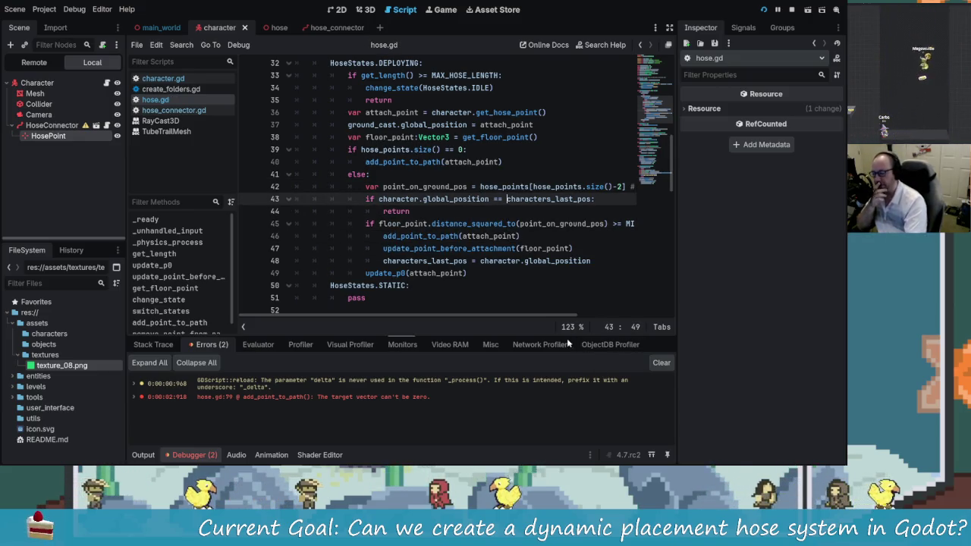
scroll(515, 317, "right", 3)
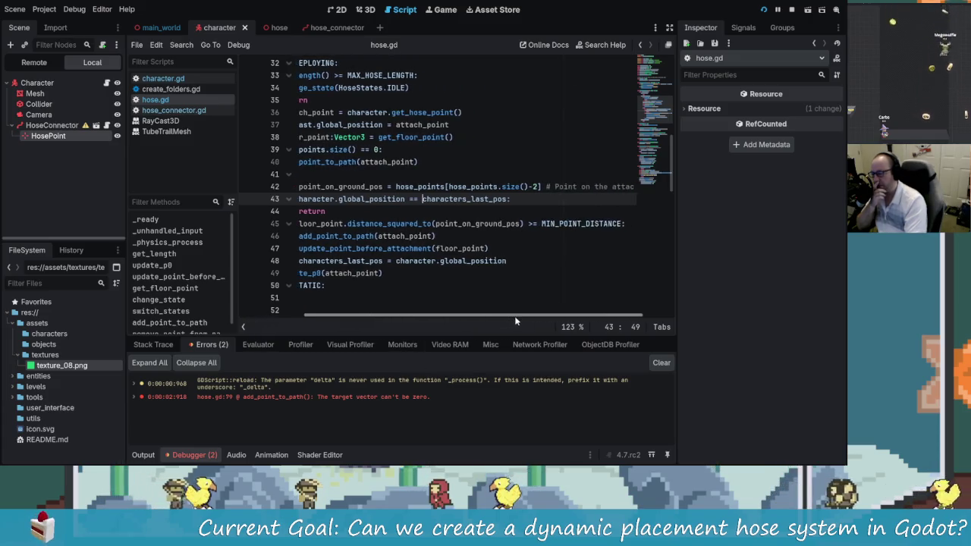
left_click_drag(515, 317, 409, 315)
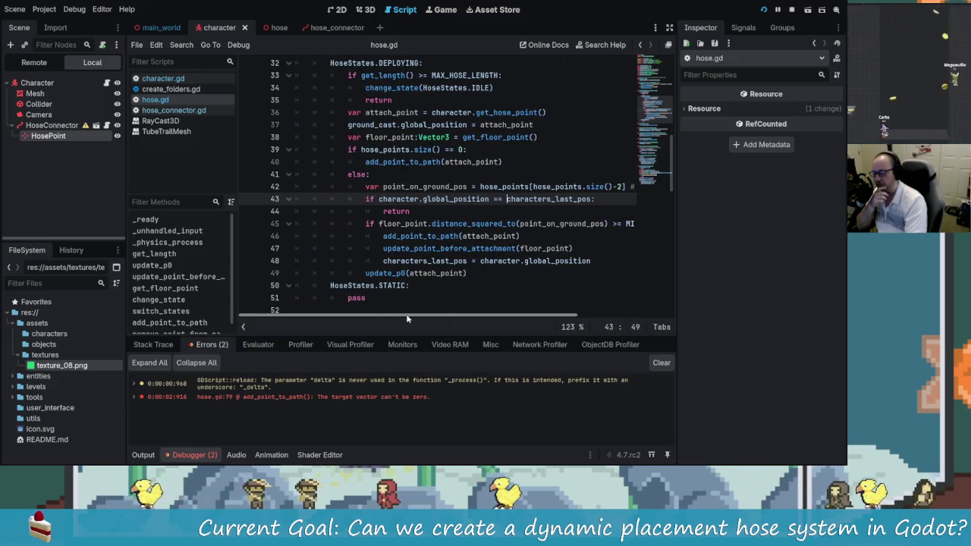
mouse_move(267, 459)
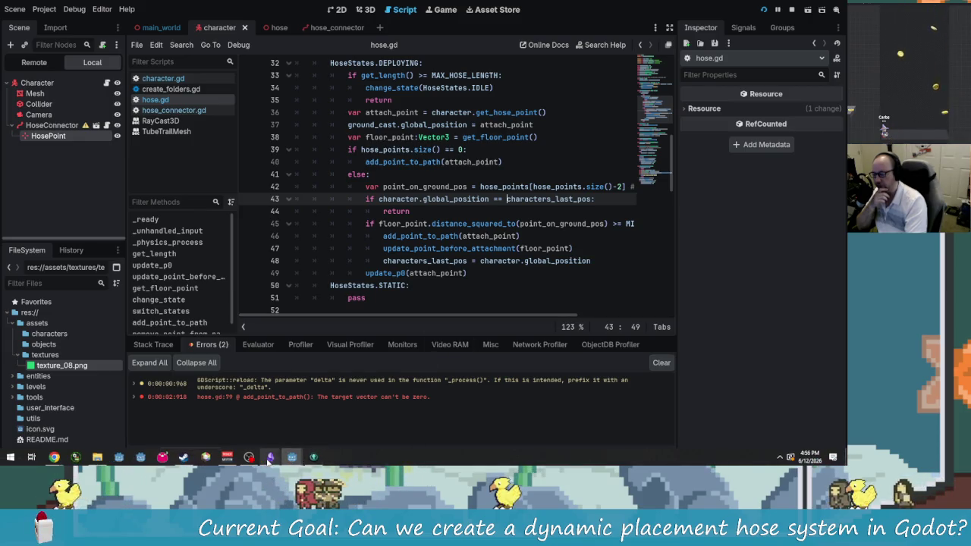
left_click(319, 415)
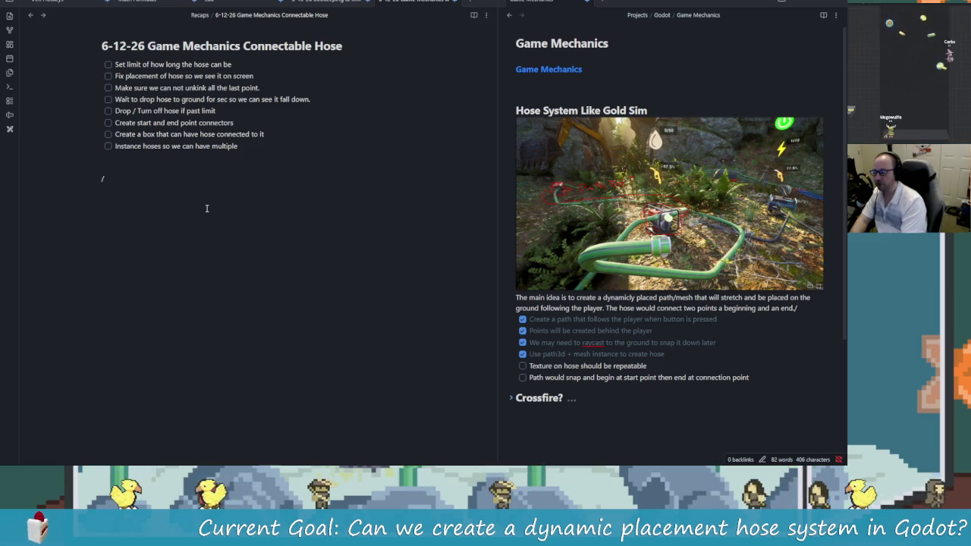
- Search the note switcher for 'drawing', then dismiss it without opening anything
key("ctrl+o")
key("Escape")
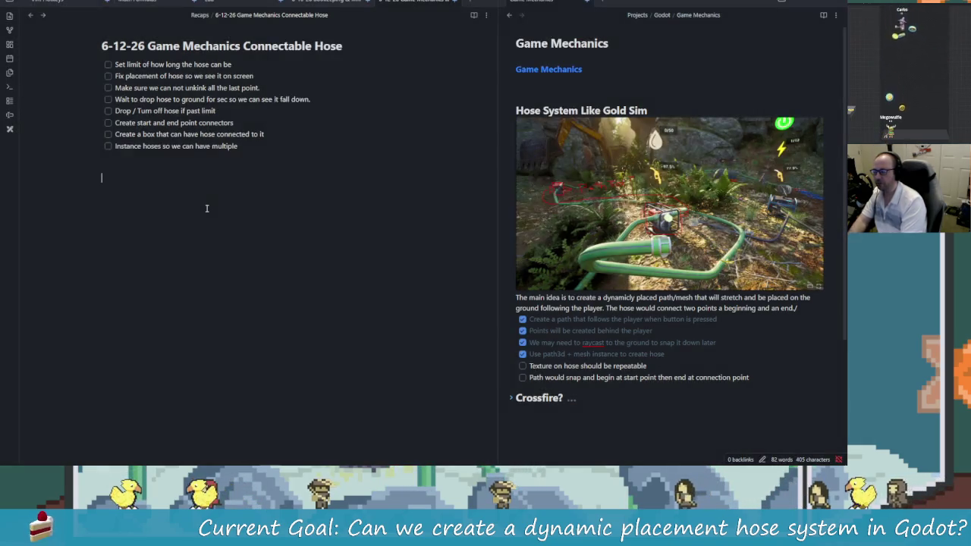
key("ctrl+o")
type("drawing")
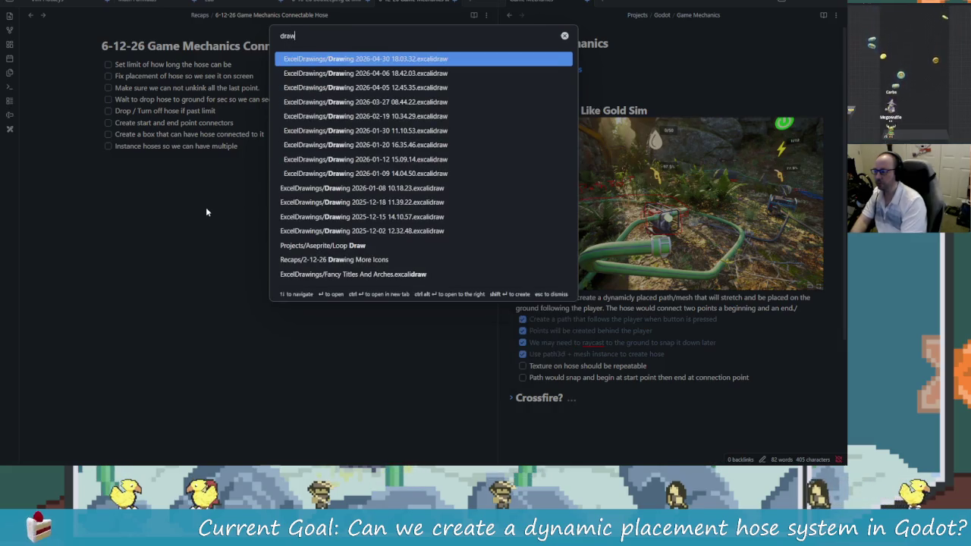
key("BackSpace")
key("BackSpace")
key("BackSpace")
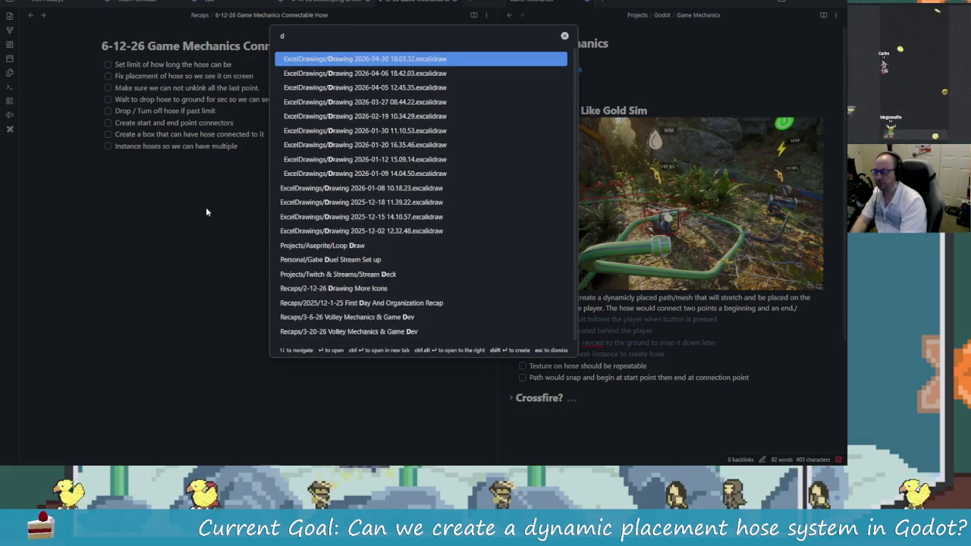
key("Escape")
- Search the command palette for 'new drawing' to list the Excalidraw drawing commands
key("ctrl+p")
type("nea")
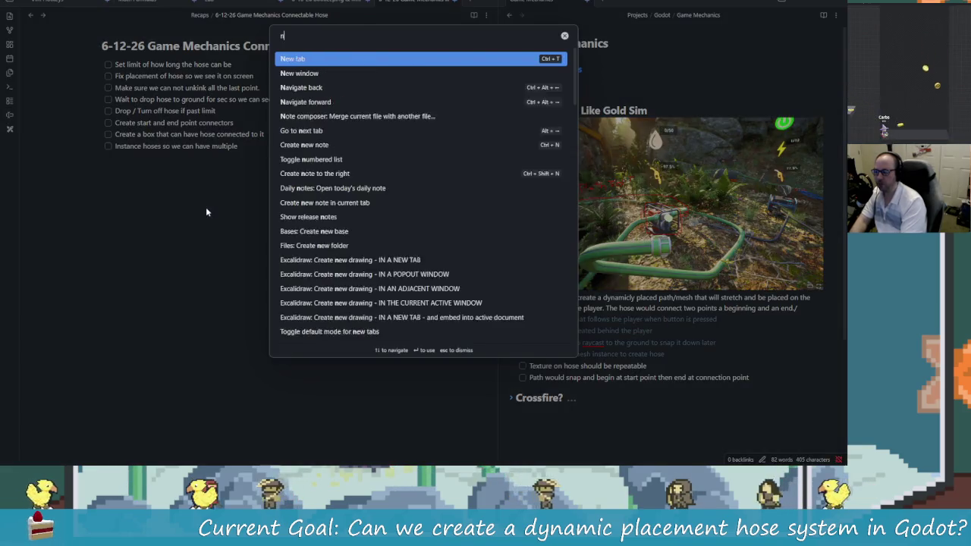
key("BackSpace")
type("w dra")
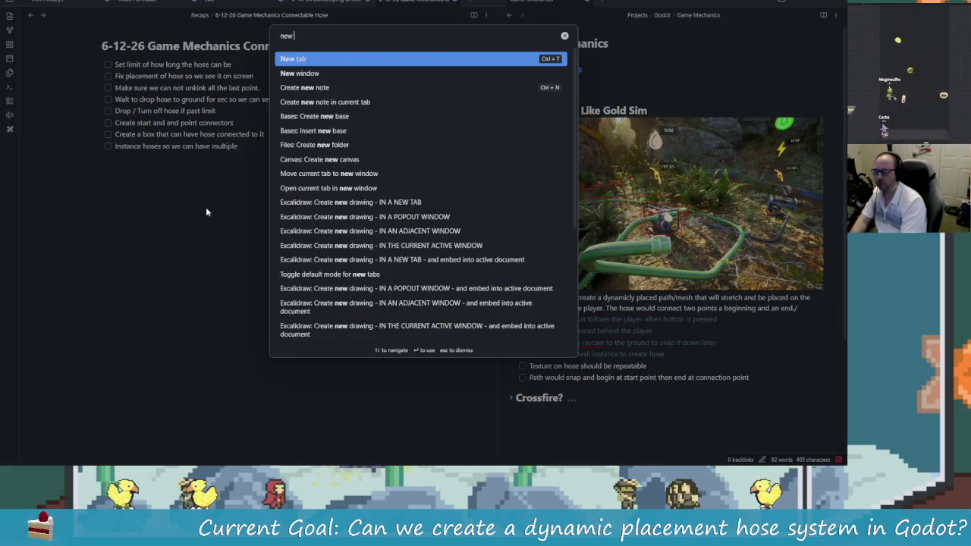